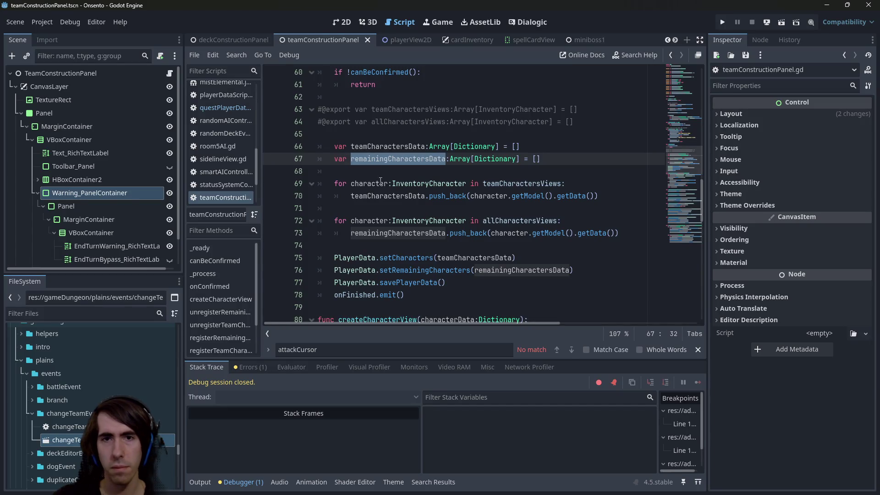
Inspect how teamCharactersData and remainingCharactersData feed setCharacters and setRemainingCharacters (lines 70–78)
click(574, 198)
double_click(482, 197)
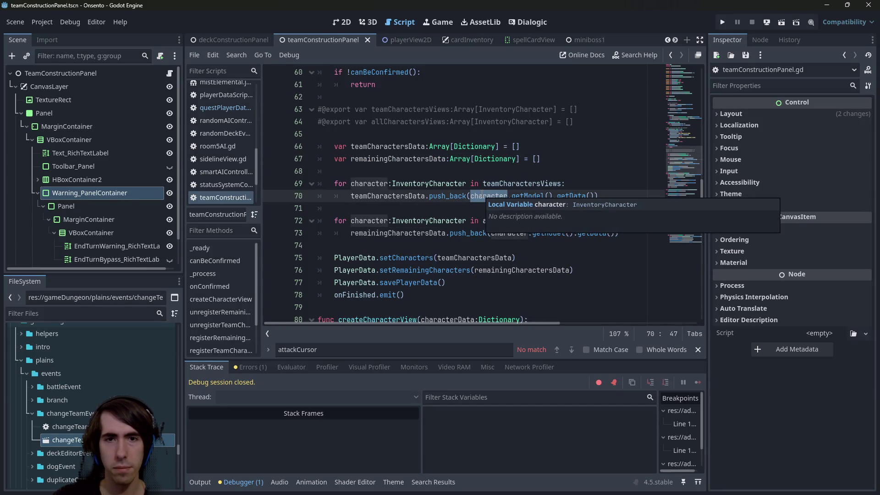
double_click(408, 258)
double_click(426, 270)
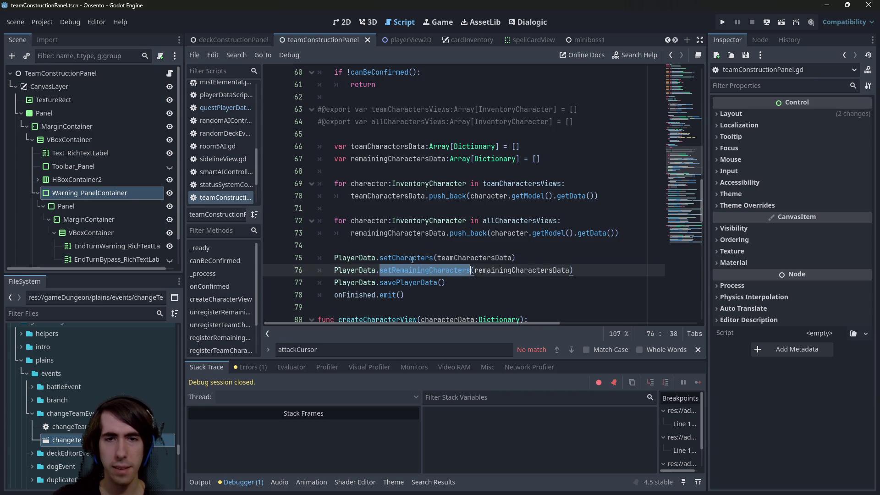
click(409, 293)
double_click(448, 256)
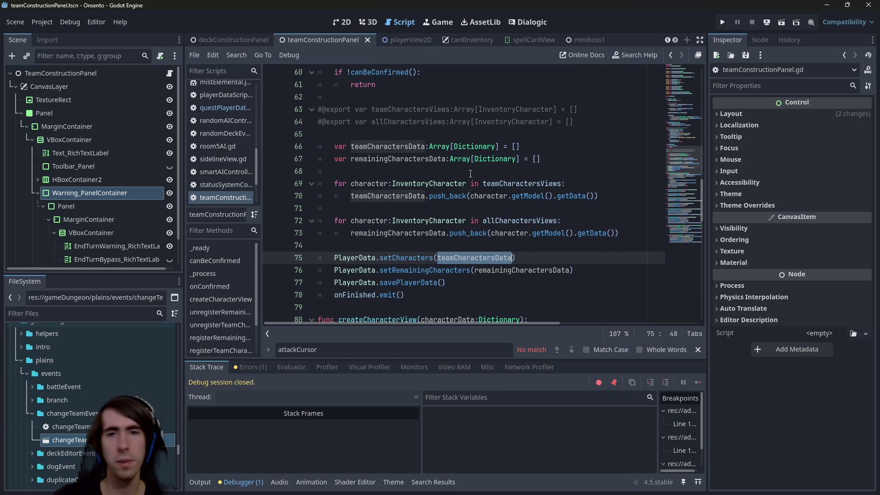
double_click(522, 270)
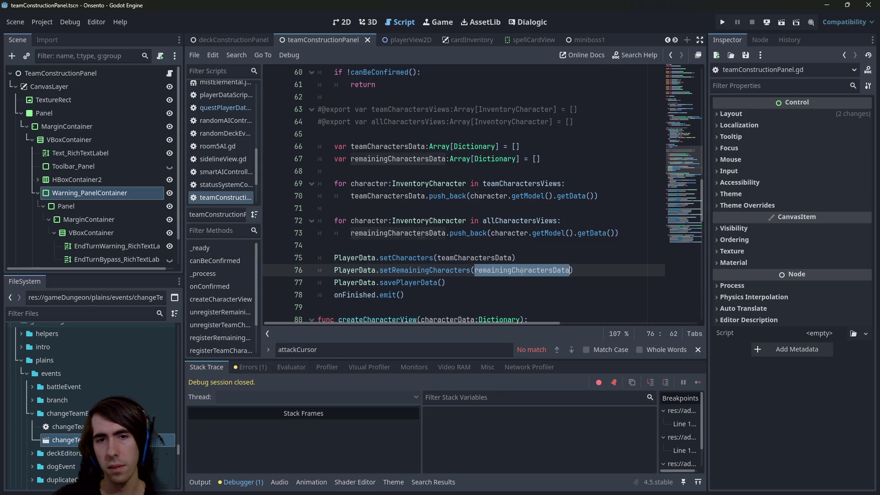
double_click(487, 259)
double_click(497, 271)
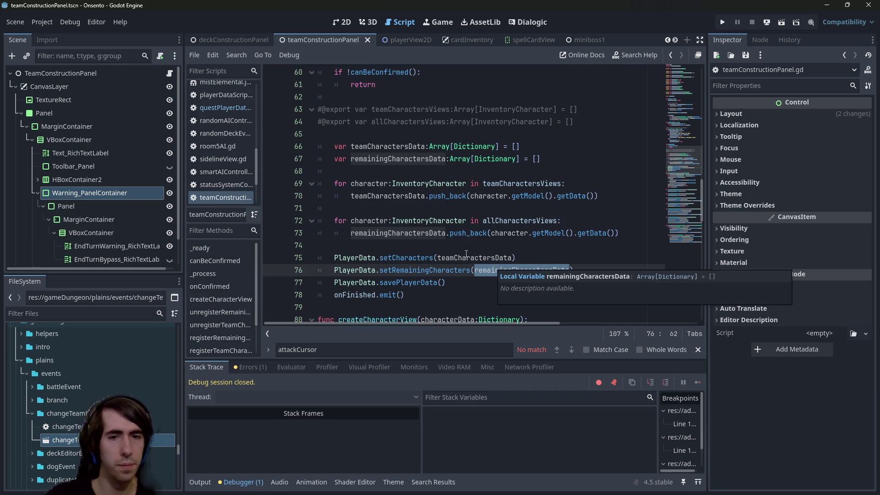
scroll(463, 238, down, 3)
click(485, 135)
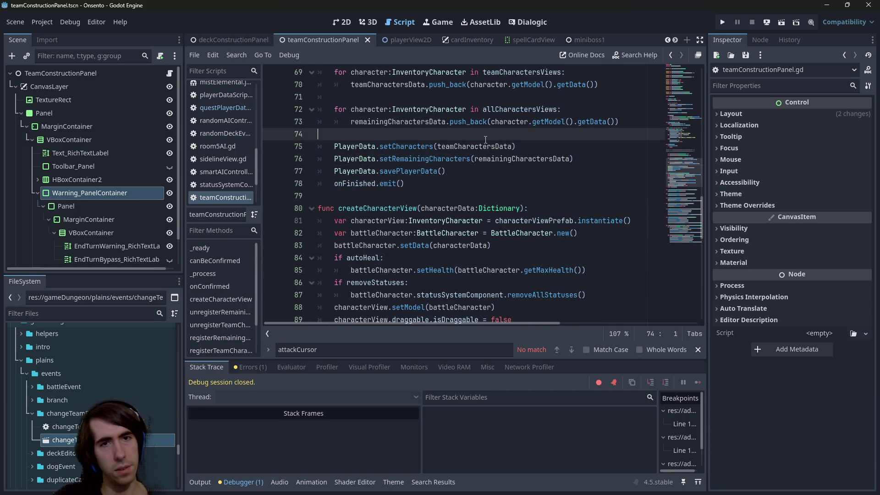
Look up setRemainingCharacters in playerDataScript.gd, then return to the teamConstructionPanel script
click(460, 158)
ctrl+click(460, 158)
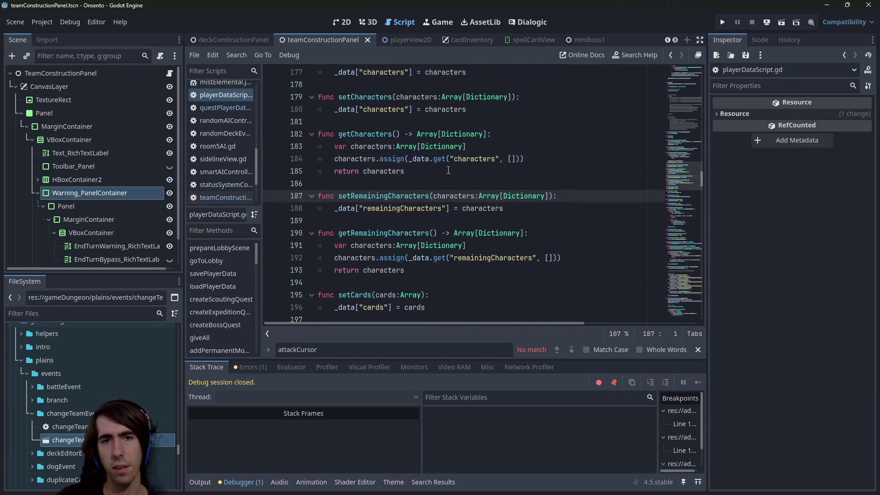
click(535, 208)
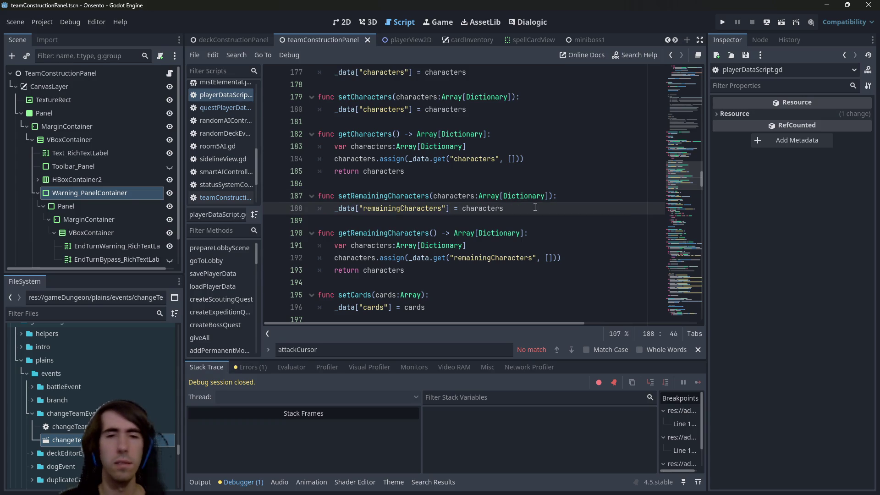
key(alt+Left)
key(alt+Left)
key(alt+Left)
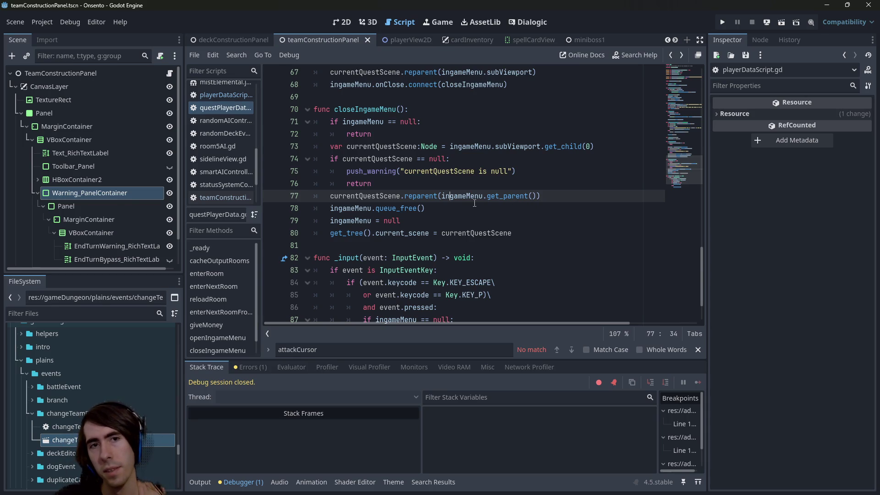
scroll(465, 229, up, 6)
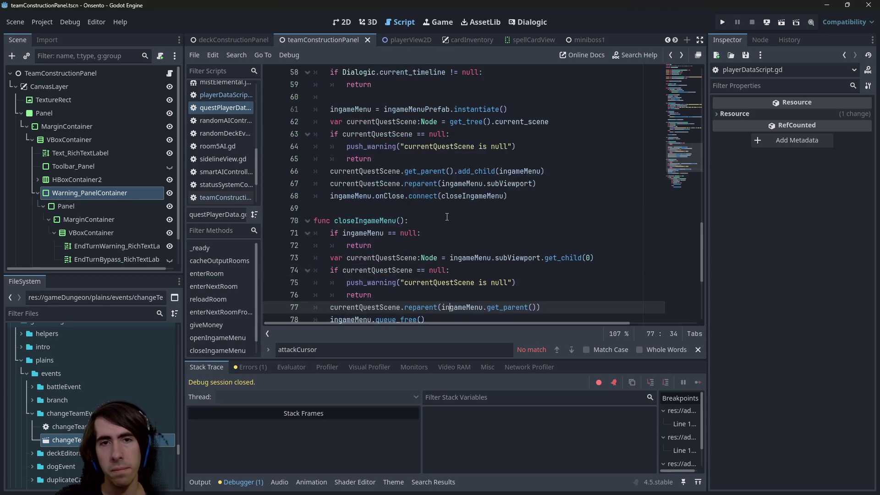
scroll(443, 212, down, 6)
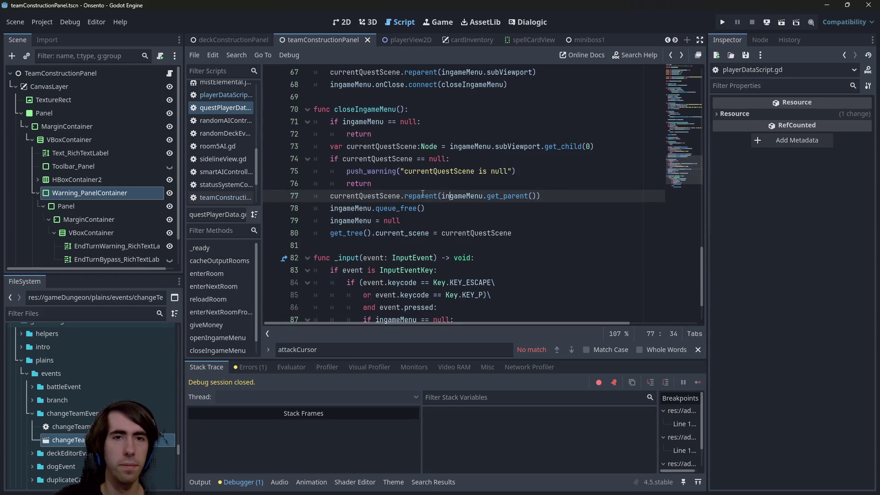
scroll(423, 193, down, 2)
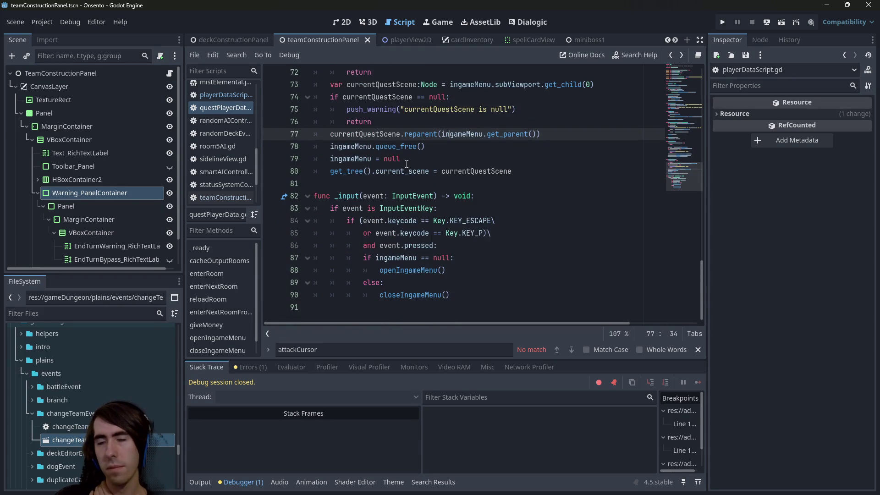
scroll(406, 164, up, 3)
drag(689, 72, 673, 110)
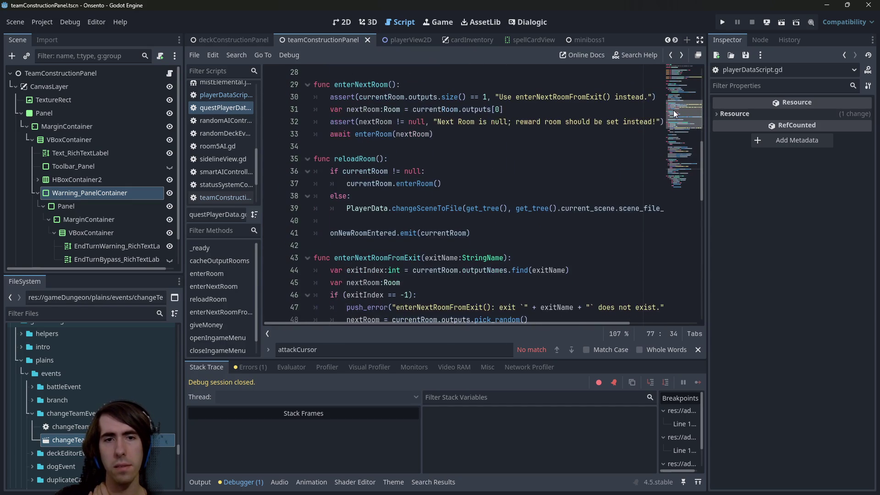
click(168, 73)
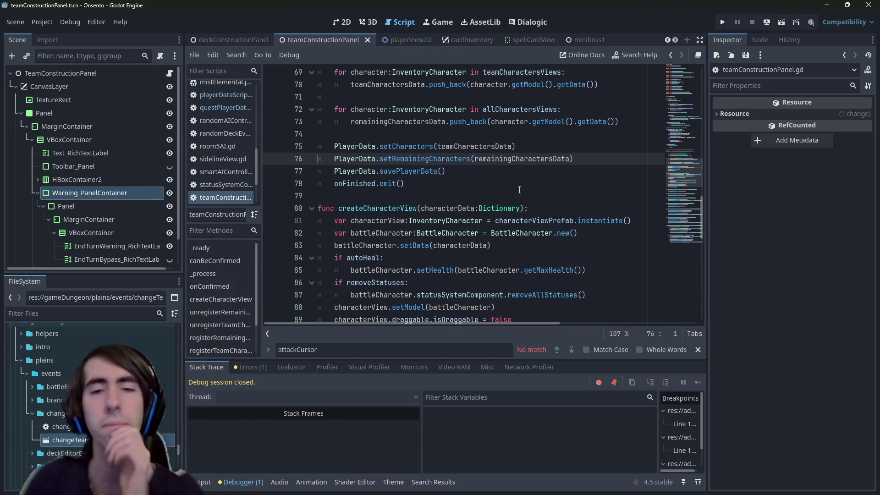
Review the setRemainingCharacters call and surrounding code in the teamConstructionPanel script
scroll(465, 203, up, 2)
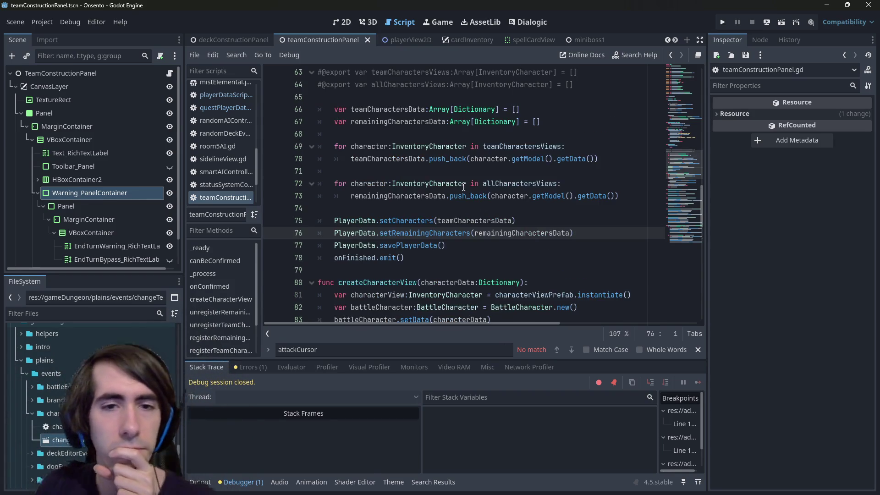
double_click(410, 232)
scroll(410, 227, up, 2)
scroll(410, 228, up, 1)
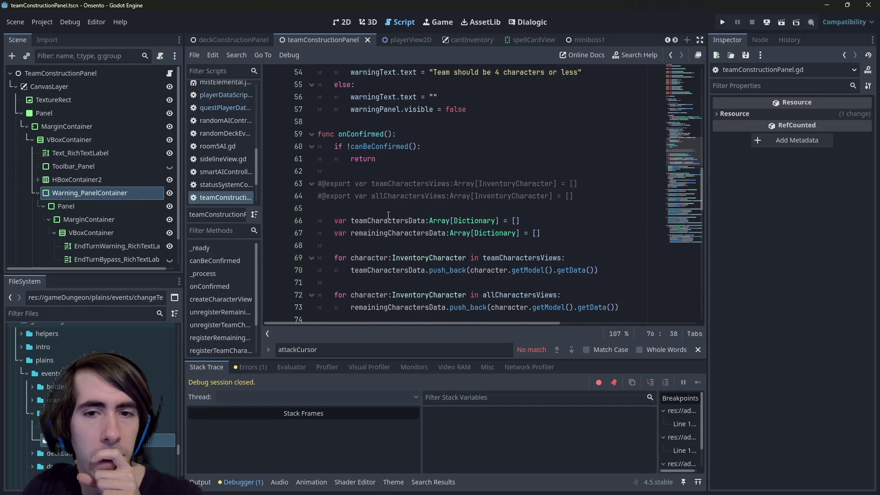
scroll(388, 213, up, 13)
scroll(387, 209, down, 3)
scroll(409, 210, down, 1)
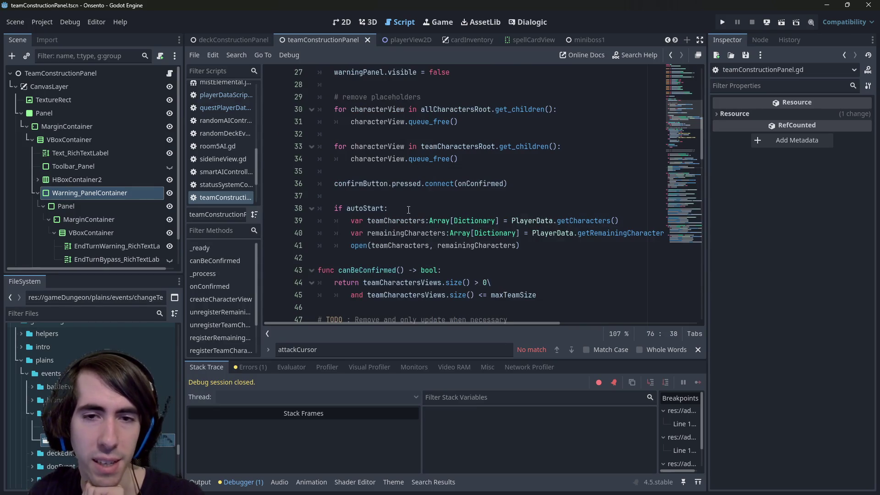
drag(533, 233, 660, 232)
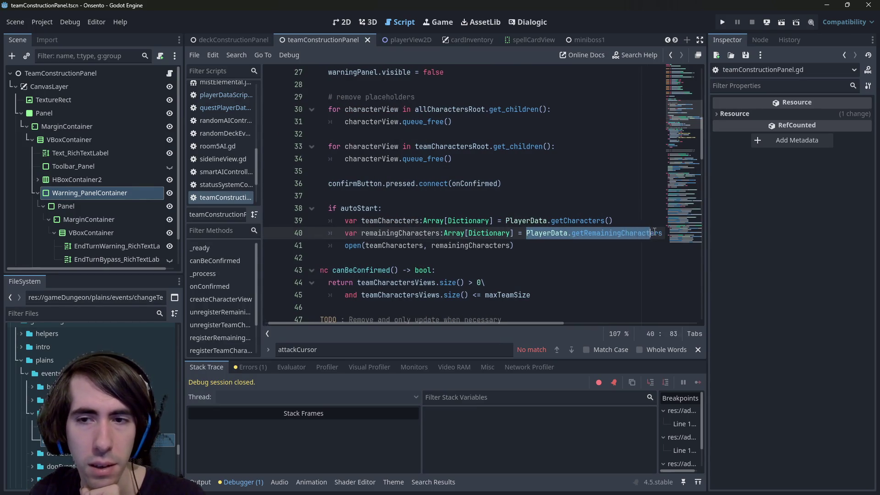
click(575, 233)
Append = [] to the characters declarations in getCharacters and getRemainingCharacters (lines 183, 191)
ctrl+click(572, 224)
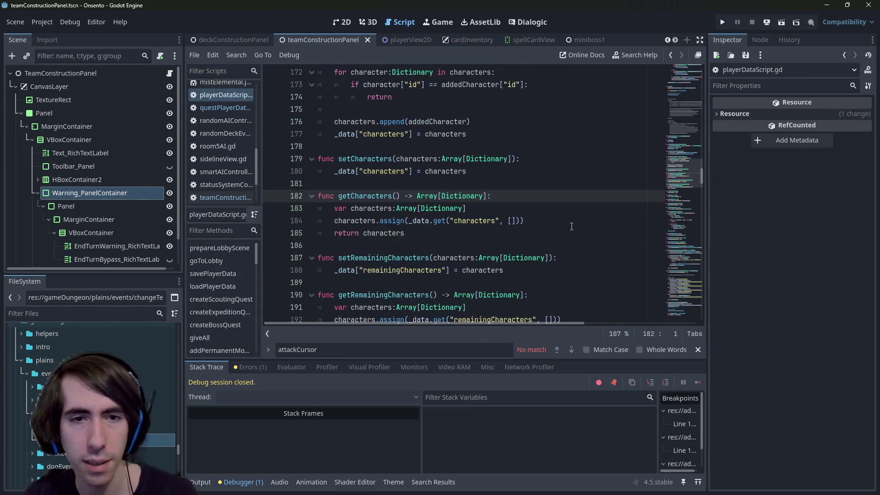
drag(448, 228, 495, 210)
click(504, 214)
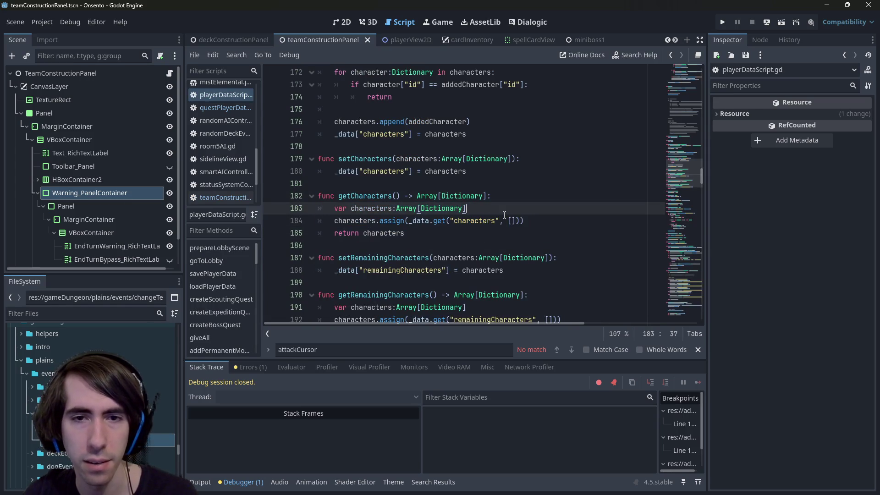
text( = [])
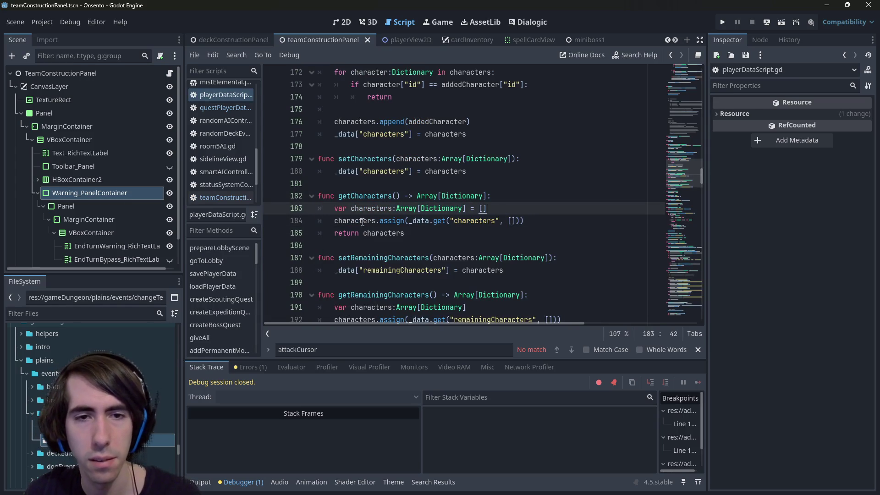
double_click(368, 209)
scroll(380, 220, down, 2)
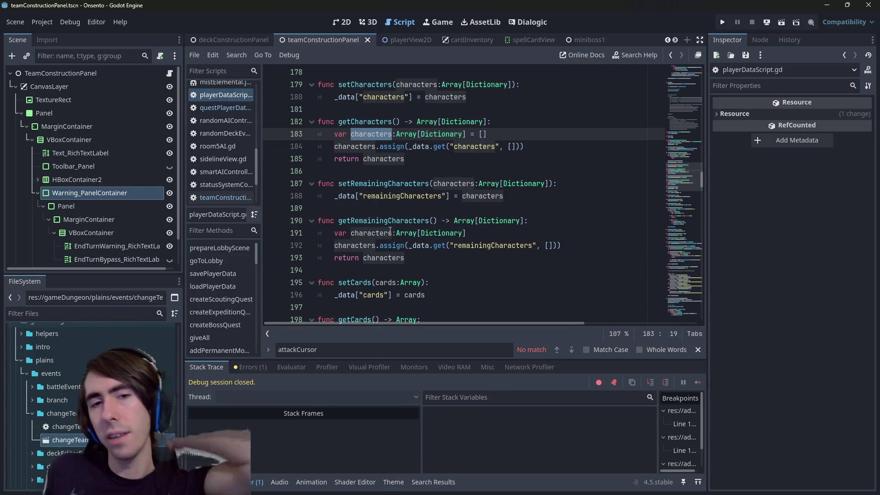
click(506, 232)
text([])
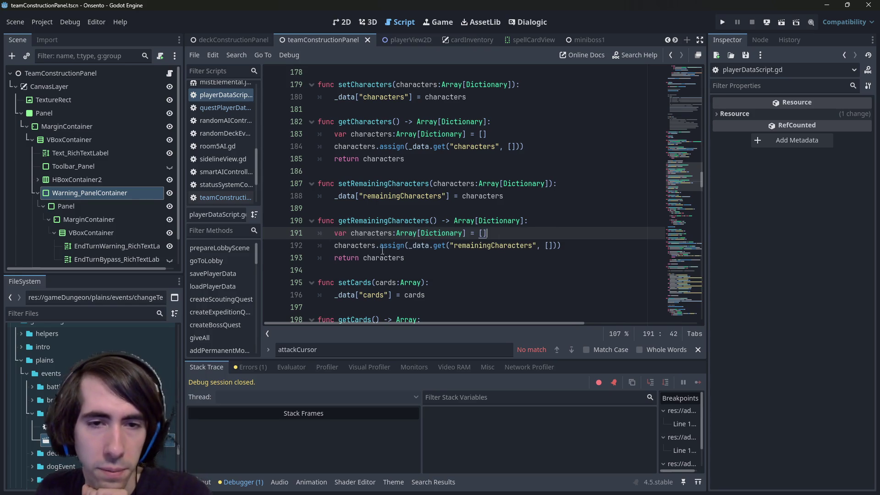
click(404, 257)
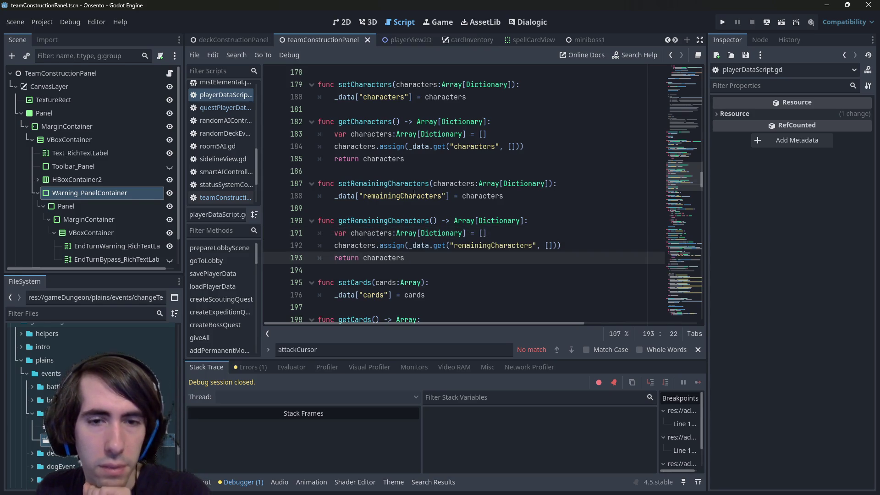
key(alt+Left)
key(alt+Left)
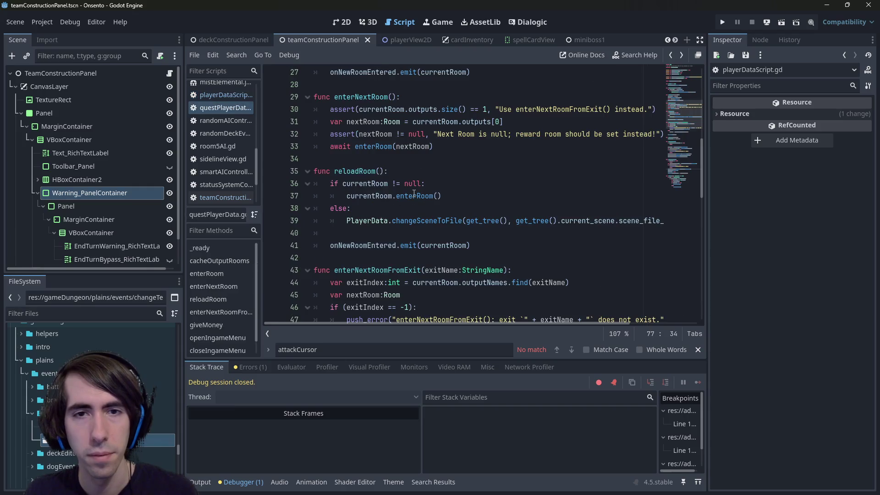
Inspect the autoStart export on line 38 of teamConstructionPanel.gd
key(alt+Right)
key(alt+Right)
key(alt+Left)
key(alt+Left)
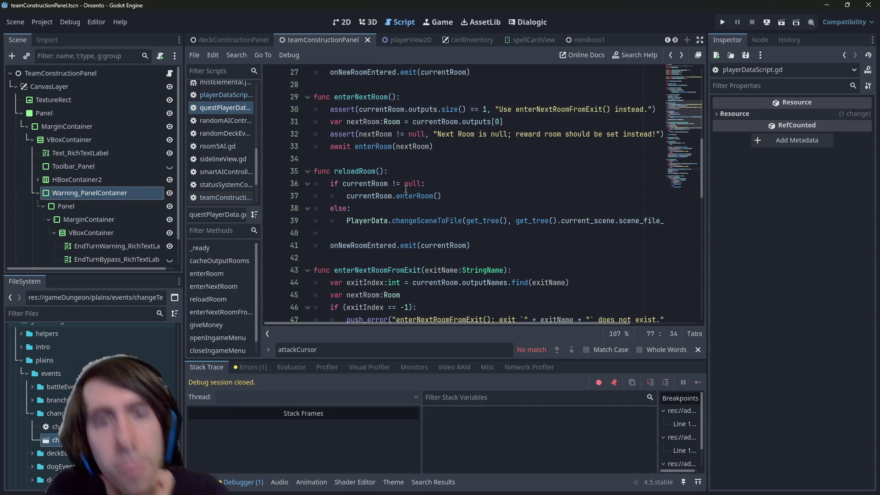
scroll(362, 175, down, 2)
click(206, 106)
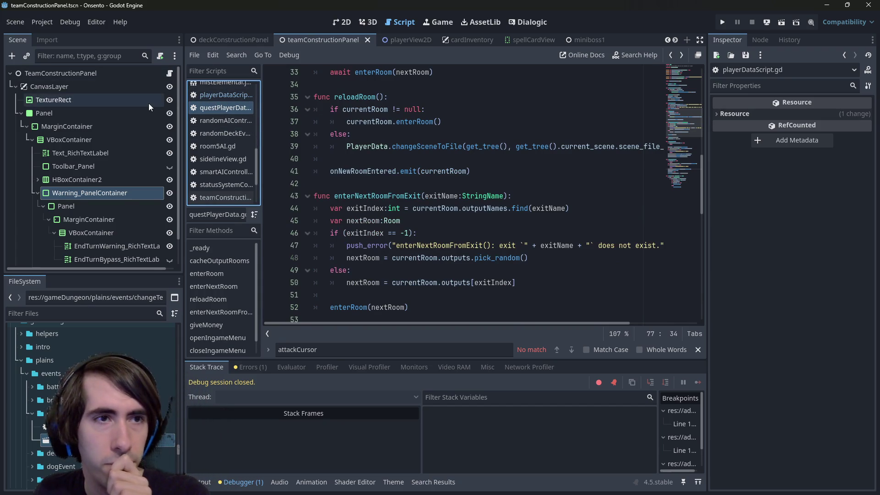
click(169, 73)
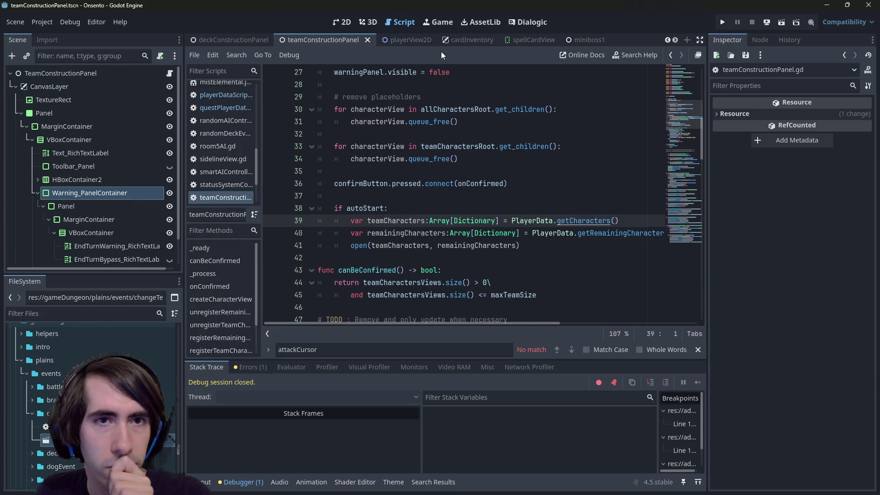
scroll(440, 183, down, 1)
scroll(399, 253, up, 2)
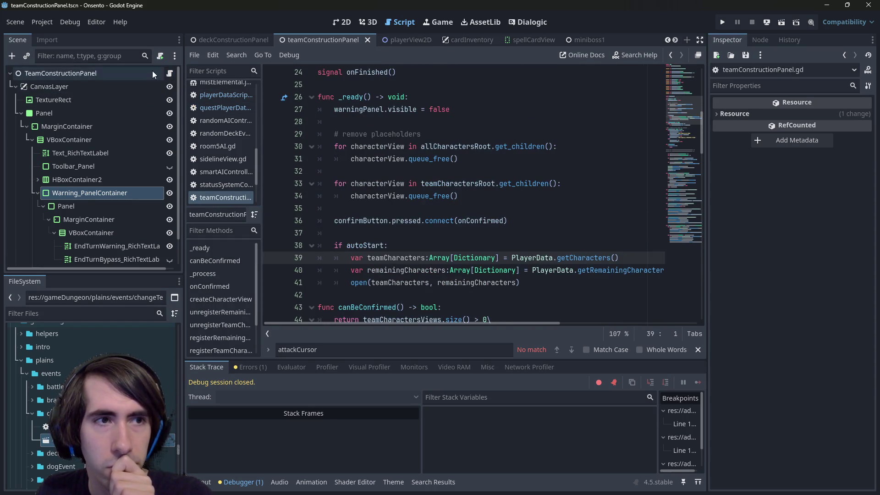
double_click(373, 246)
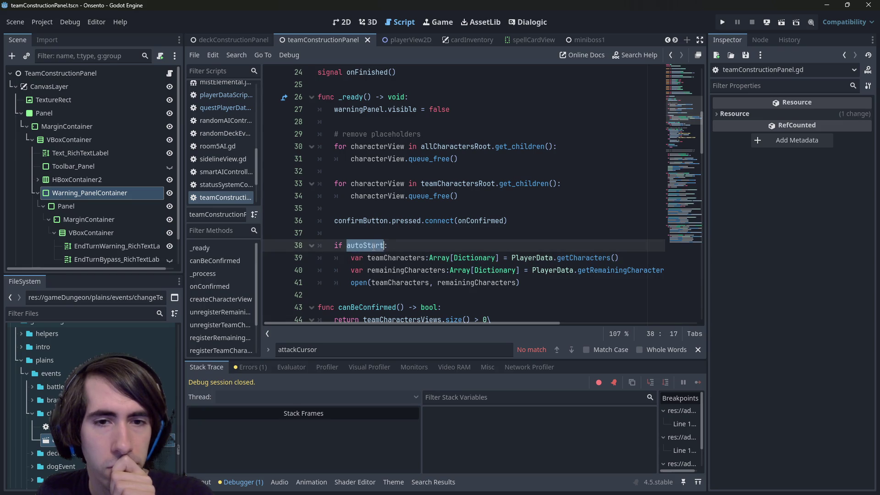
scroll(367, 229, up, 4)
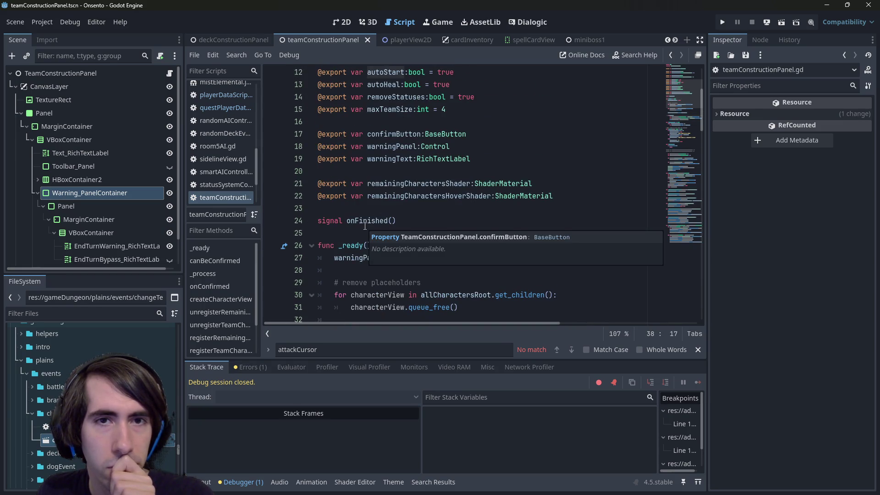
Switch to the deckConstructionPanel scene
click(221, 43)
scroll(105, 149, up, 5)
scroll(105, 149, up, 3)
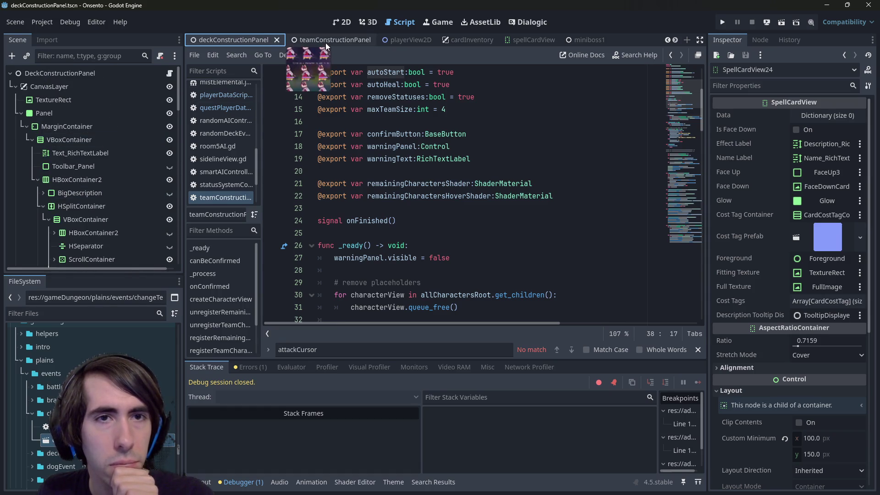
Collapse the CanvasLayer children in the teamConstructionPanel scene tree
click(326, 42)
click(129, 85)
click(16, 86)
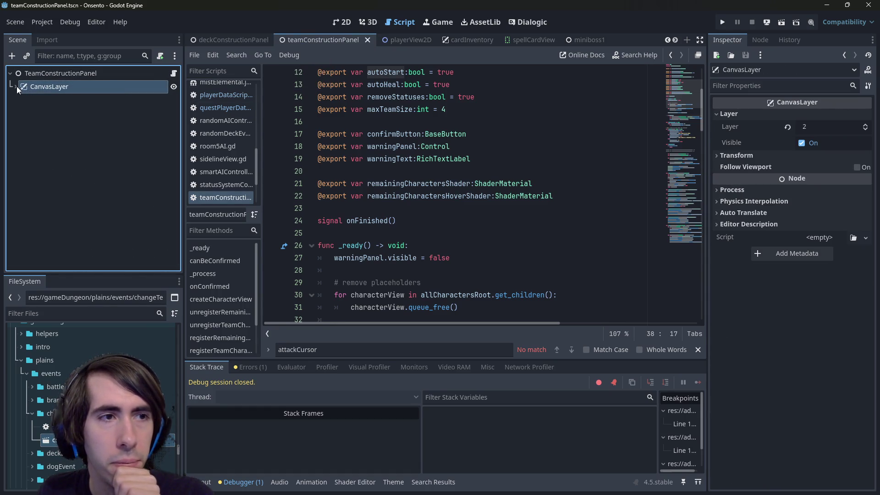
scroll(256, 38, up, 4)
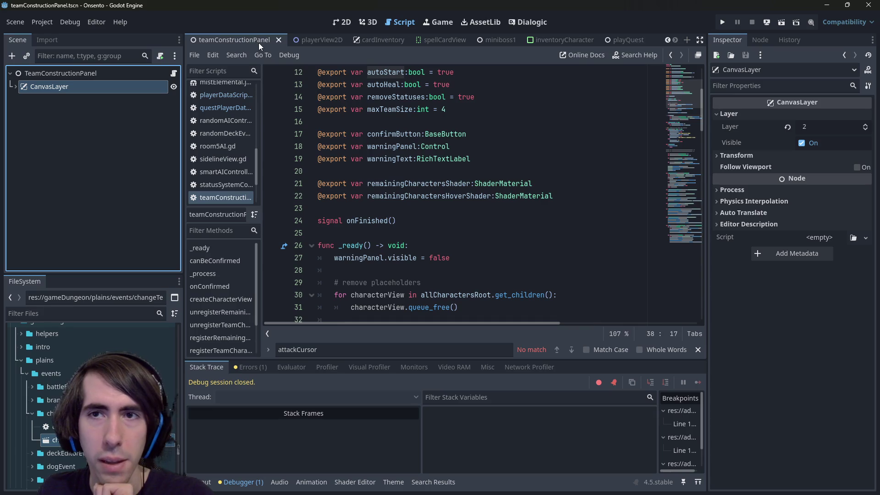
Open the changeTeamEvent scene and view its attached changeTeamEvent.gd script
click(391, 40)
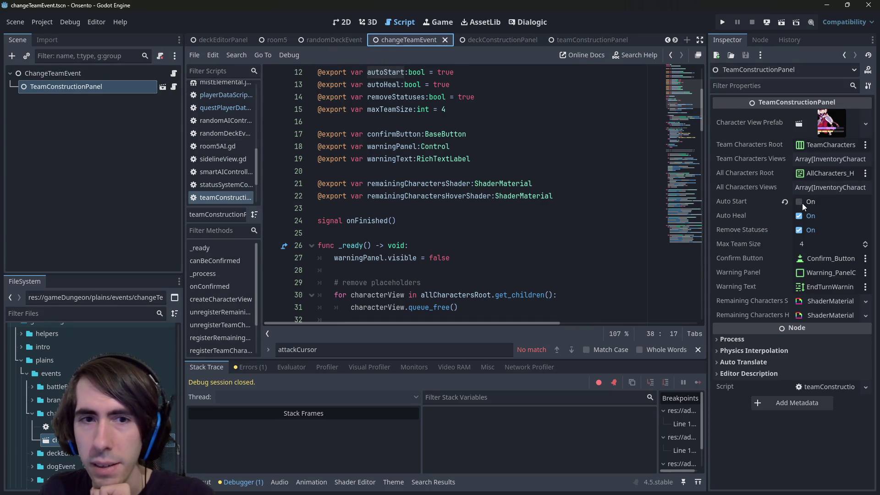
scroll(413, 238, down, 4)
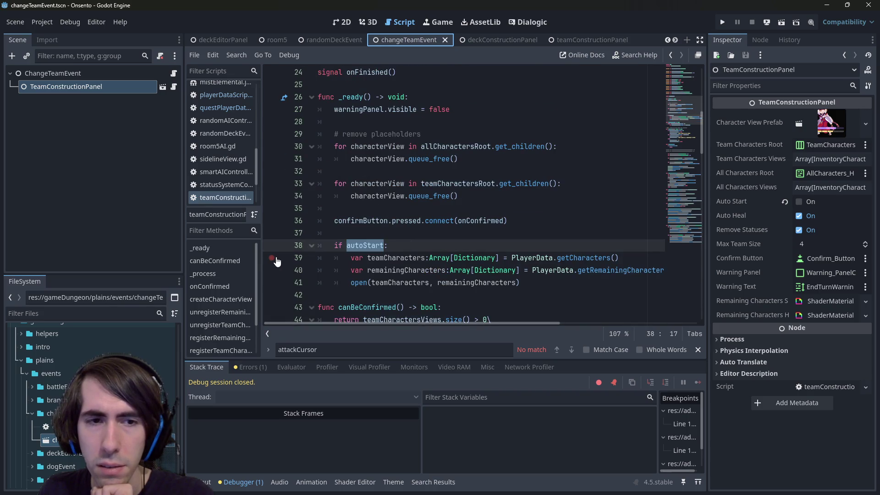
click(97, 76)
click(98, 91)
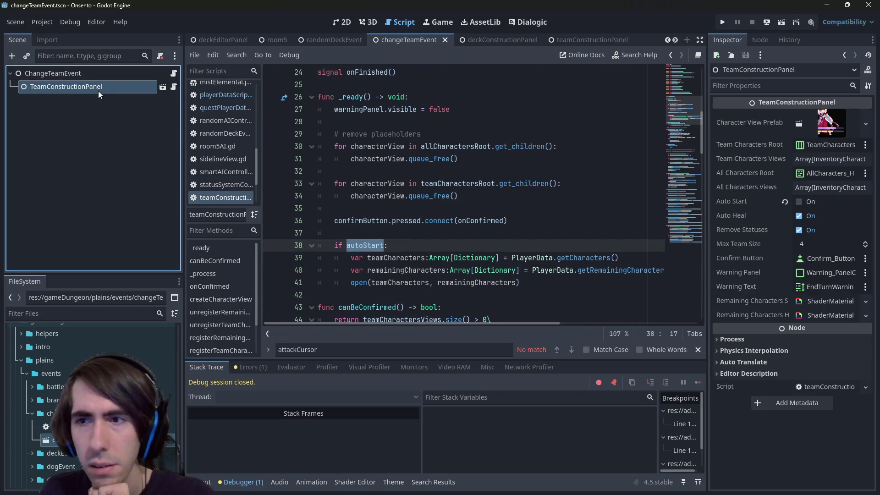
click(173, 74)
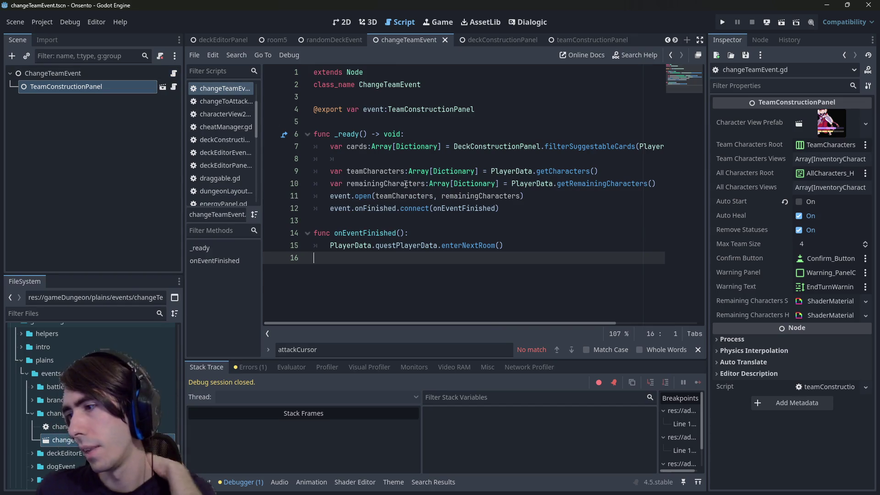
click(157, 74)
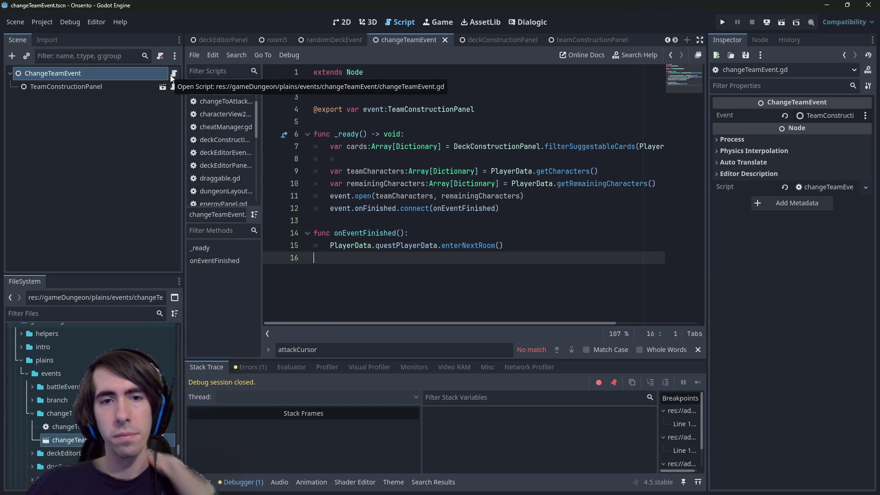
Set a breakpoint on line 119 of the open function and run the current scene
ctrl+click(362, 197)
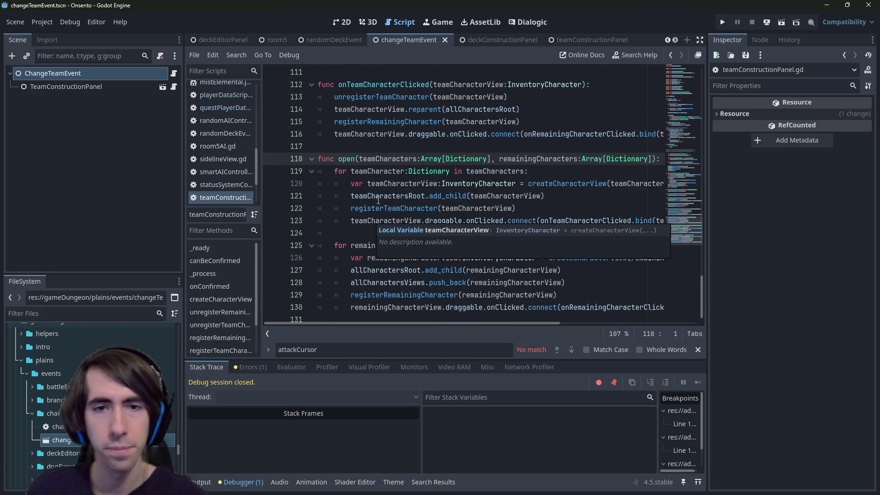
scroll(422, 207, down, 1)
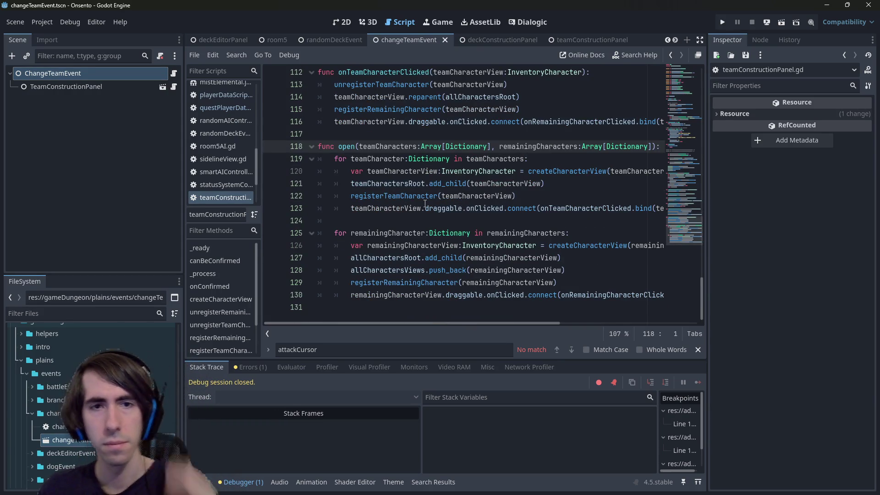
scroll(426, 202, up, 4)
scroll(429, 198, up, 2)
scroll(279, 273, down, 3)
click(271, 269)
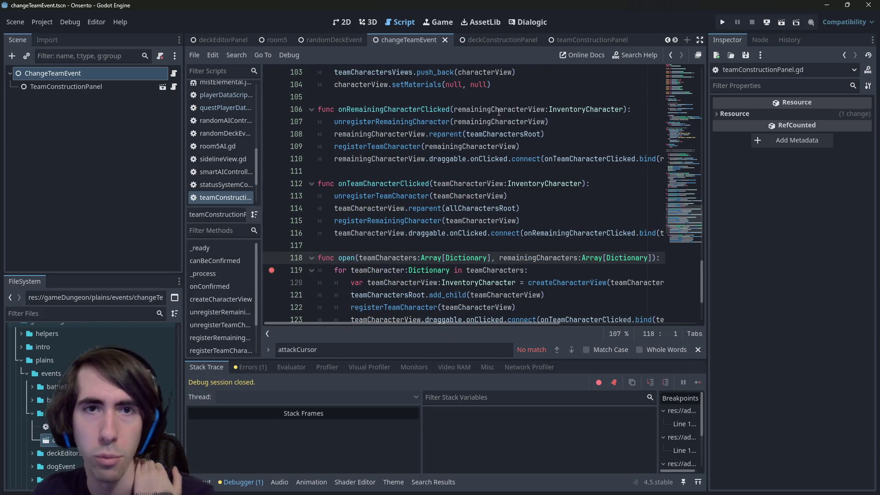
click(776, 23)
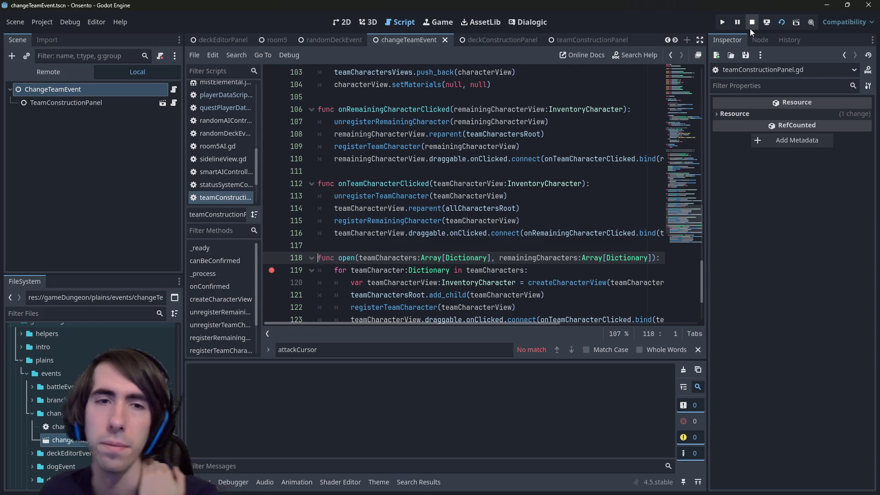
Continue past the breakpoint to the 'Make your team' screen, then close the game window
scroll(564, 231, down, 1)
scroll(565, 231, down, 3)
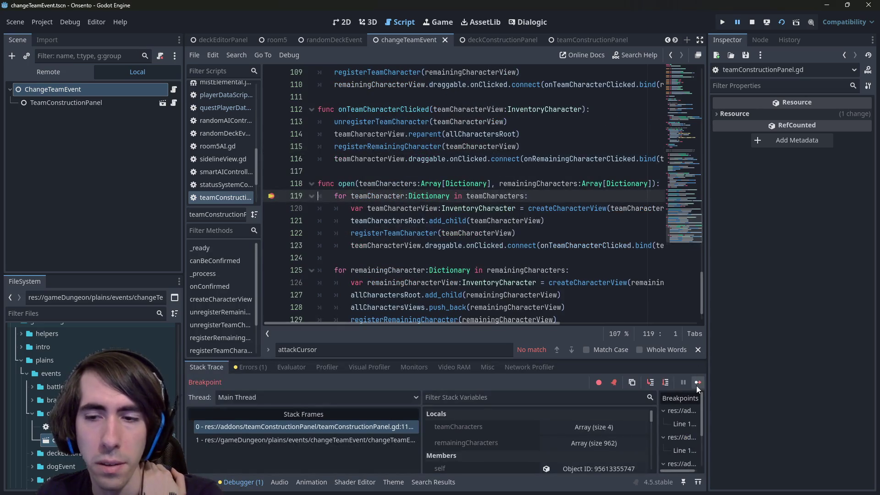
click(696, 386)
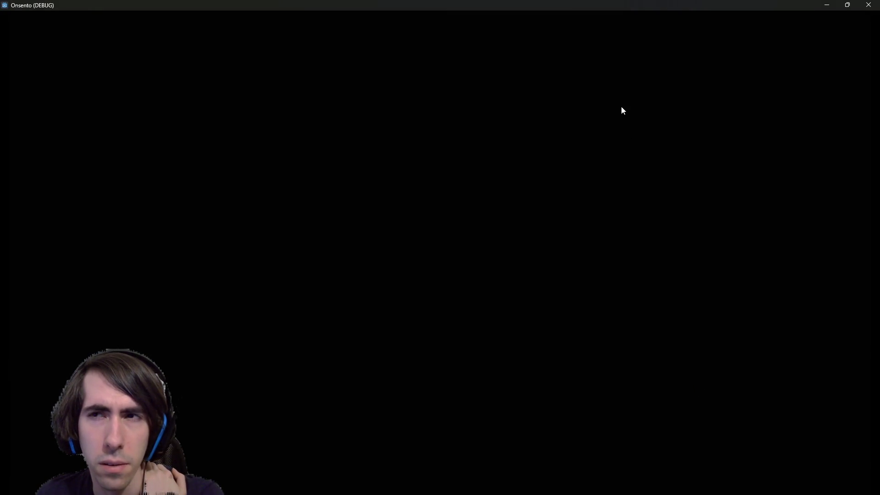
scroll(627, 283, down, 2)
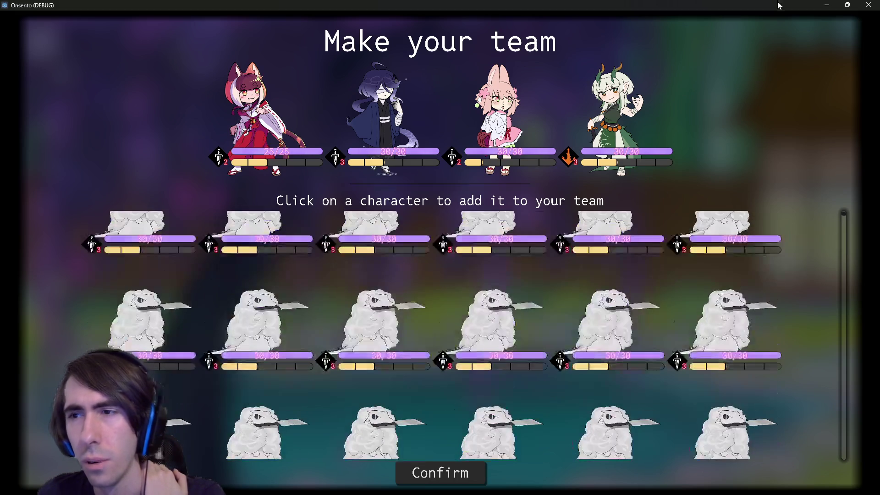
click(868, 4)
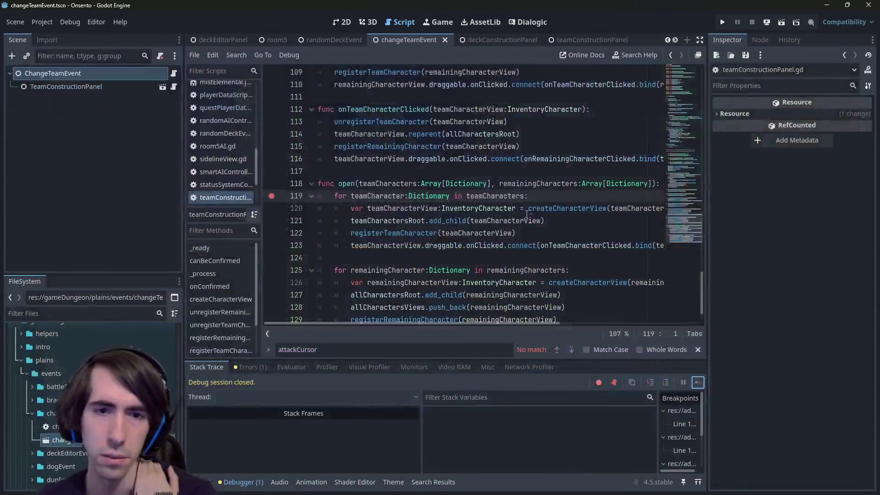
Remove the line 119 breakpoint and examine the open function's character-view code
click(271, 195)
scroll(452, 255, down, 1)
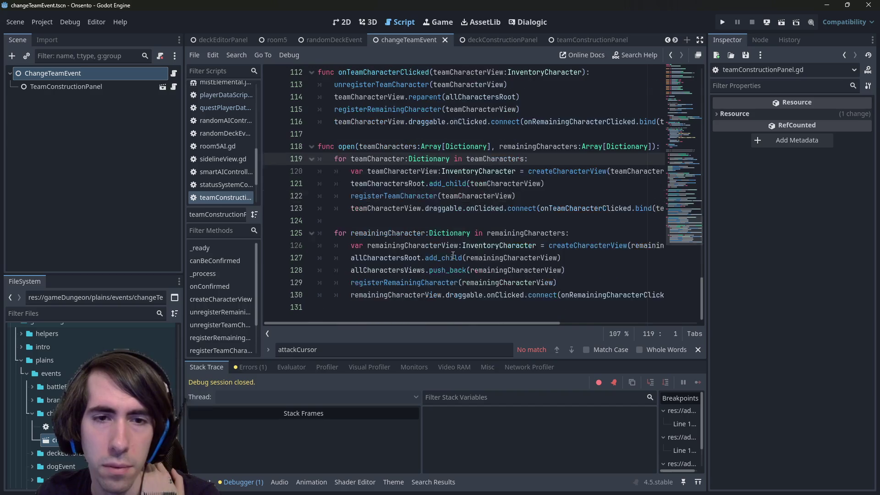
double_click(403, 200)
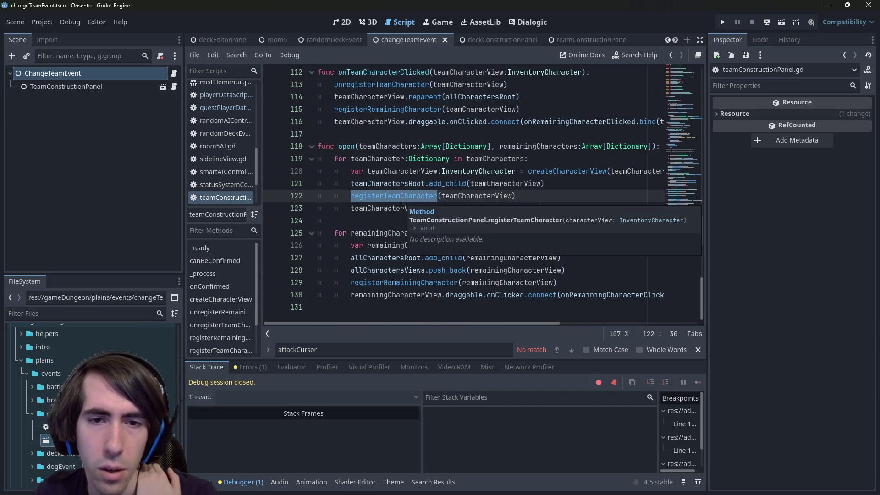
double_click(385, 282)
double_click(404, 257)
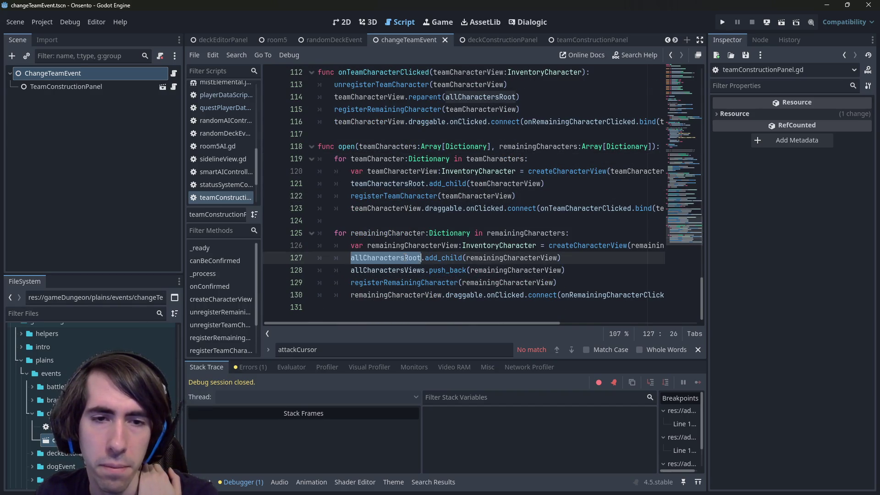
scroll(400, 261, up, 1)
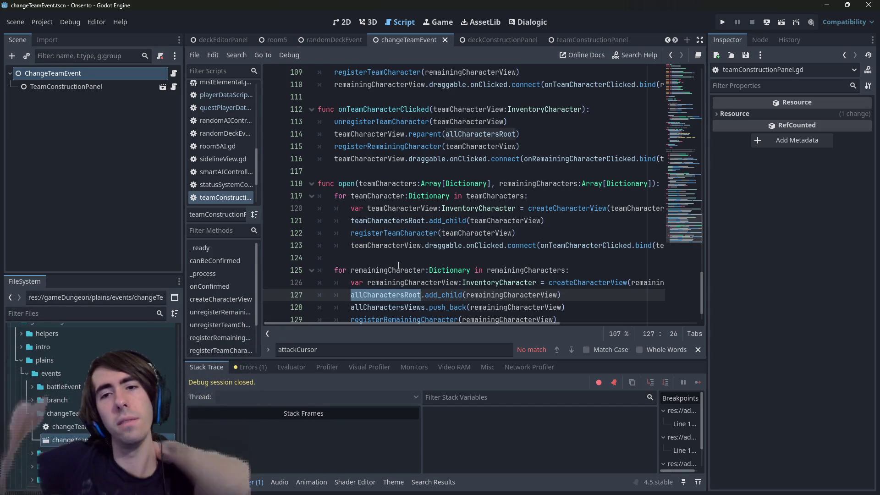
double_click(539, 209)
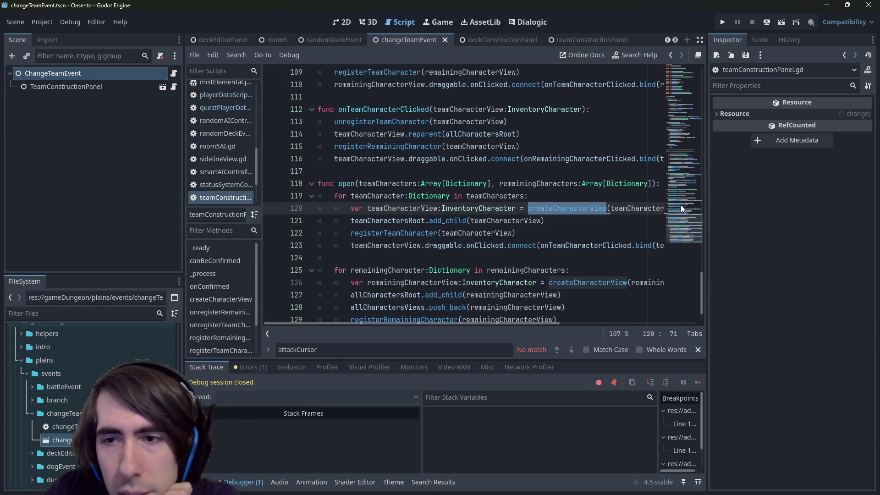
drag(707, 198, 777, 202)
scroll(564, 209, down, 1)
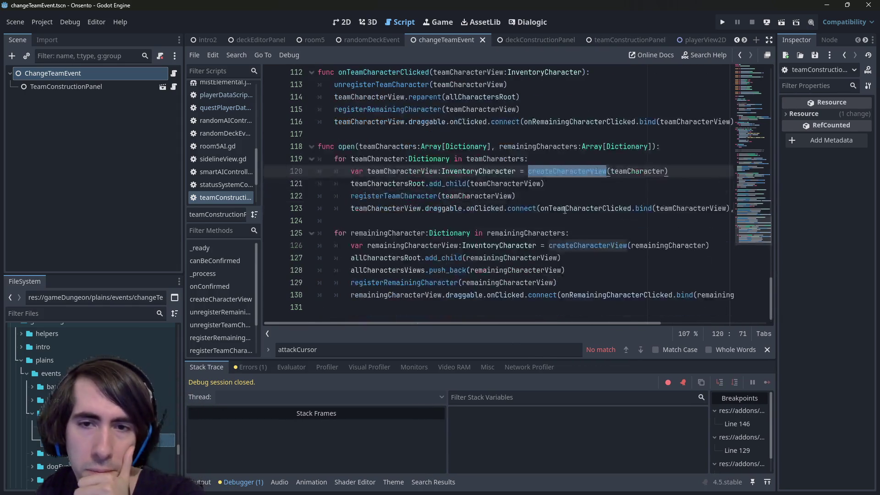
click(565, 246)
double_click(565, 247)
click(568, 246)
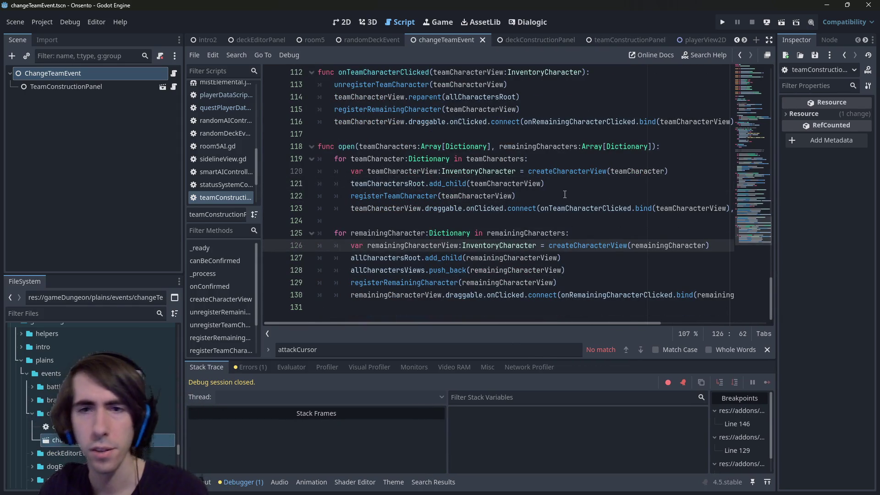
mouse_move(561, 258)
mouse_down()
mouse_move(321, 232)
mouse_move(223, 258)
mouse_up()
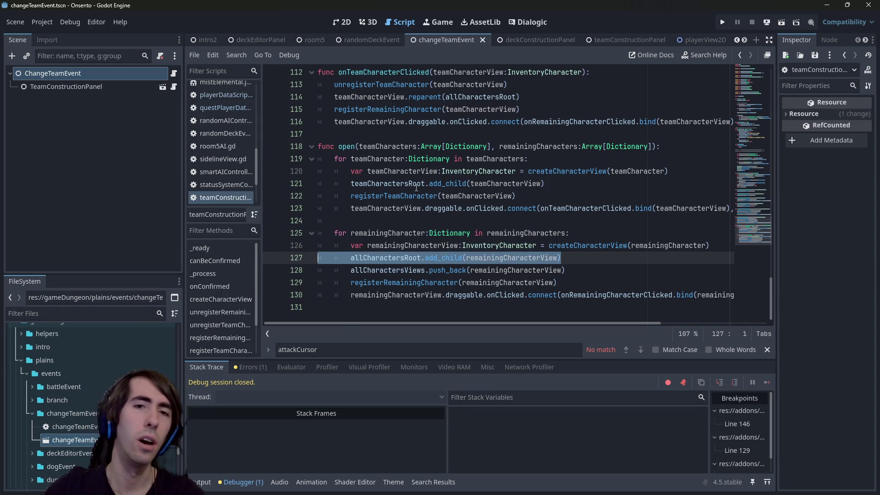
double_click(390, 269)
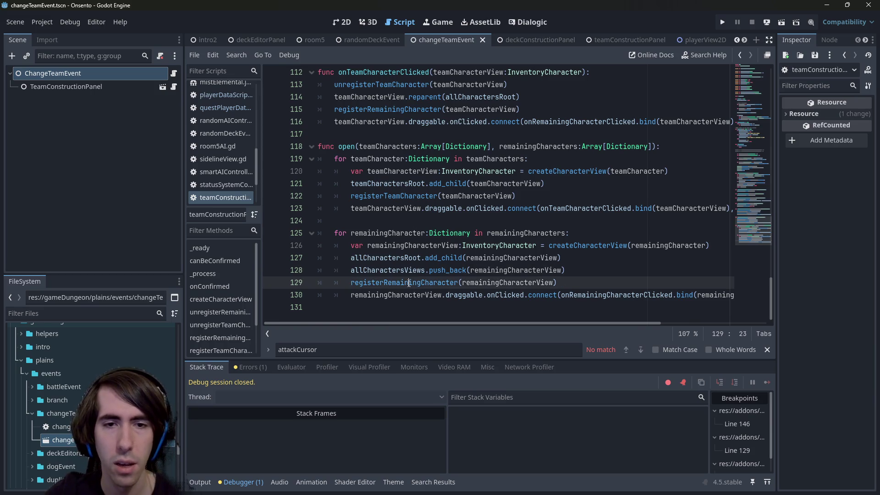
Check how registerRemainingCharacter uses allCharactersViews, then return to the open function
ctrl+click(412, 280)
click(380, 209)
double_click(381, 208)
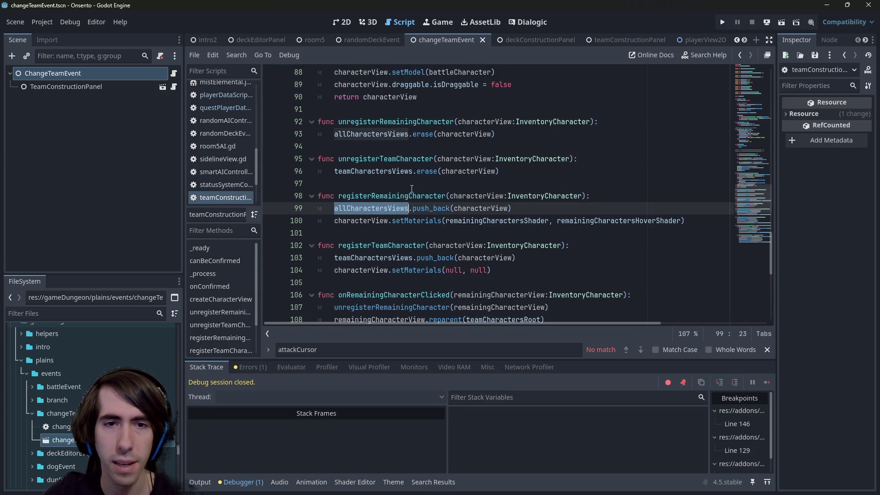
key(alt+Left)
Delete the allCharactersViews.push_back line and search resources for 'deckeditor'
key(ctrl+f)
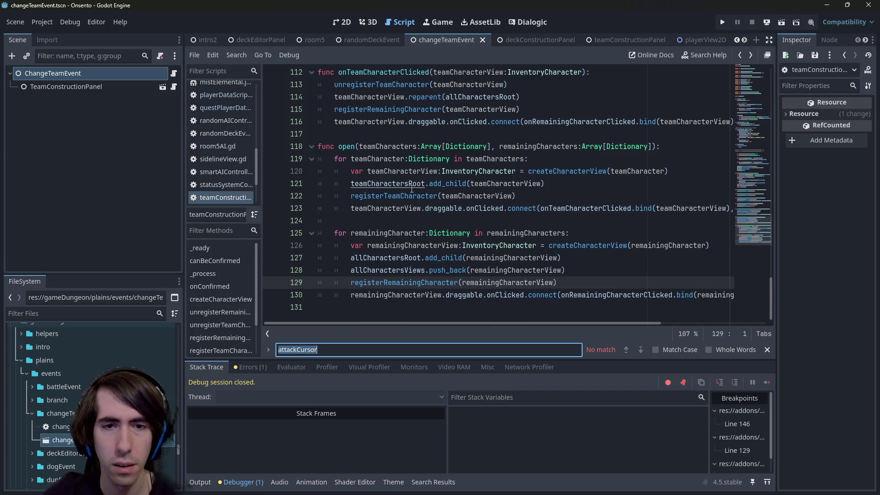
text(allCharactersViews)
drag(770, 87, 770, 283)
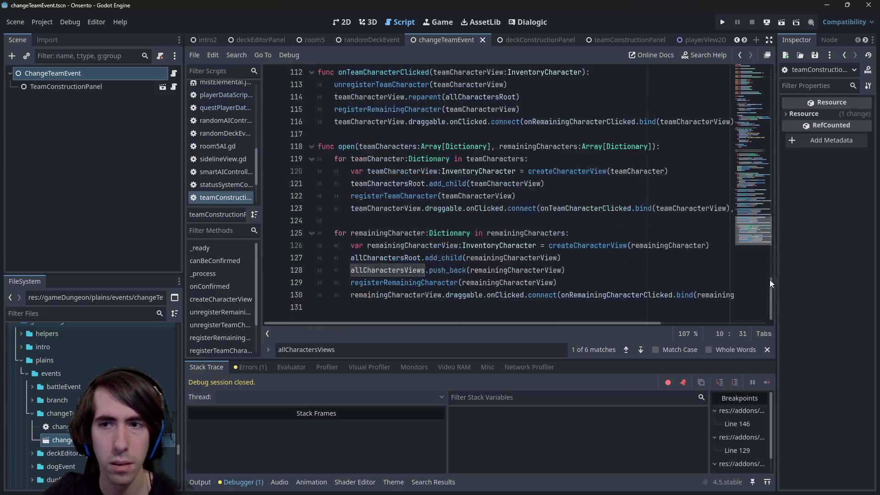
triple_click(440, 270)
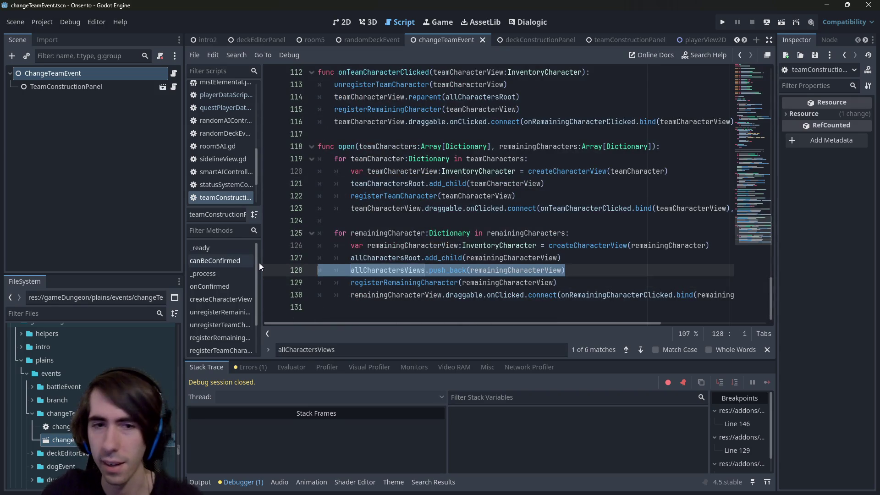
key(BackSpace)
key(BackSpace)
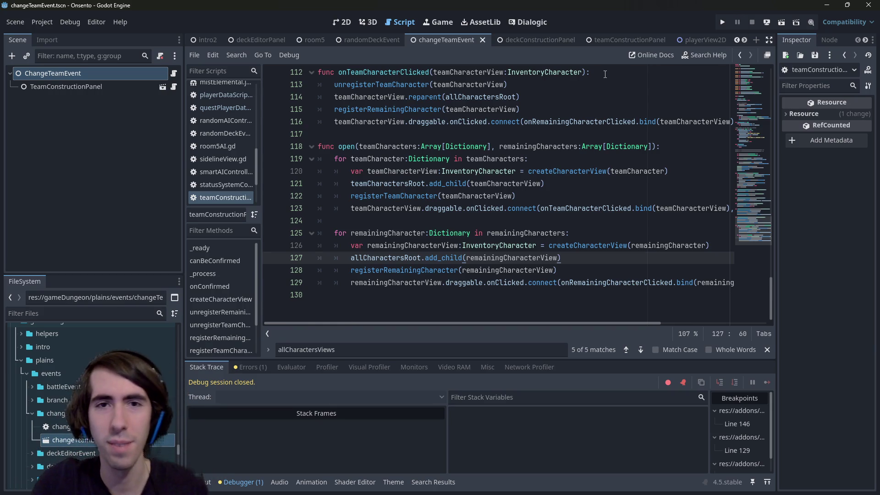
key(shift+alt+o)
text(deckeditor)
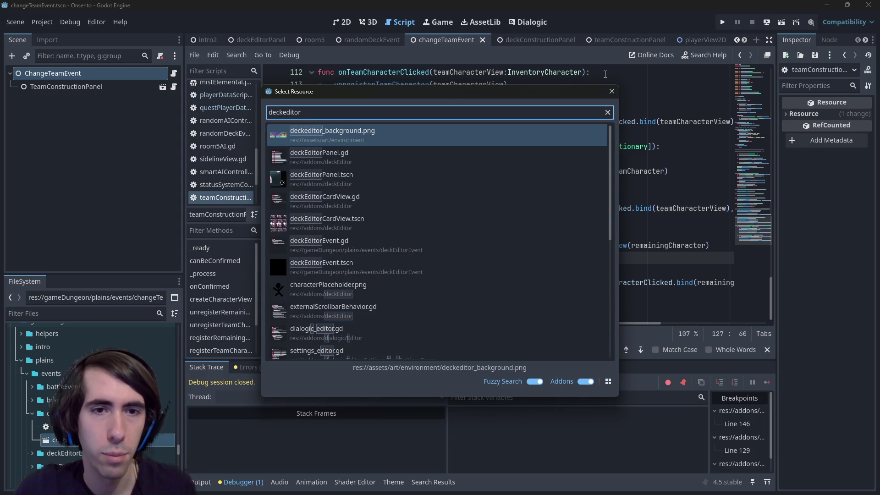
Open deckEditorPanel.tscn from the search results and run it
key(Down)
key(Down)
key(Return)
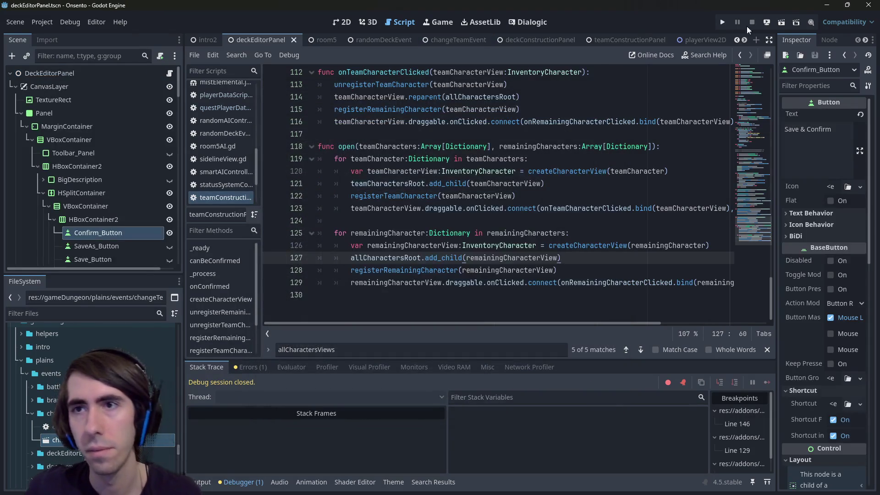
click(782, 23)
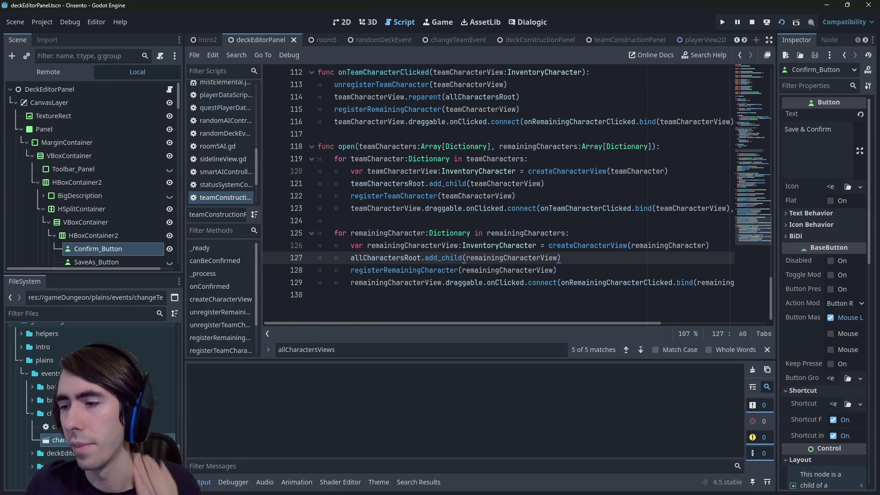
In the PowerShell terminal, run git status and start typing git add
key(alt+Tab)
text(it status)
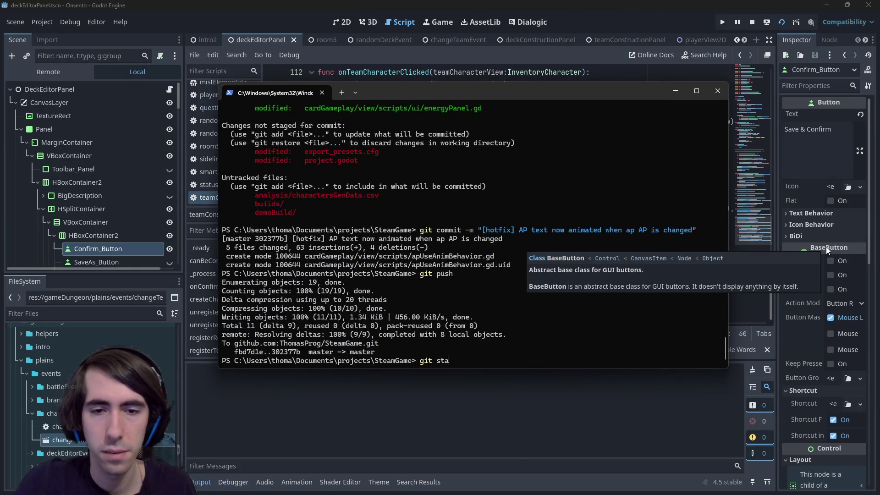
key(Return)
text(git add)
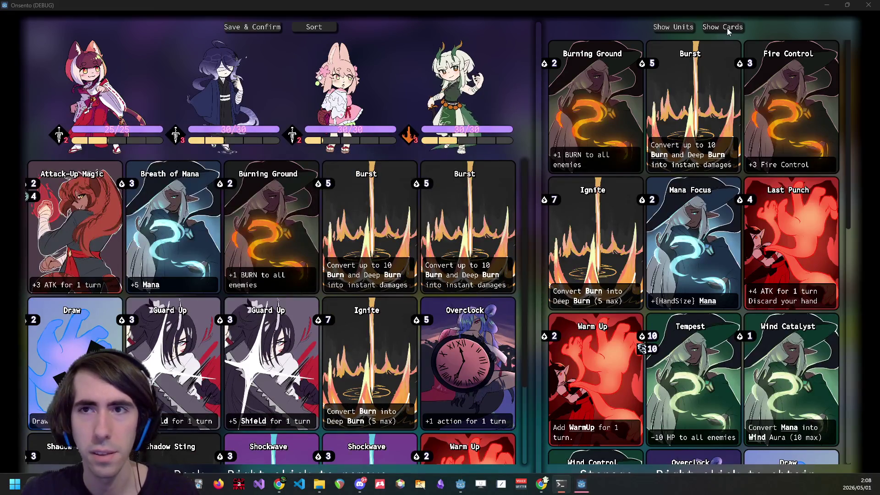
Show storage units, add one to the party, remove the added units, and close the game
click(668, 29)
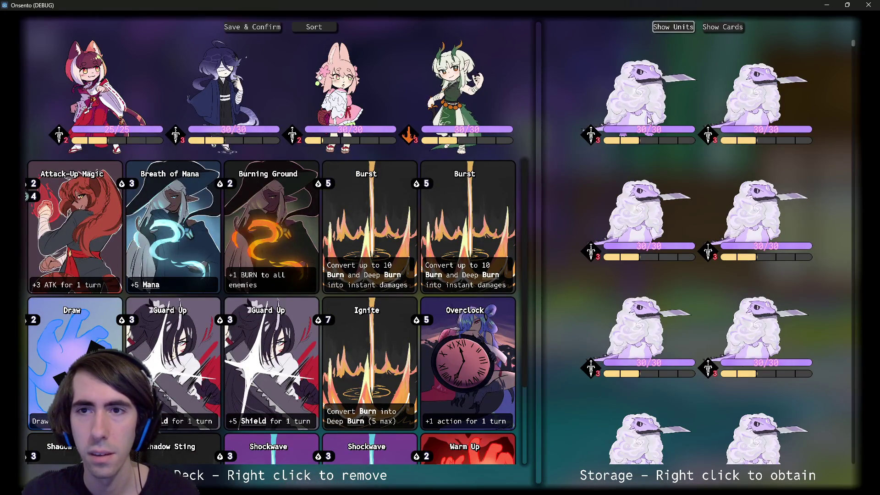
right_click(651, 114)
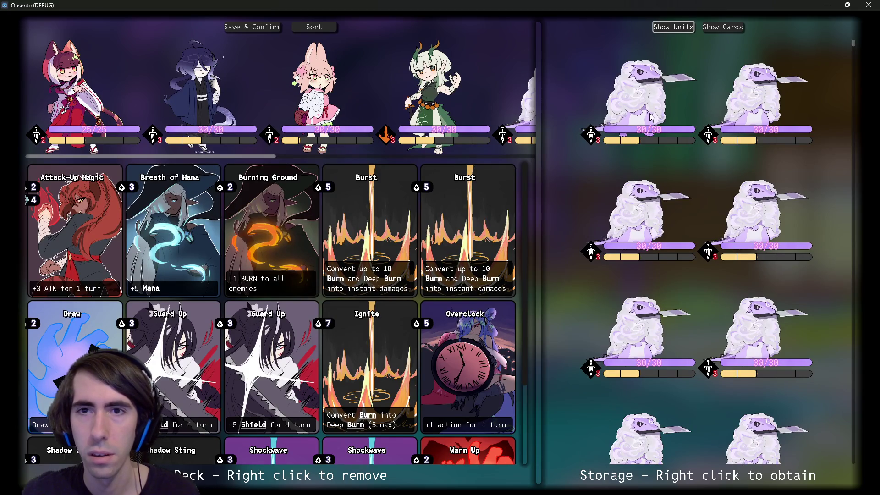
scroll(442, 94, right, 5)
right_click(447, 97)
right_click(447, 97)
right_click(448, 97)
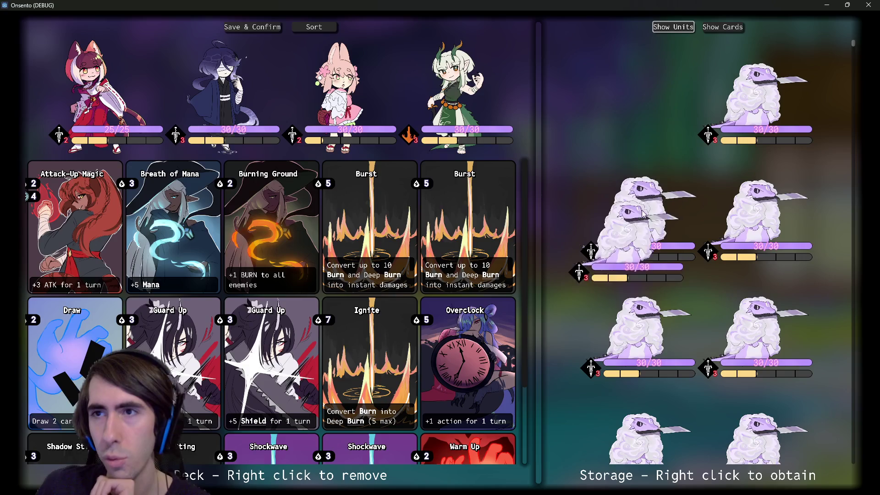
click(868, 5)
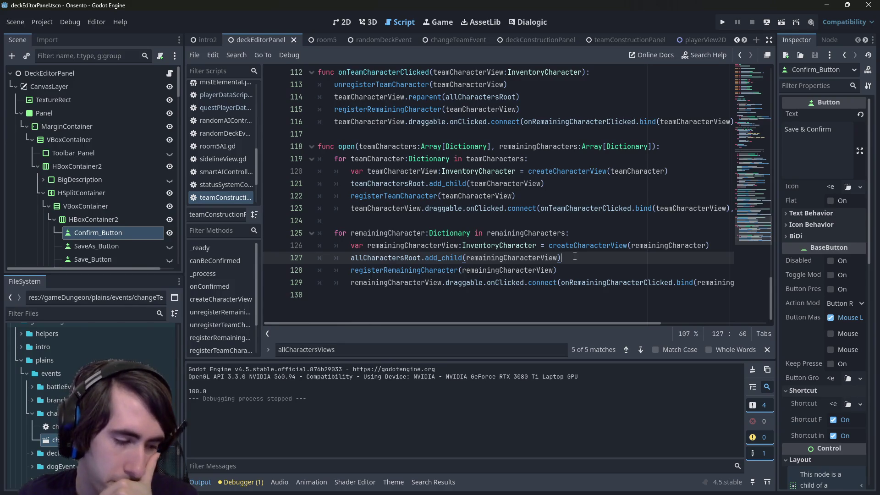
Switch to the 2D workspace and relaunch the deckEditorPanel scene
mouse_move(575, 250)
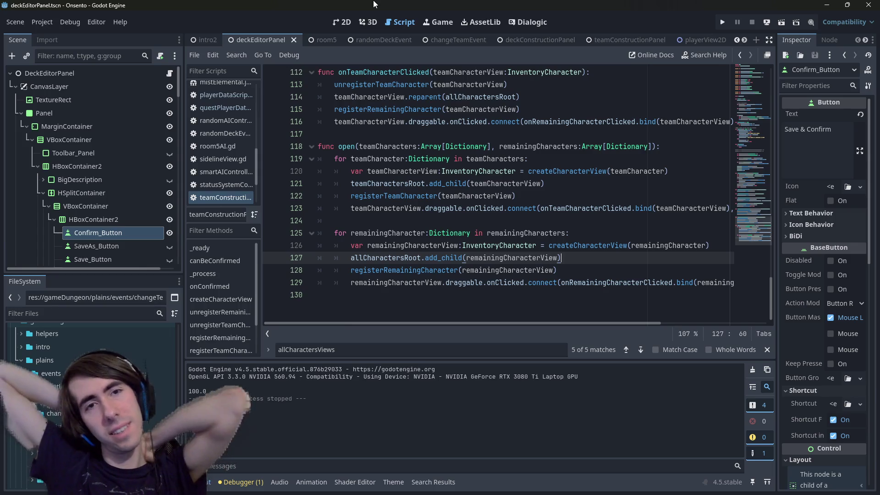
click(341, 27)
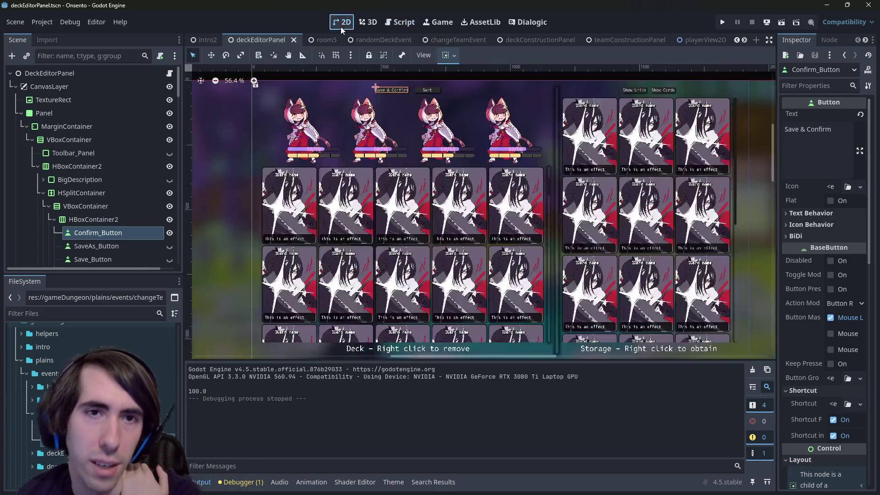
click(778, 22)
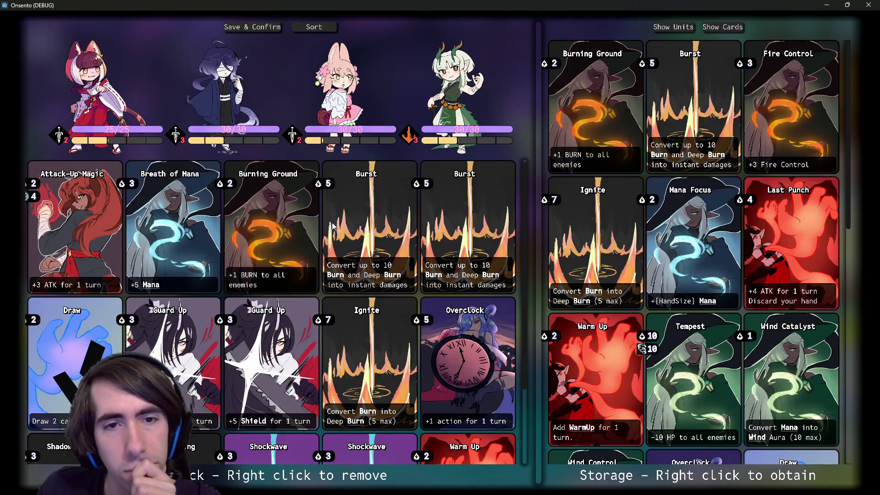
Remove Burning Ground and one Burst card from the deck, with storage cards shown
right_click(274, 210)
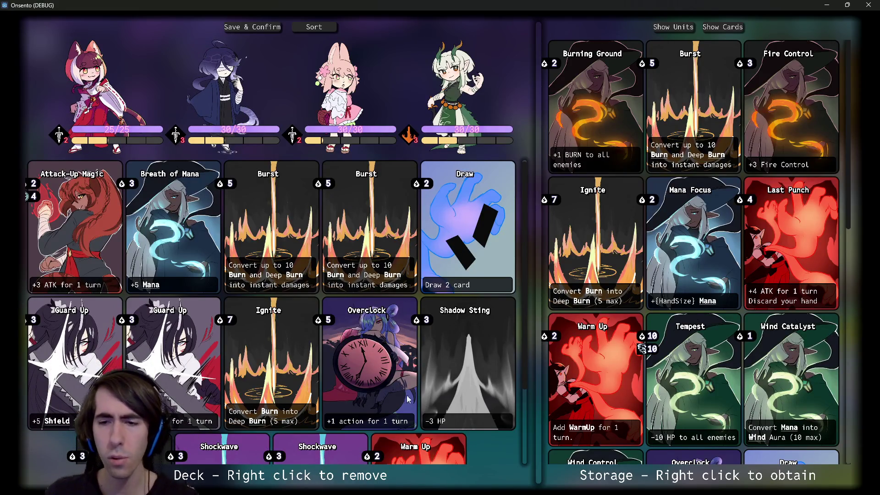
click(723, 26)
right_click(401, 219)
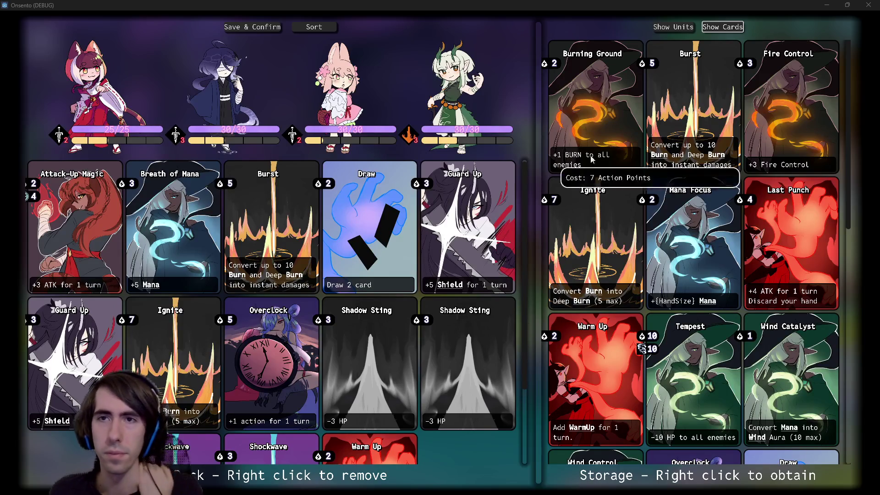
Toggle Show Units and Show Cards in the game, close it, and start a git add in the terminal
click(683, 28)
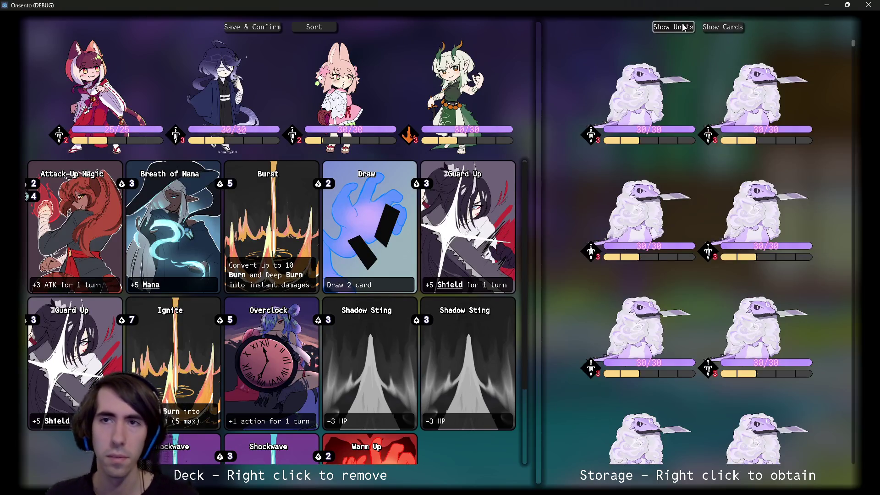
click(722, 27)
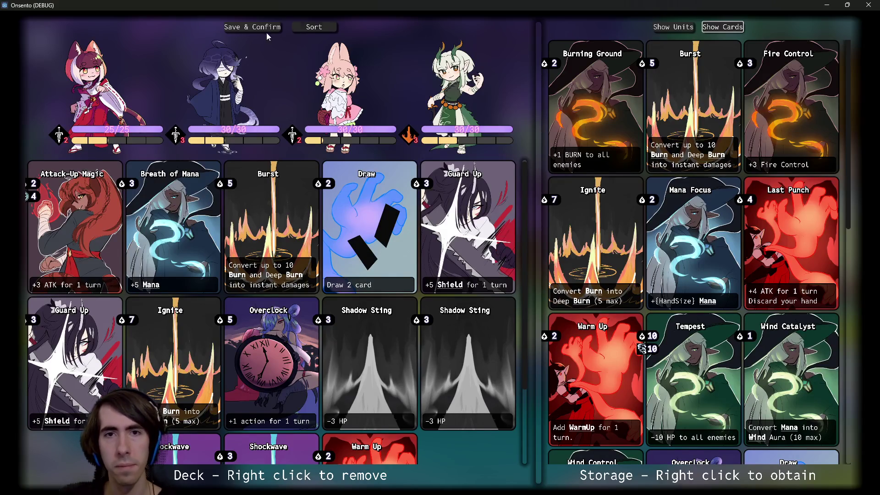
key(alt+F4)
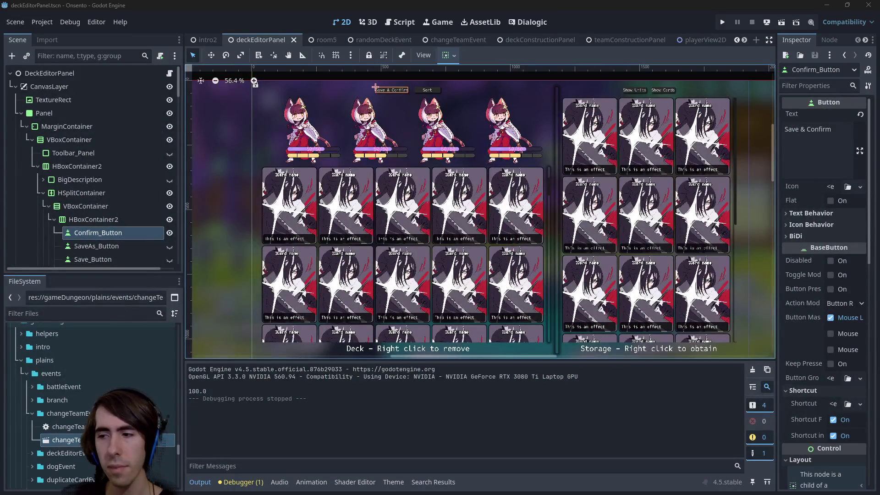
key(alt+Tab)
text(git add)
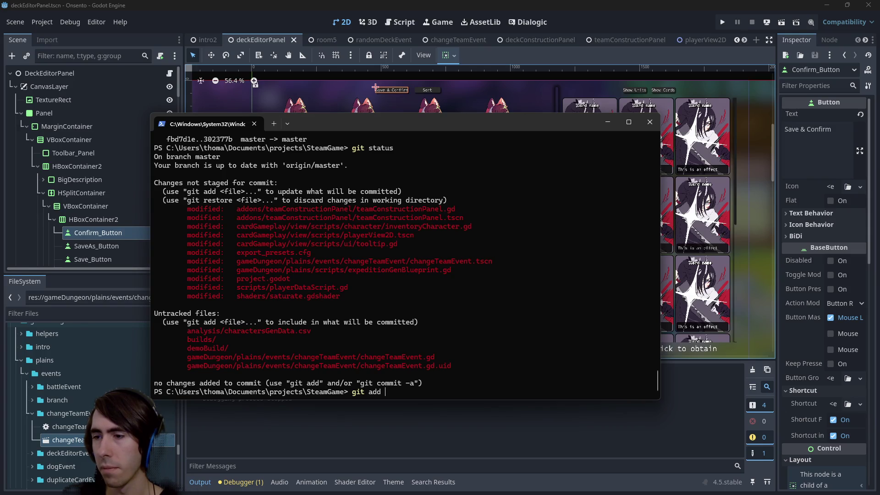
Stage the tooltip.gd path with the *.gd scripts, then check git status
key(alt+Tab)
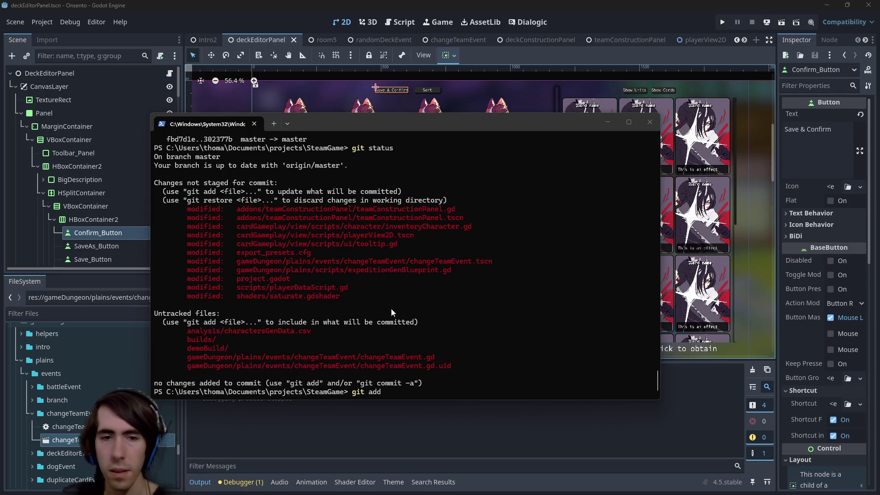
mouse_move(233, 244)
mouse_down()
mouse_move(207, 252)
mouse_move(403, 247)
mouse_up()
right_click(403, 248)
right_click(426, 249)
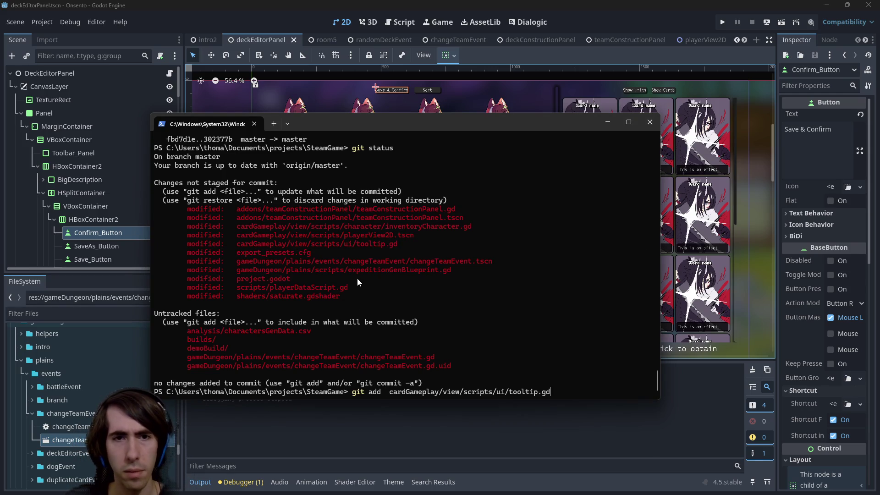
text( *.gd)
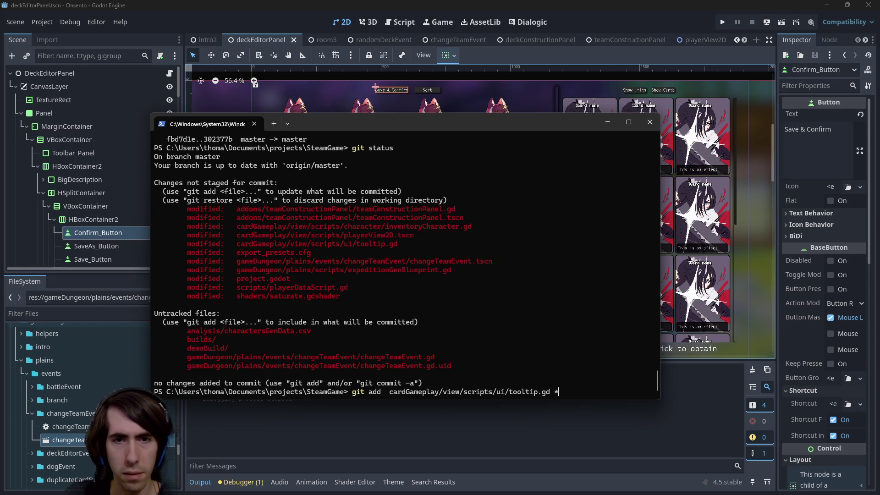
key(Return)
text(git status)
key(Return)
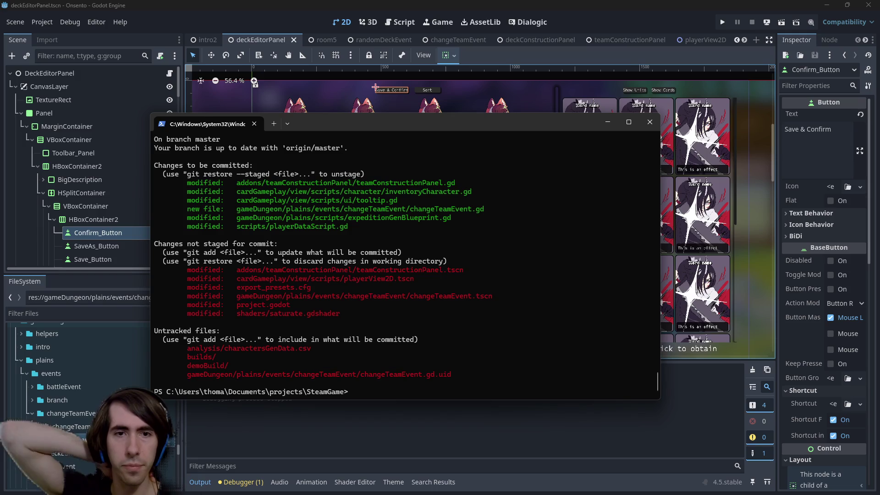
Stage teamConstructionPanel.tscn, playerView2D.tscn, changeTeamEvent.tscn and shaders/saturate.gdshader
text(git add)
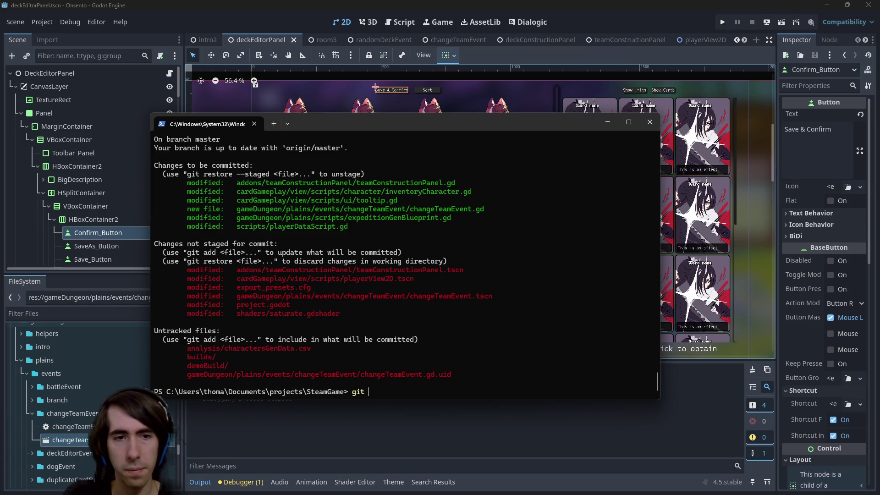
drag(235, 274, 479, 271)
right_click(479, 271)
right_click(479, 271)
drag(236, 278, 415, 281)
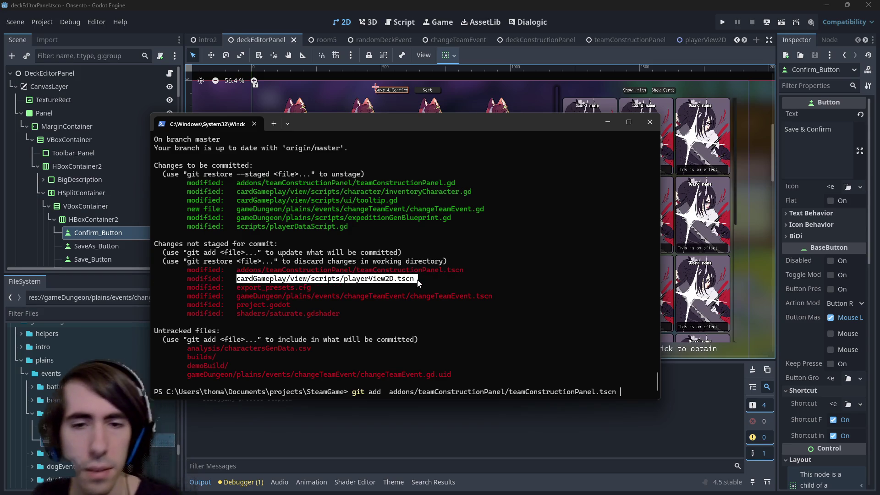
right_click(416, 280)
right_click(416, 280)
mouse_move(233, 287)
mouse_down()
mouse_move(423, 293)
mouse_move(507, 285)
mouse_up()
right_click(507, 285)
right_click(431, 268)
drag(234, 306, 389, 305)
right_click(389, 305)
right_click(412, 273)
key(Return)
Stage changeTeamEvent.gd.uid and review the staged files with git status
text(git add)
drag(188, 348, 458, 349)
right_click(458, 349)
right_click(538, 352)
key(Return)
text(git status)
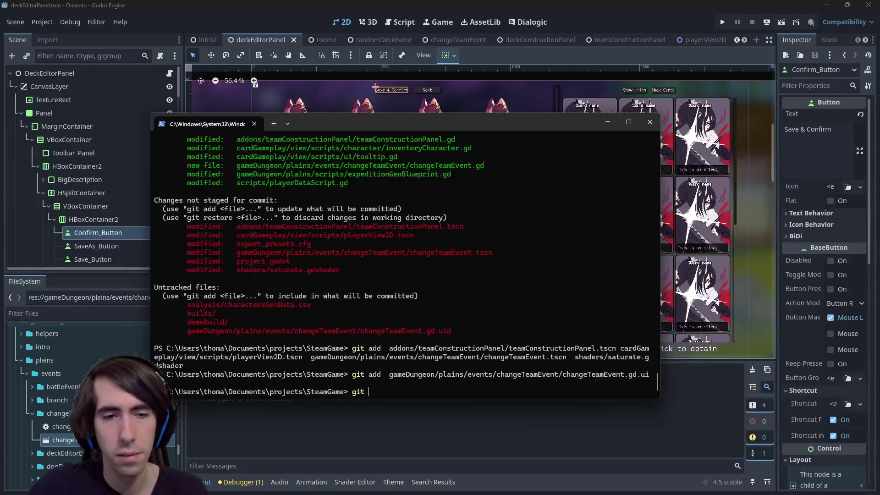
key(Return)
Commit with message '[MAD-226] TeamConstructionPanel added' and run git push
text(git commit -m "")
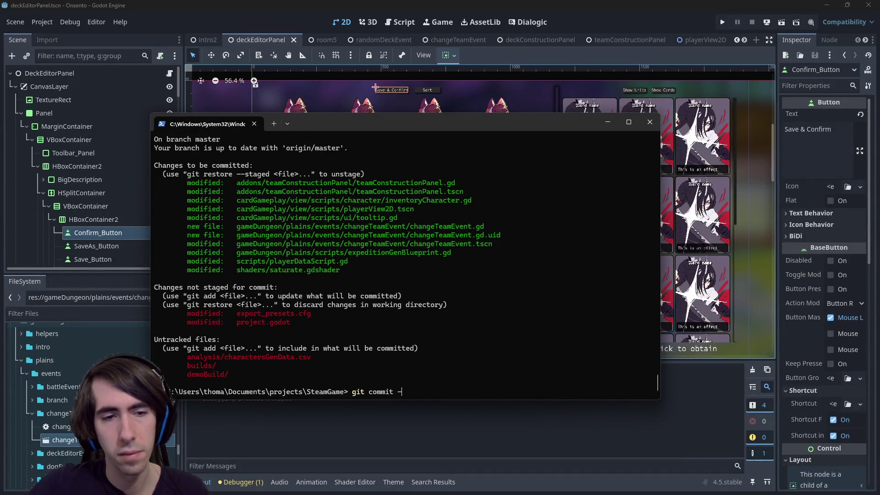
key(Left)
text(MAD-)
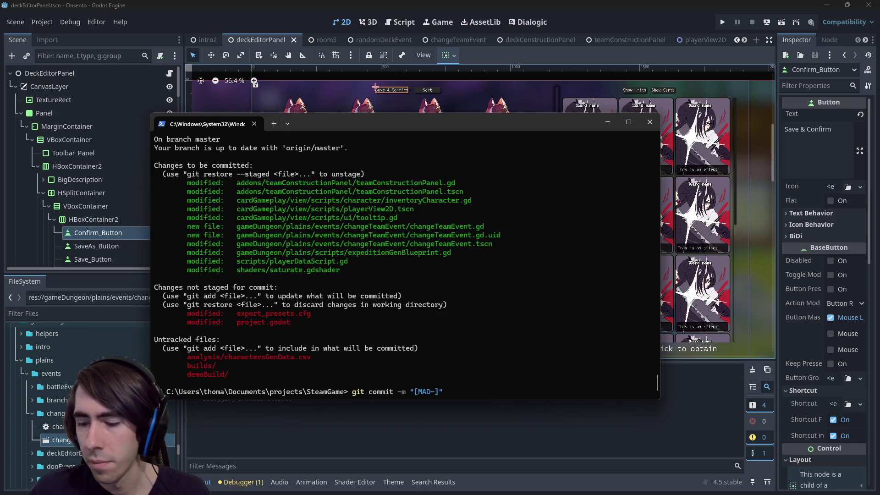
text(226)
key(Right)
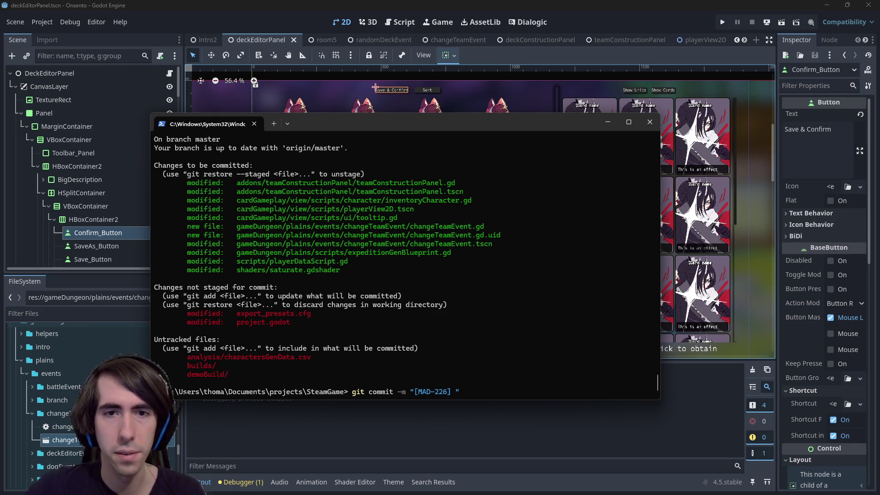
text(TeamConstru)
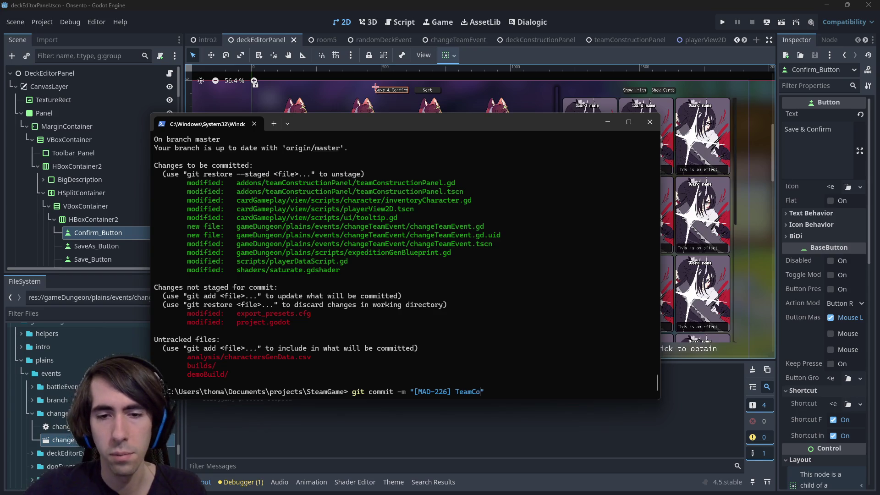
text(ctionPanel adde)
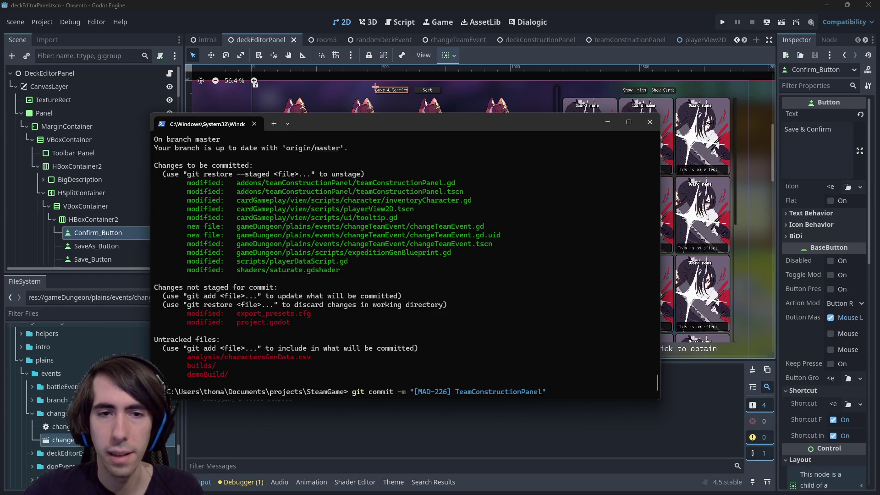
text(d,)
key(BackSpace)
key(BackSpace)
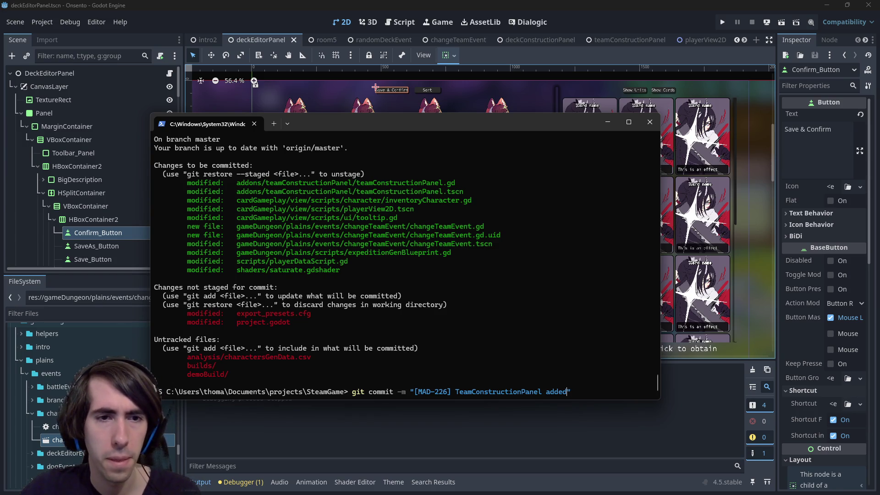
drag(237, 255, 457, 253)
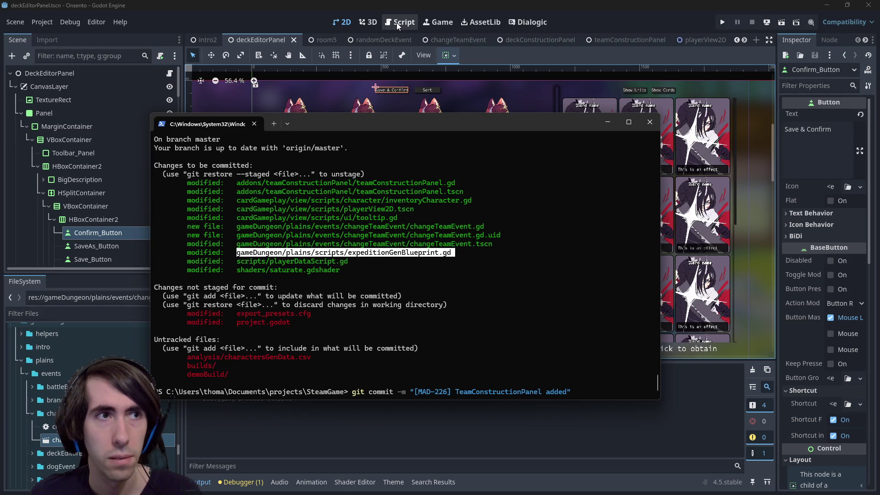
key(End)
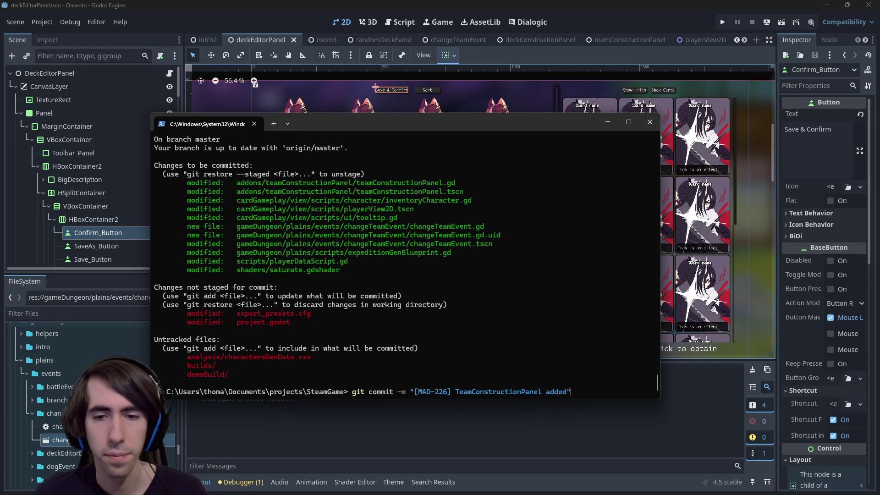
key(Return)
text(git push)
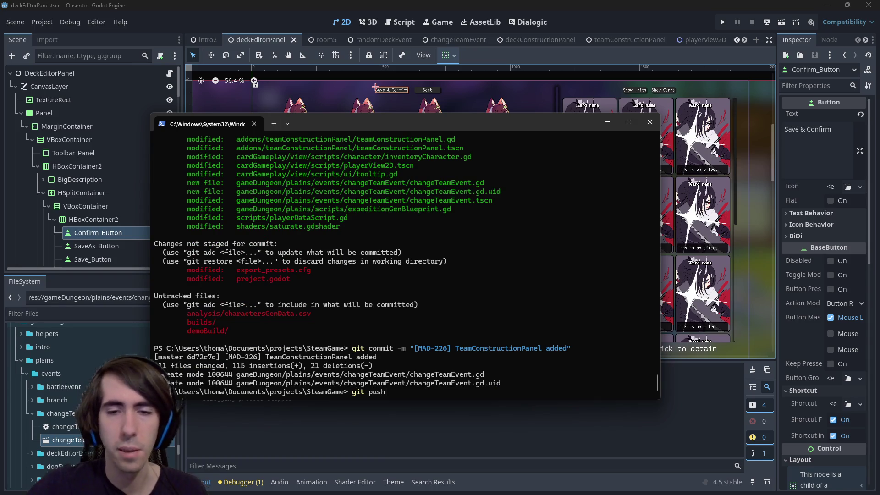
key(Return)
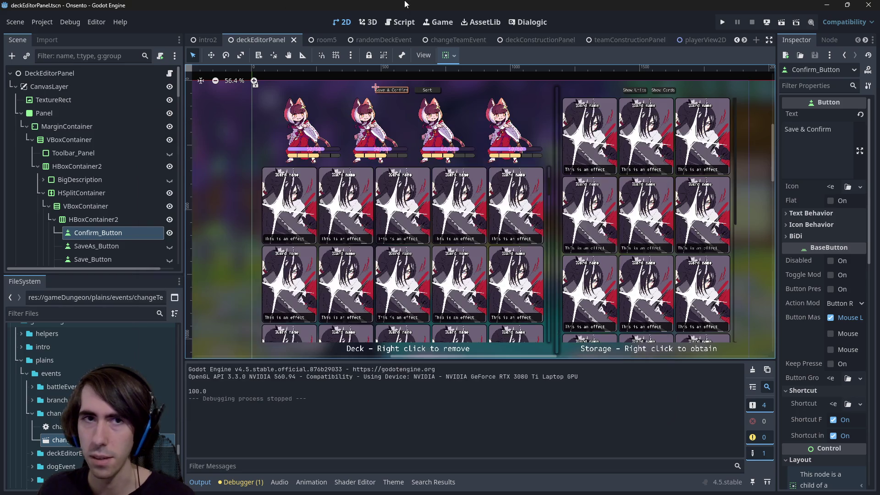
Bring Godot back to the front and switch to the Script workspace
click(323, 4)
click(404, 21)
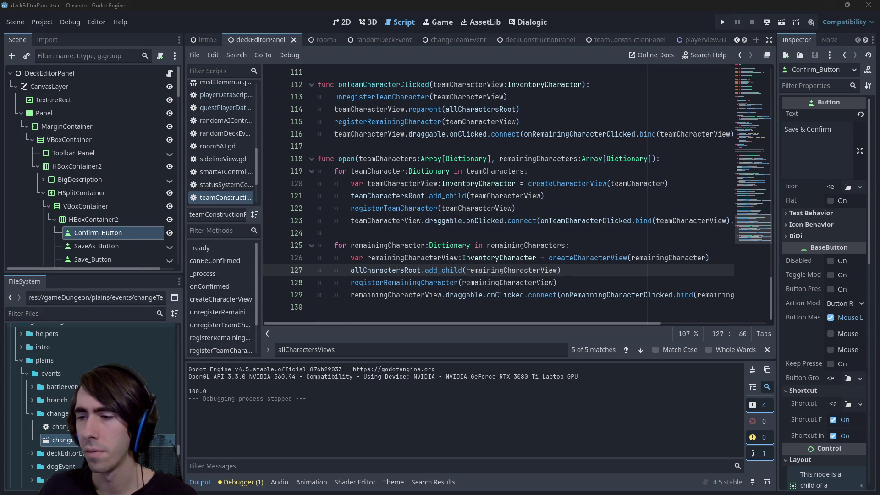
Collapse the Panel node under CanvasLayer and bring up the quick-open resource dialog with Shift+Alt+O
key(alt+Tab)
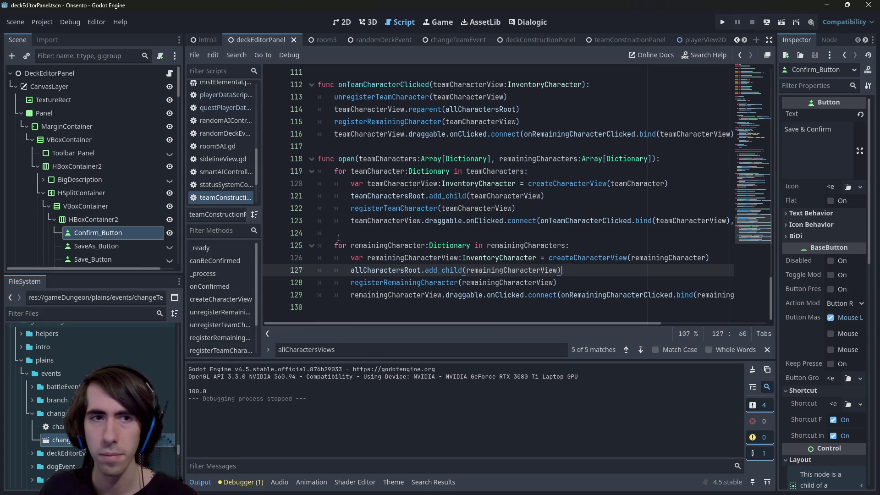
click(16, 87)
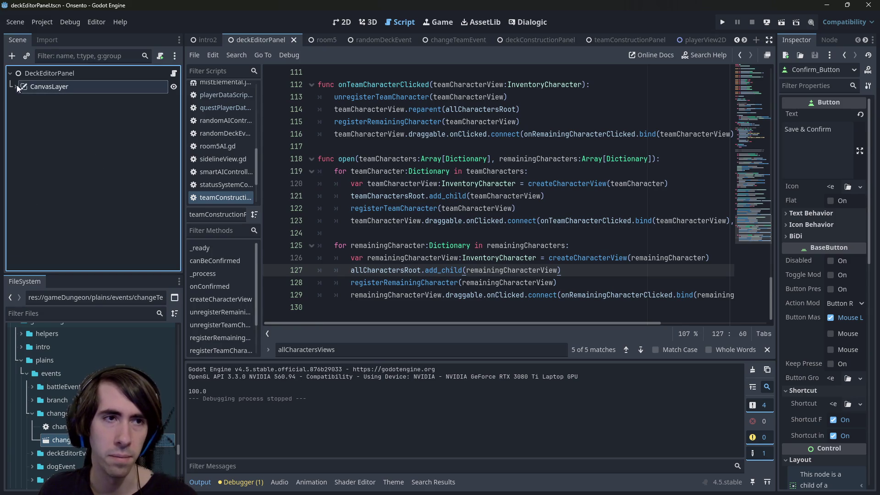
click(15, 86)
click(21, 112)
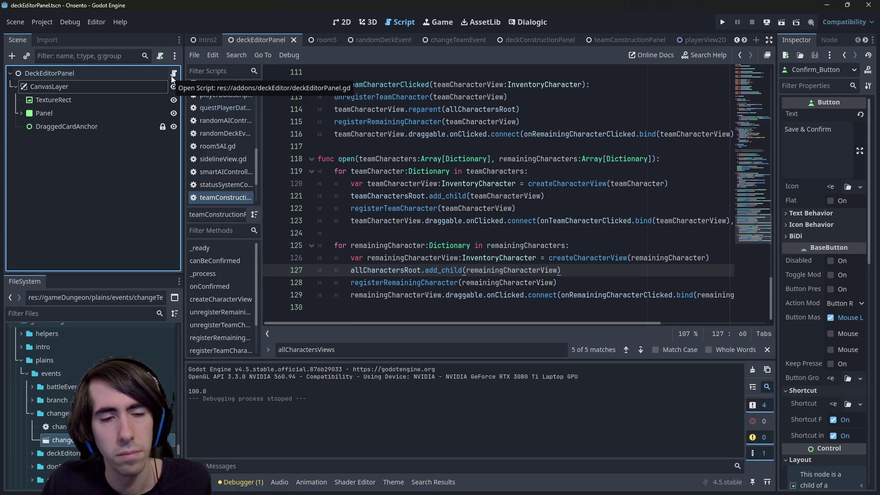
click(412, 233)
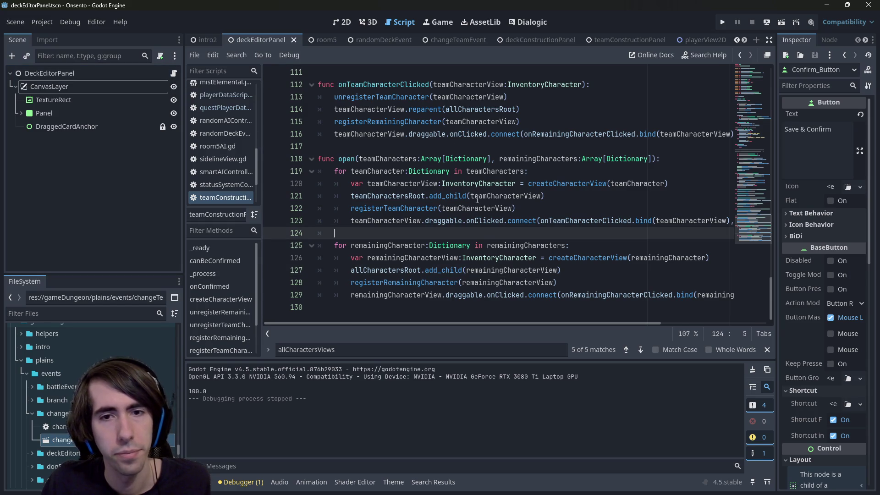
click(453, 147)
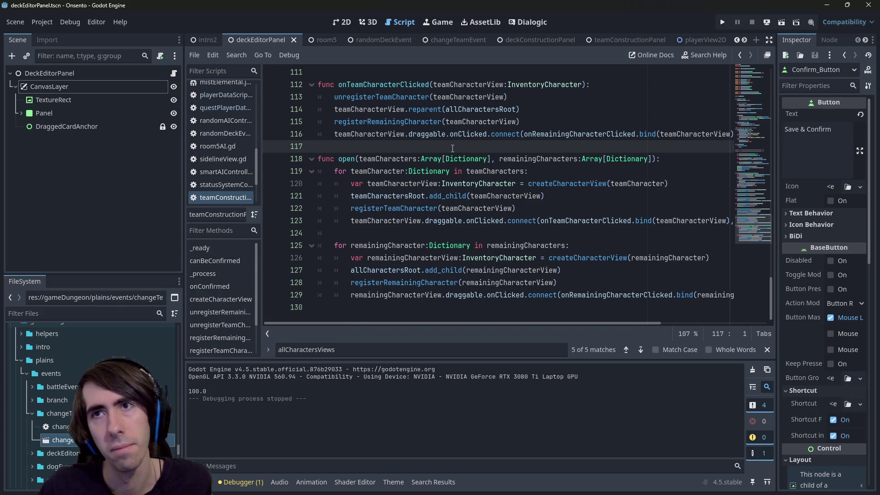
key(shift+alt+o)
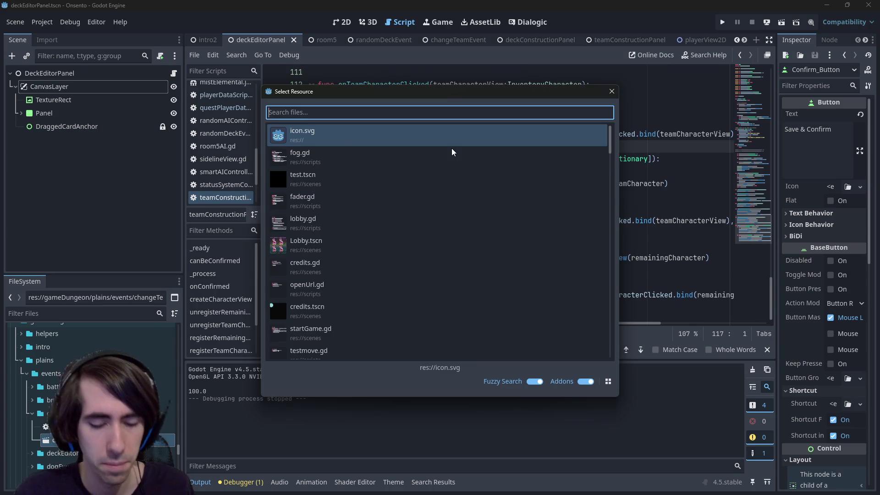
Open playerDataScript.gd and step through its matches for 'permanent'
text(playerdata)
double_click(452, 148)
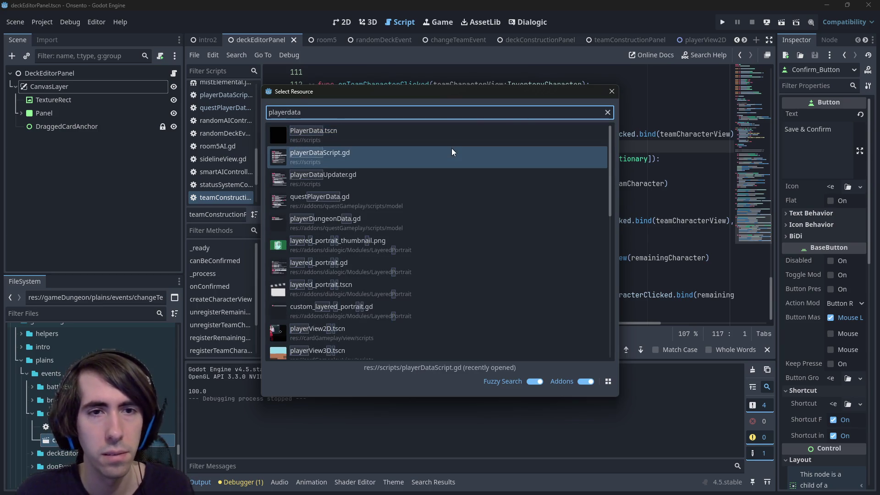
key(ctrl+f)
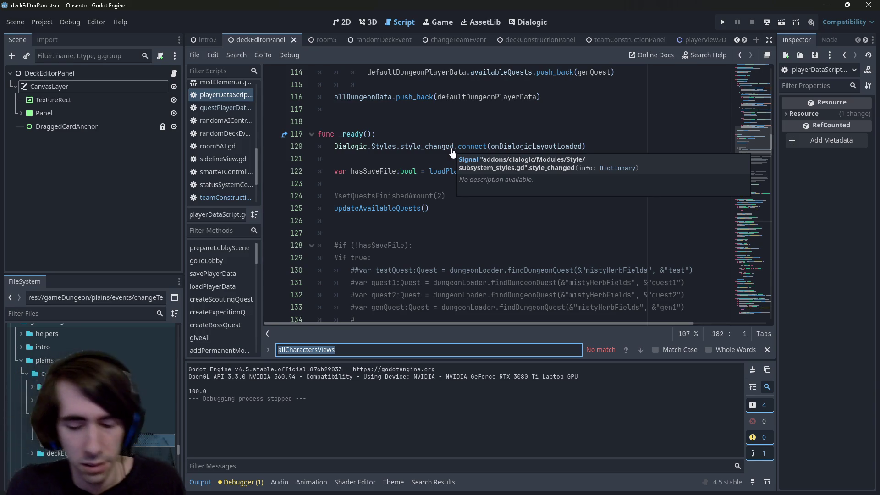
text(permanent)
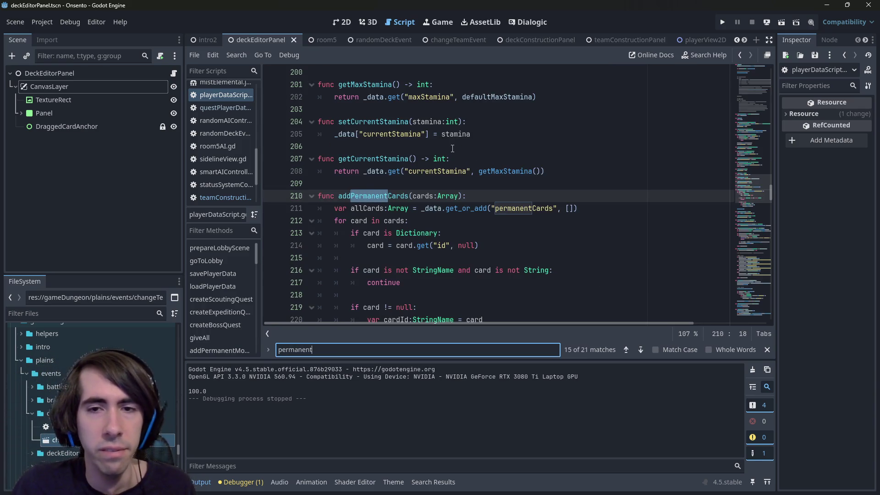
key(Return)
key(Return)
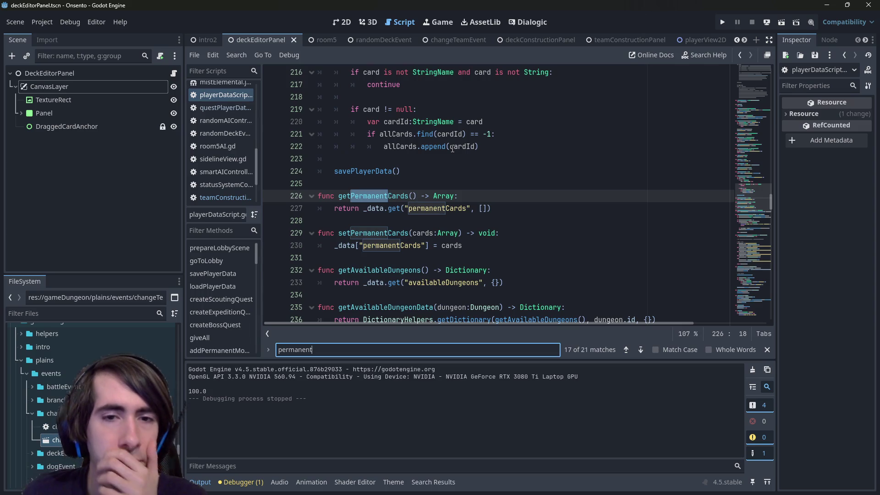
key(Return)
key(Return)
key(Return)
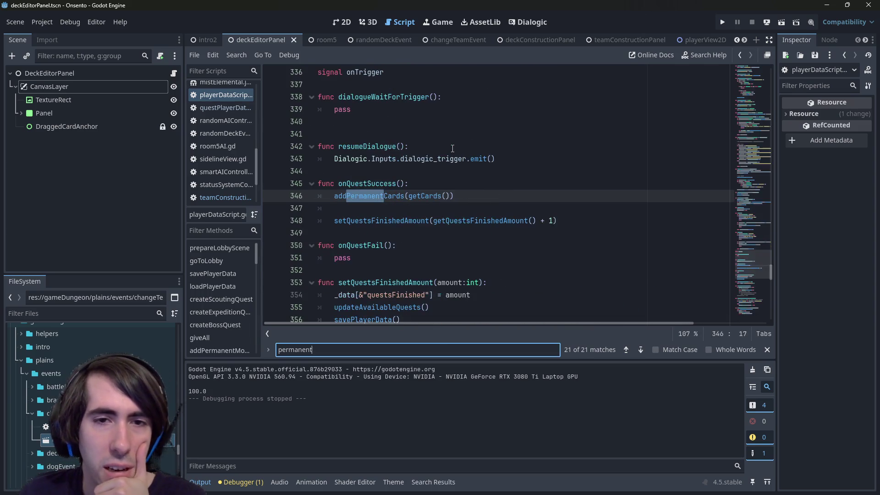
key(Return)
key(Return)
key(Return)
Search the script for 'character' and then '_data[', ending at line 188
key(ctrl+a)
key(BackSpace)
text(character)
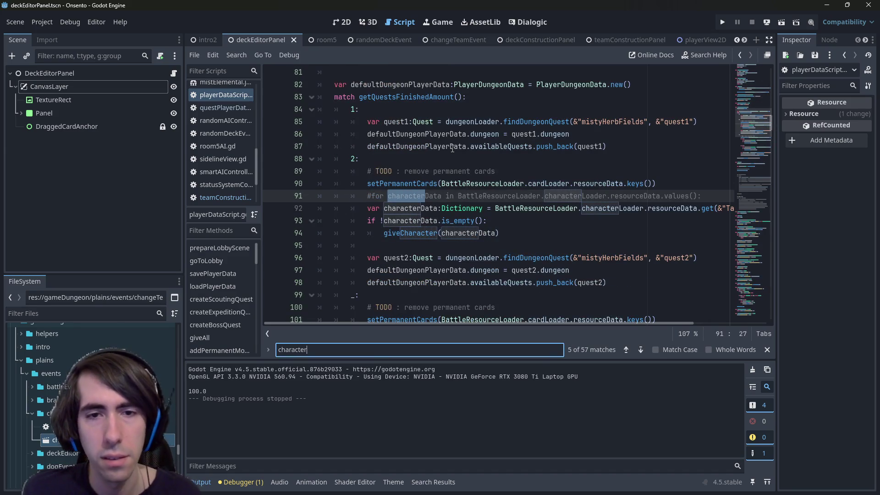
scroll(742, 206, up, 20)
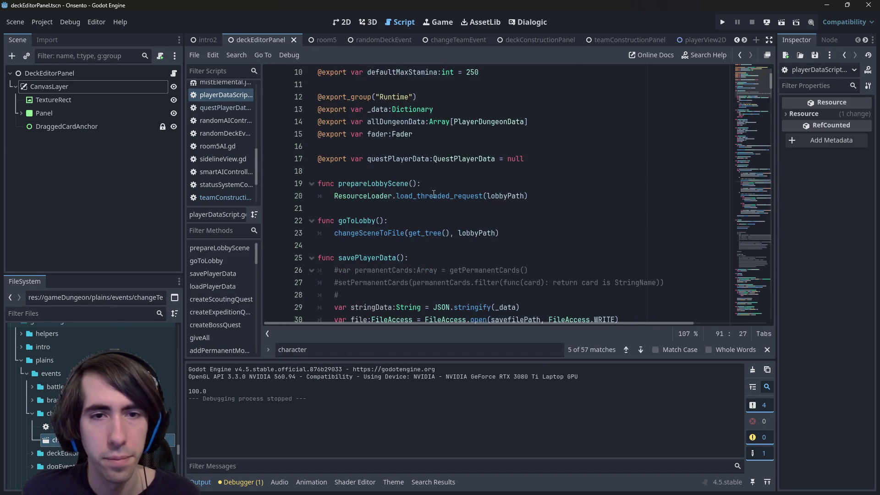
double_click(378, 183)
key(ctrl+f)
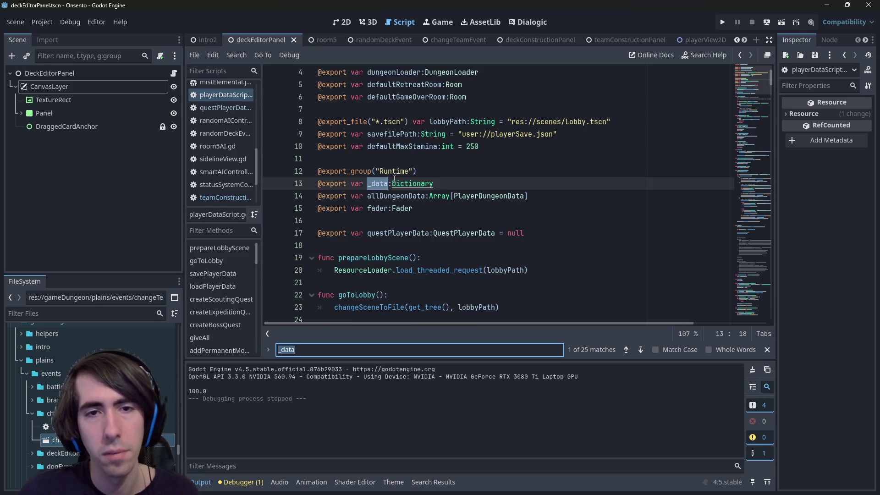
text([)
key(Return)
key(Return)
key(Return)
key(Return)
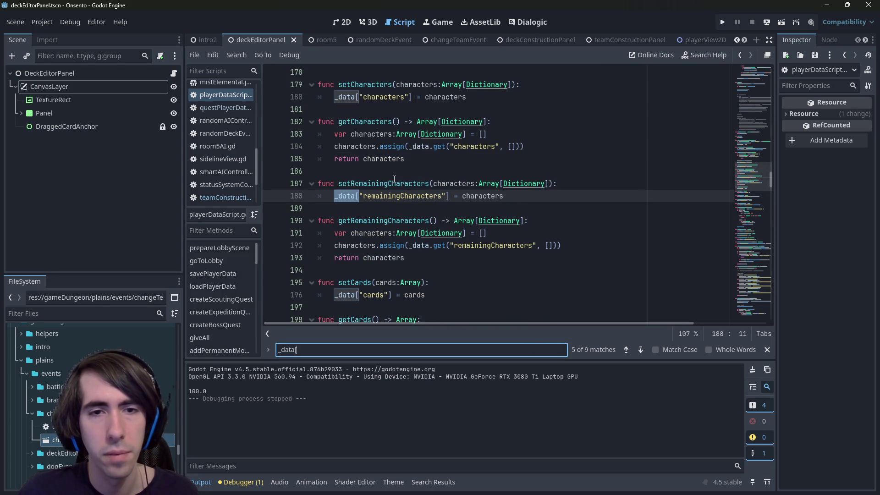
click(525, 196)
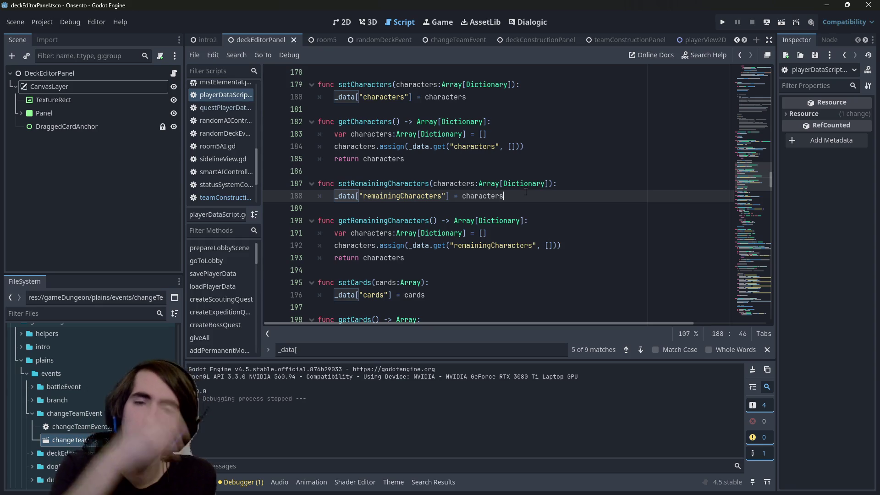
click(507, 176)
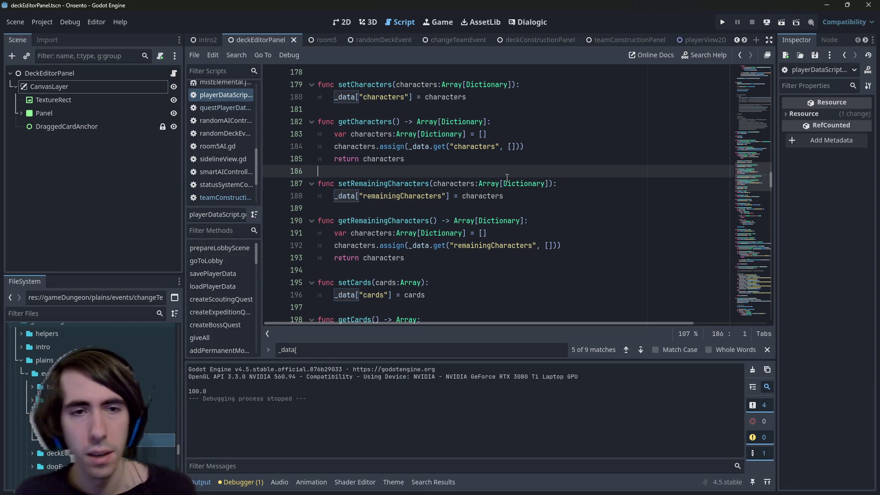
key(Return)
key(Return)
key(Up)
text(func removeDuplicatedCharacters())
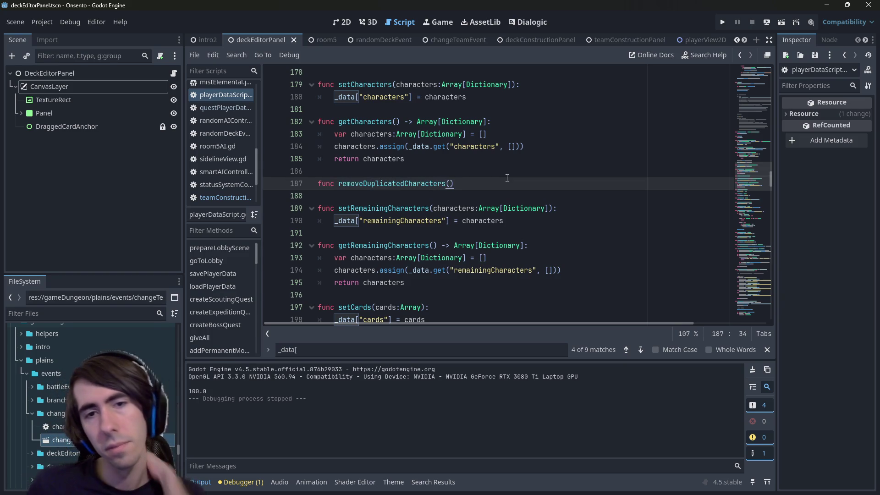
key(Left)
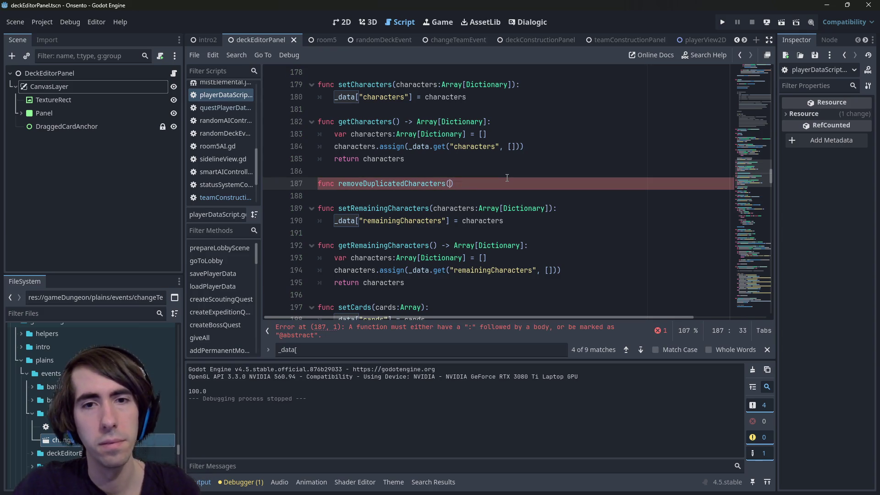
text(ch)
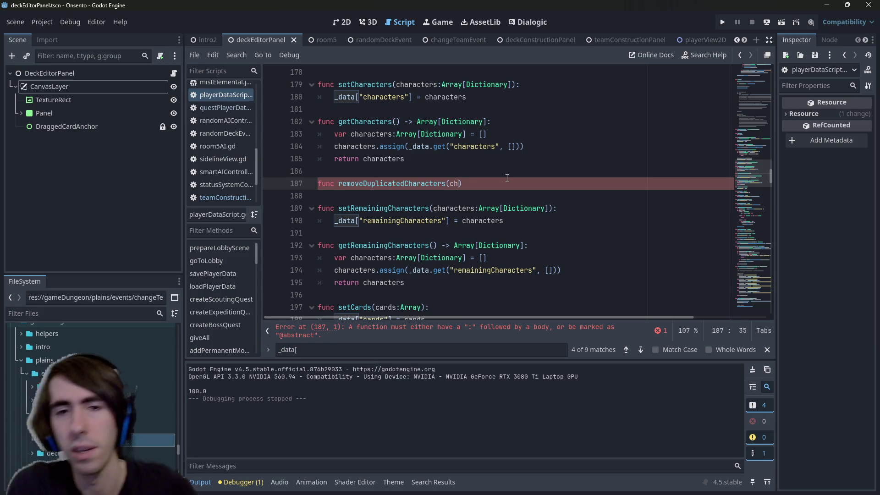
key(ctrl+BackSpace)
key(ctrl+BackSpace)
key(ctrl+BackSpace)
key(ctrl+s)
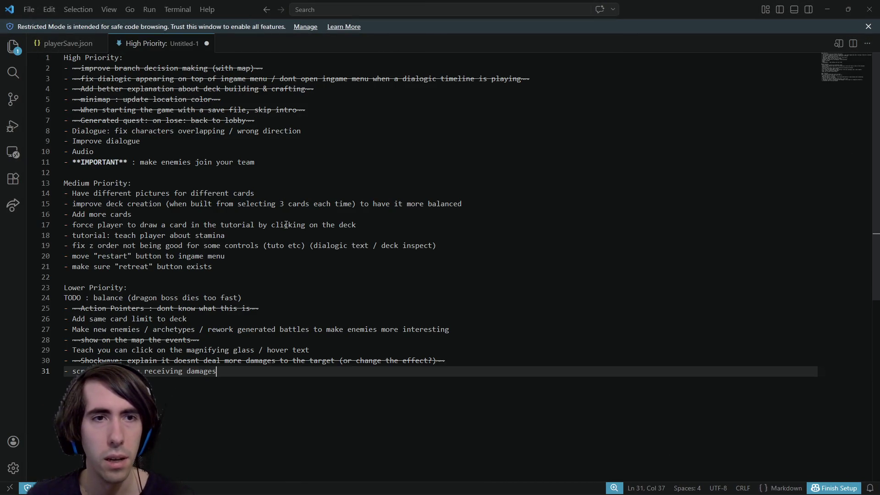
Paste five new TODO items at line 34 below Lower Priority
key(Return)
key(Return)
key(Return)
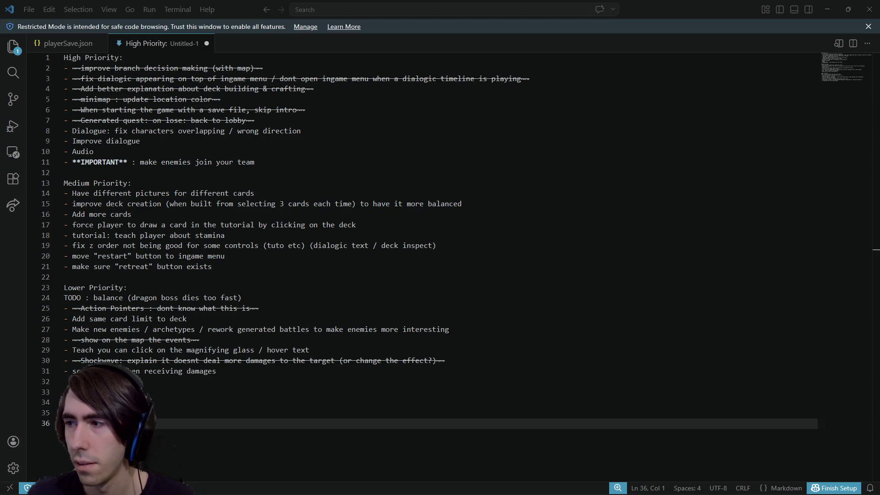
click(310, 405)
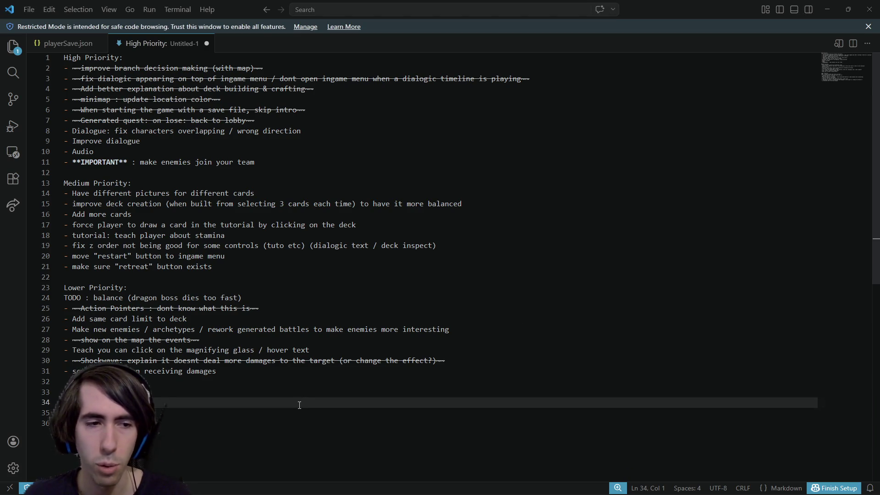
key(ctrl+v)
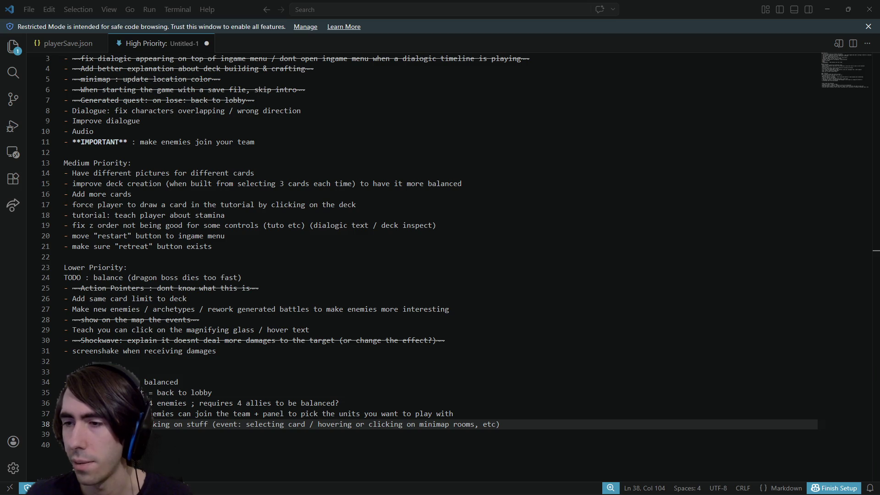
Add the multiple-attacks halo bug and the attack aura shader bug on lines 40–41
key(Down)
key(Down)
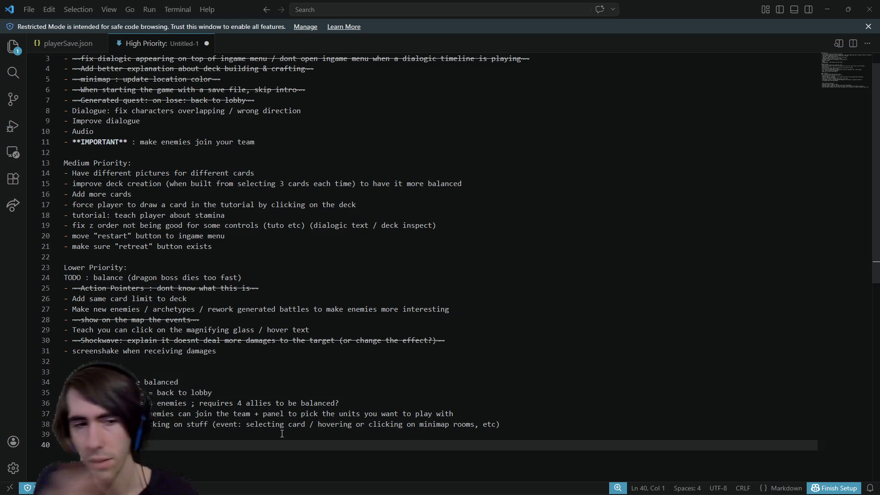
key(ctrl+v)
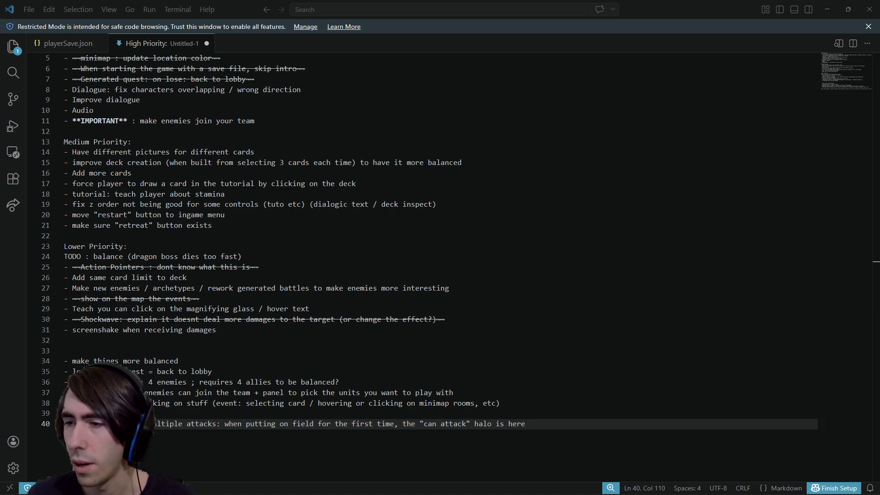
click(445, 441)
key(Return)
key(ctrl+v)
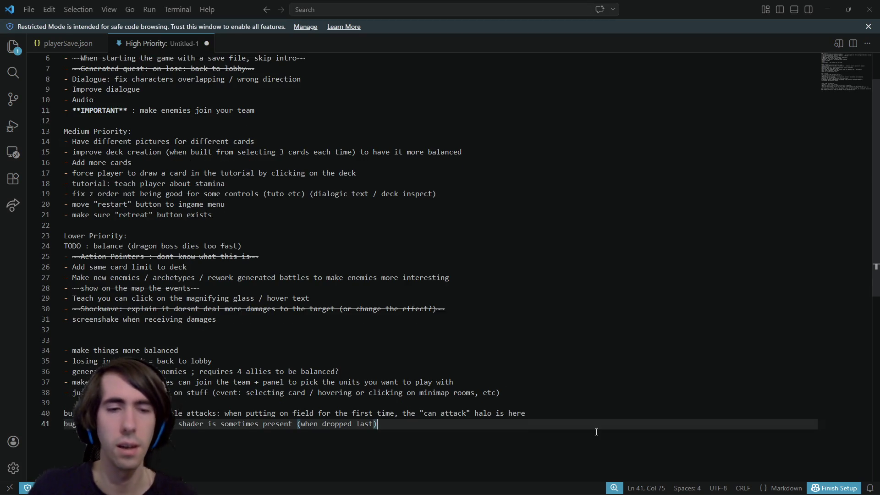
key(Return)
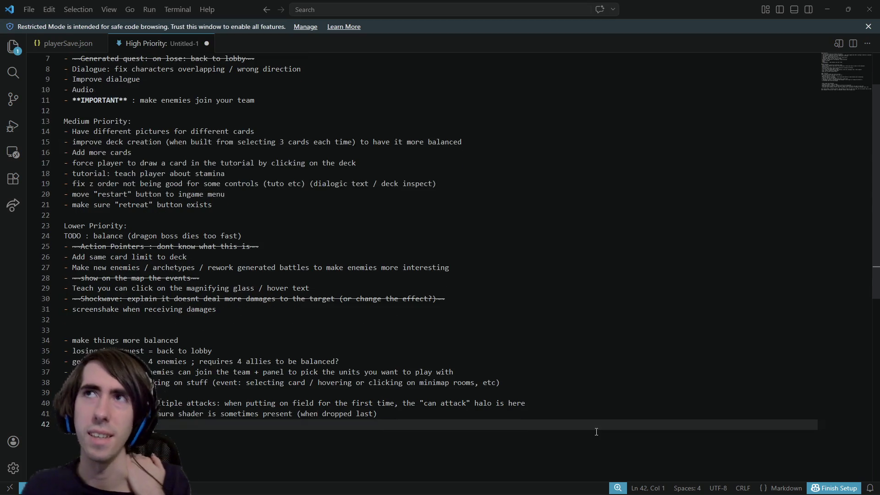
key(Return)
key(Up)
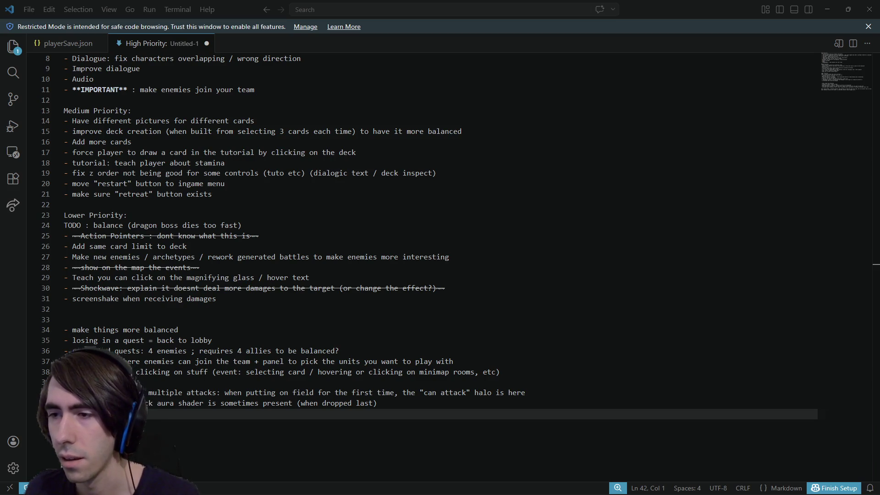
Paste the card-drag attack bug on line 42 and jot short lines 'card' and 'the' below
key(ctrl+v)
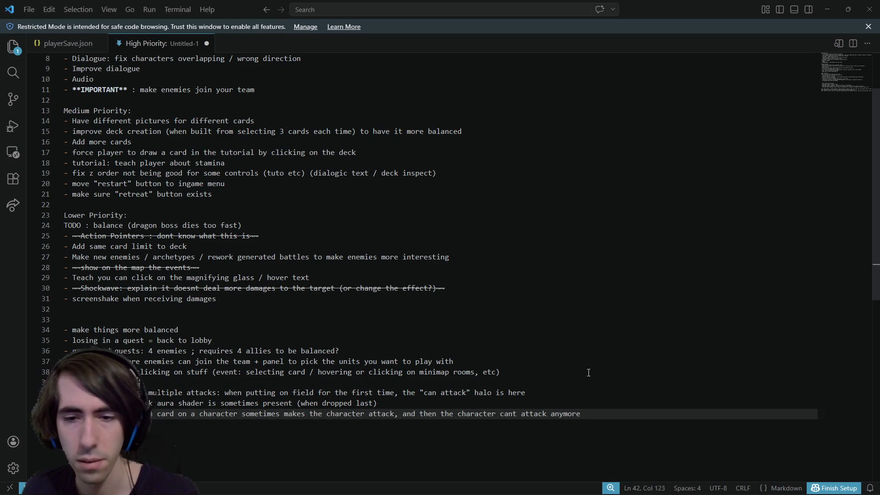
key(Return)
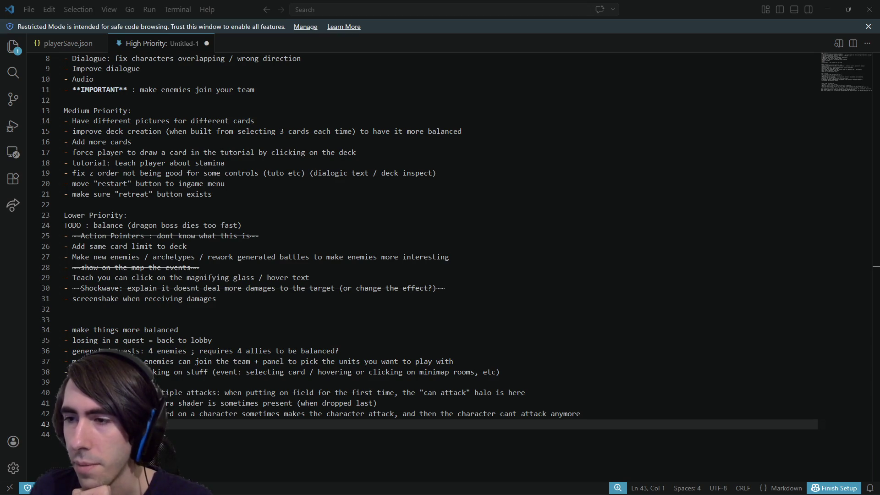
key(Return)
key(Return)
text(card)
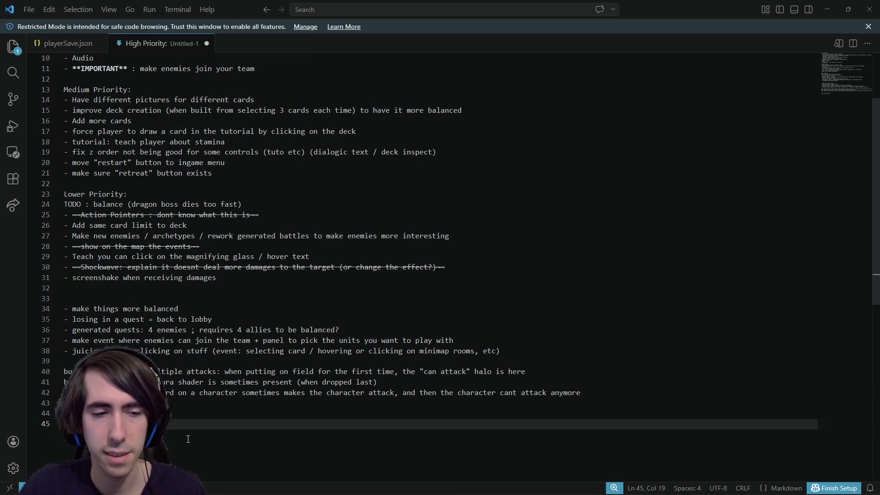
key(Return)
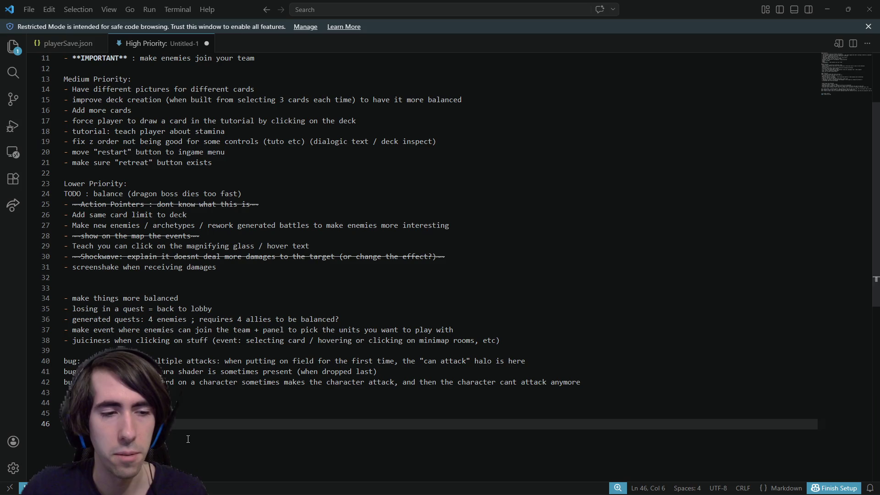
key(Return)
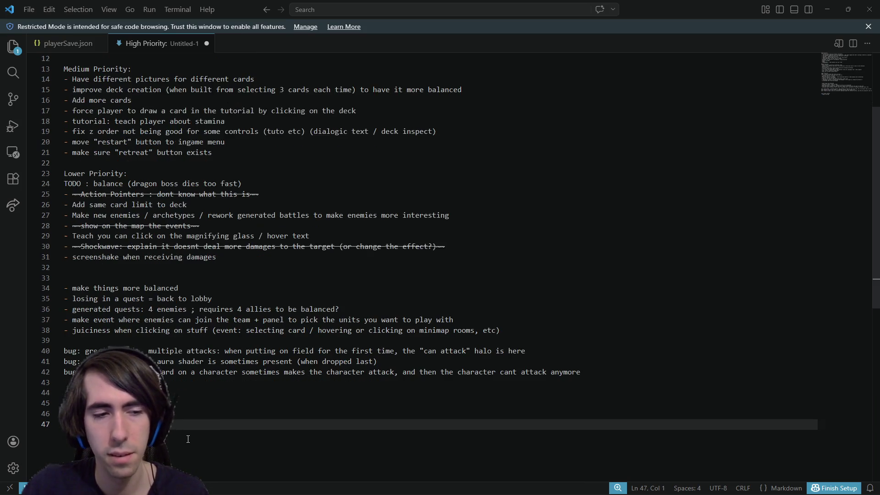
text(the)
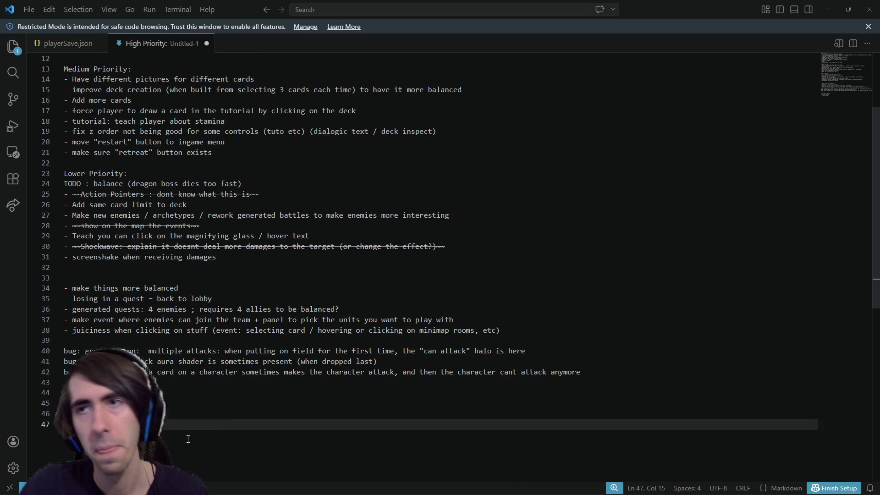
key(Return)
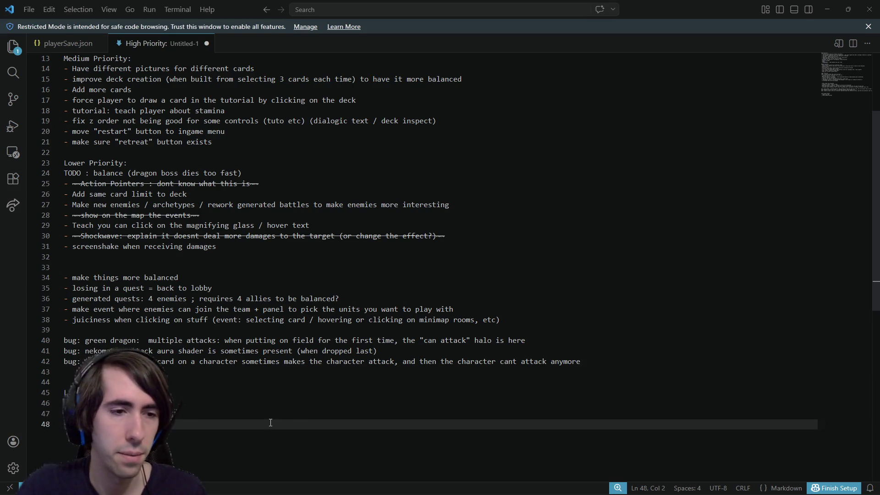
Add a list item under line 45: '- totalcards should contain only have'
key(Return)
key(Return)
key(Up)
key(Up)
key(Up)
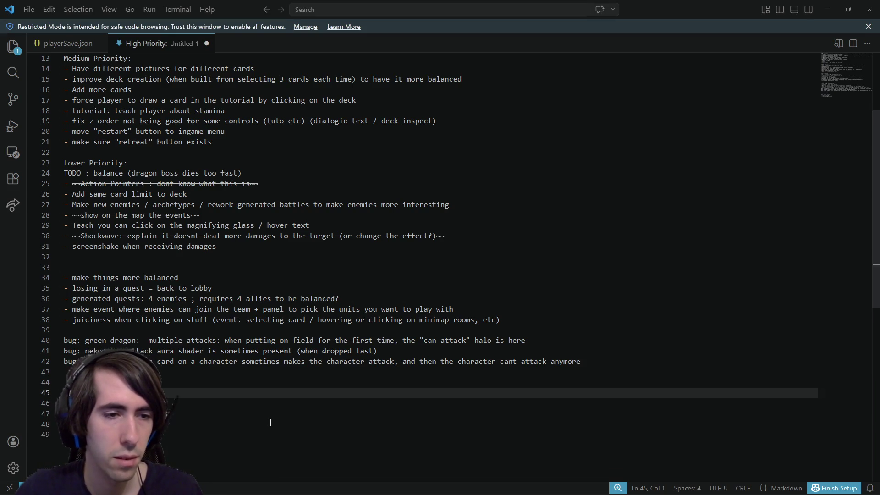
key(Return)
text(- )
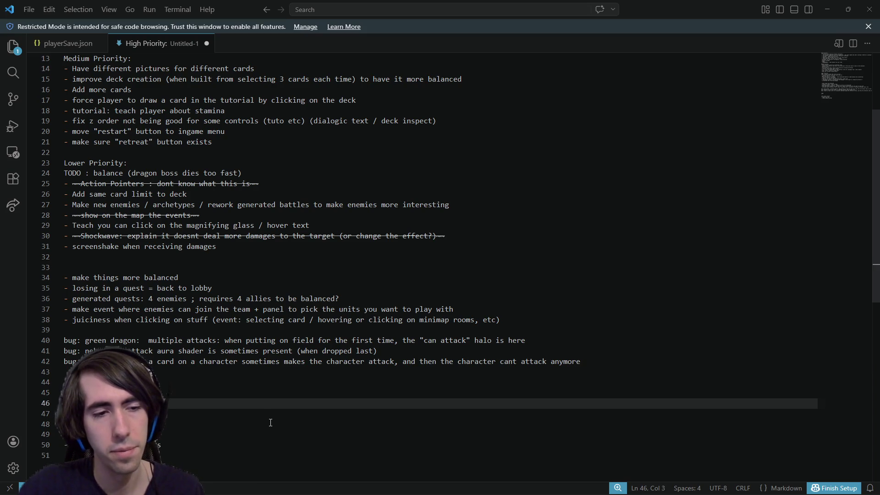
text(total)
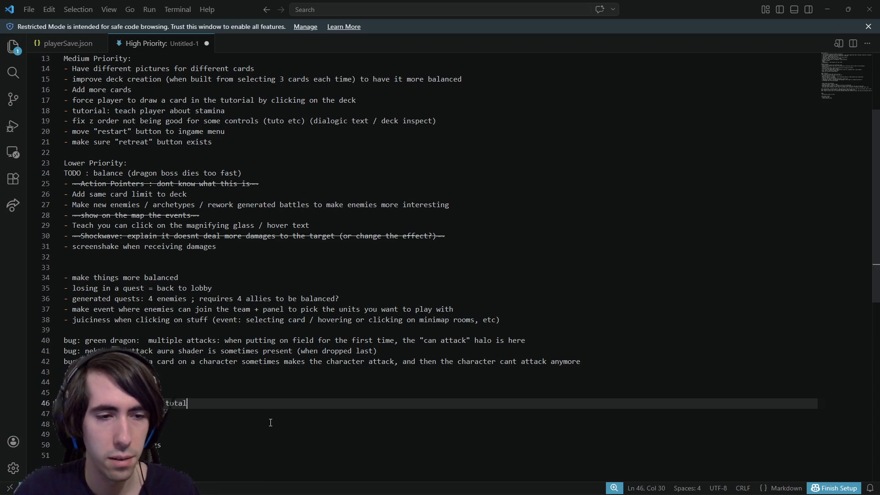
text(cards should contain)
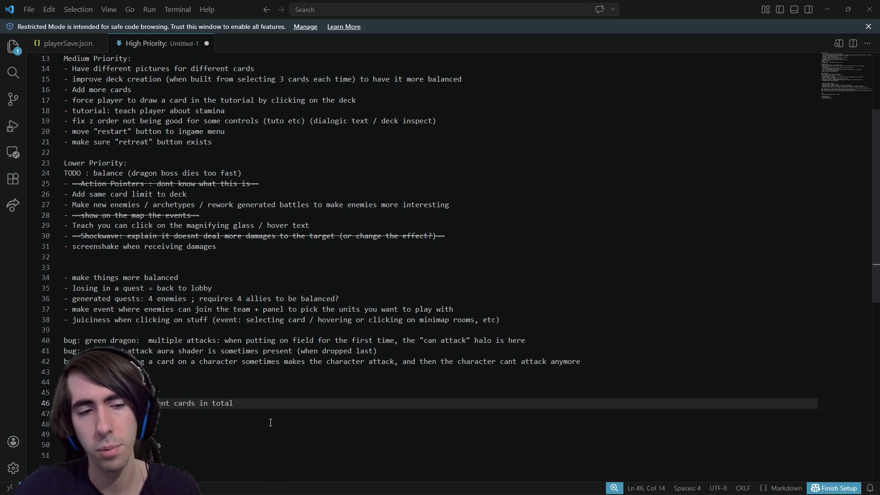
text( only have)
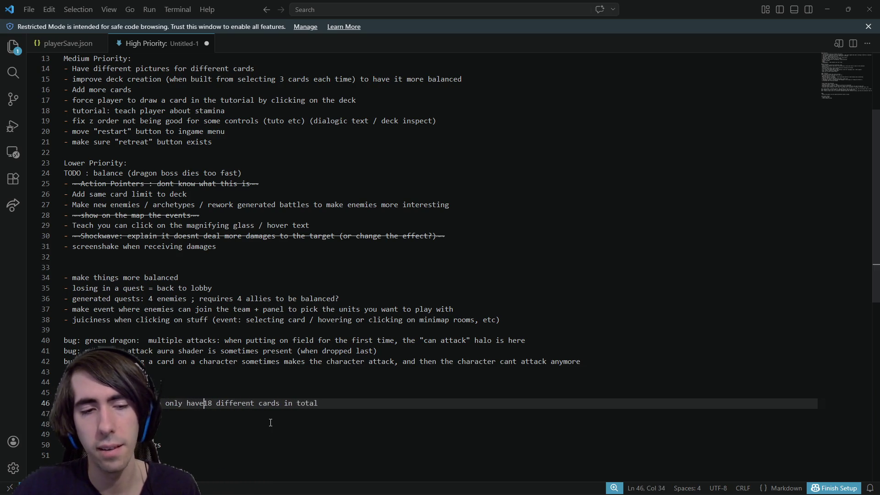
Replace the 18-different-cards wording with 'capped deck size' and add a line below
key(Down)
key(Left)
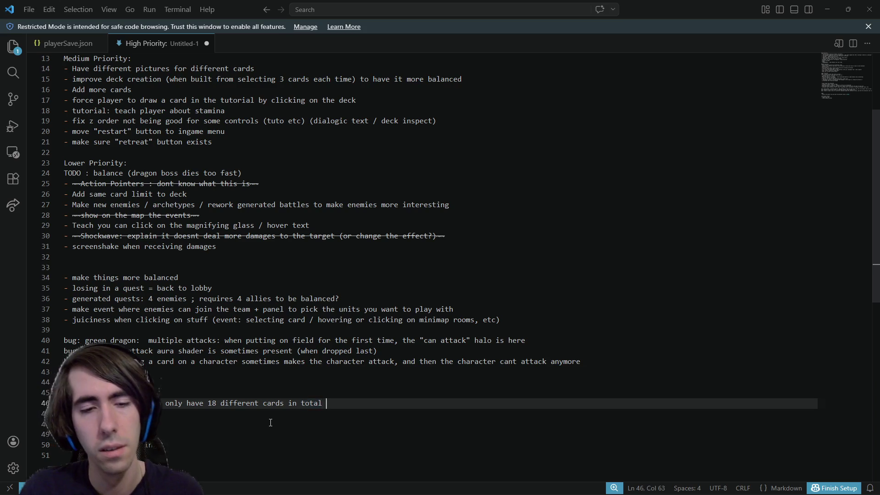
key(ctrl+BackSpace)
key(ctrl+BackSpace)
key(ctrl+BackSpace)
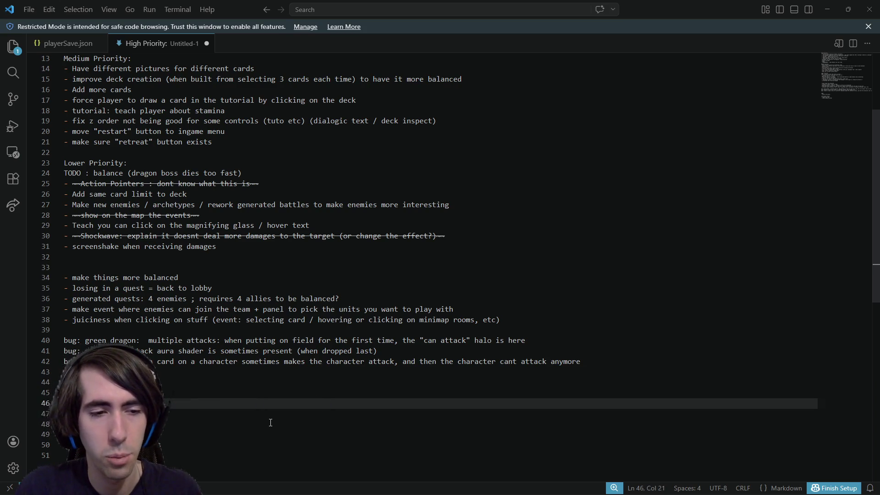
text(a deck s)
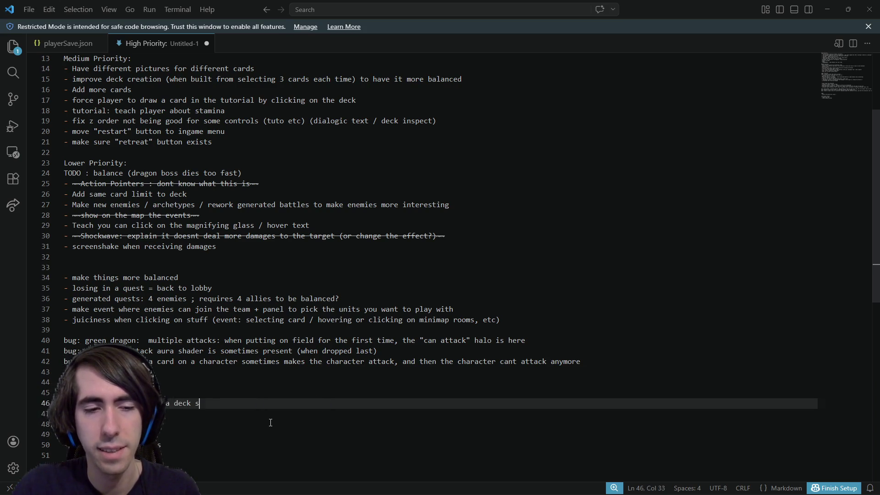
text(ize cap)
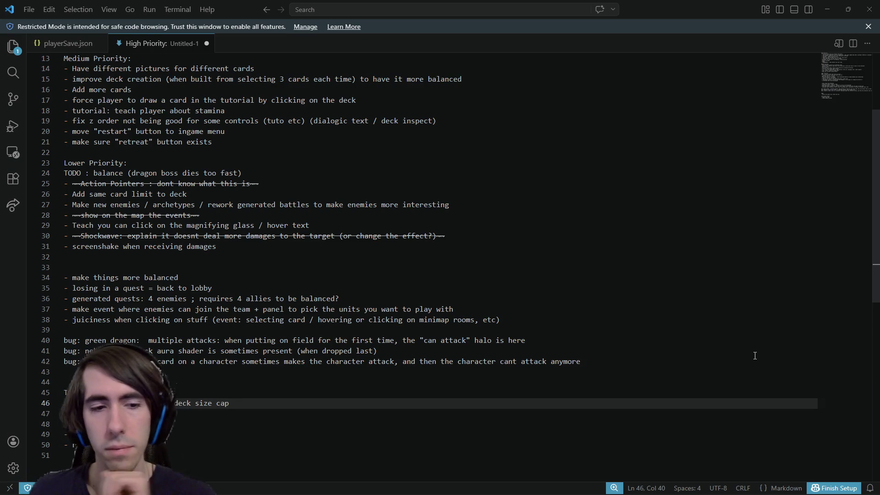
key(ctrl+BackSpace)
key(ctrl+Left)
key(ctrl+Left)
text(capped)
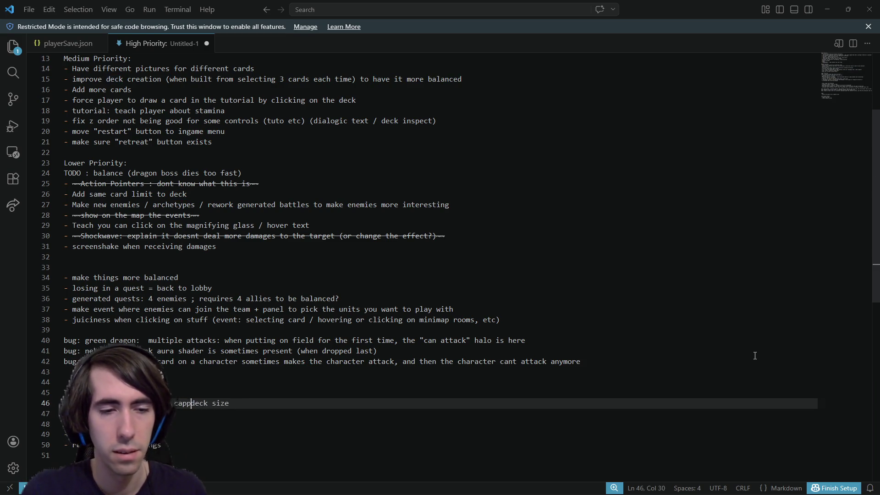
key(Down)
key(Return)
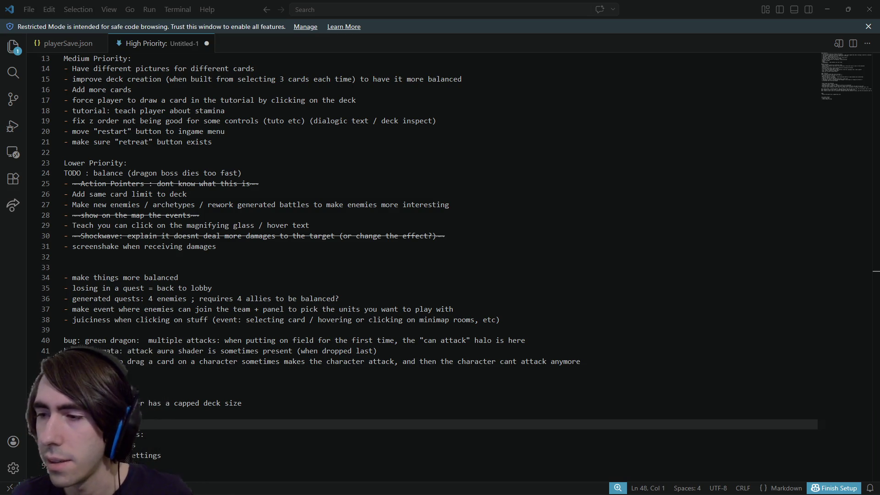
click(219, 404)
click(220, 411)
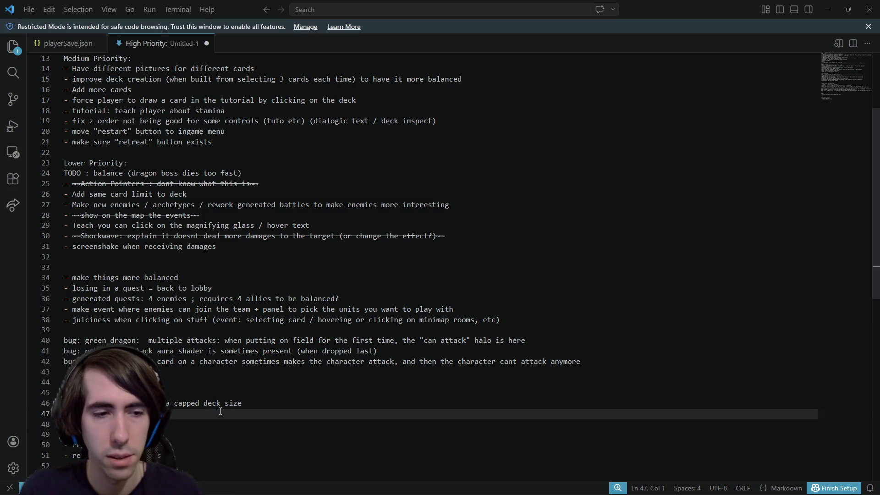
key(Down)
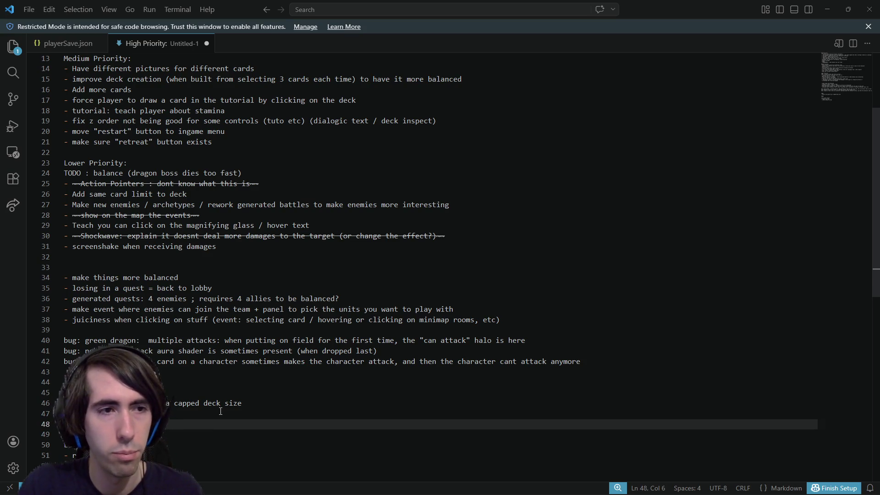
key(Up)
key(Up)
key(Up)
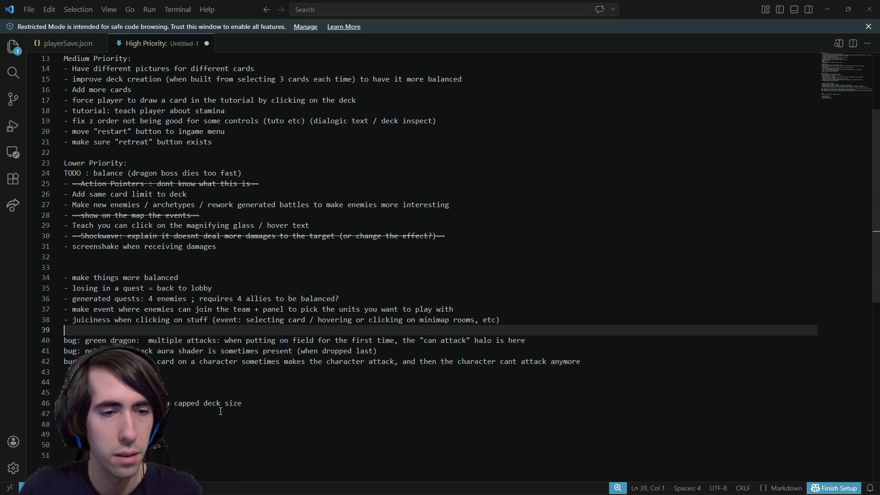
Replace the 'bug:' prefixes on the bug lines with dashes
key(Return)
text(bu)
key(Down)
key(Left)
key(shift+Up)
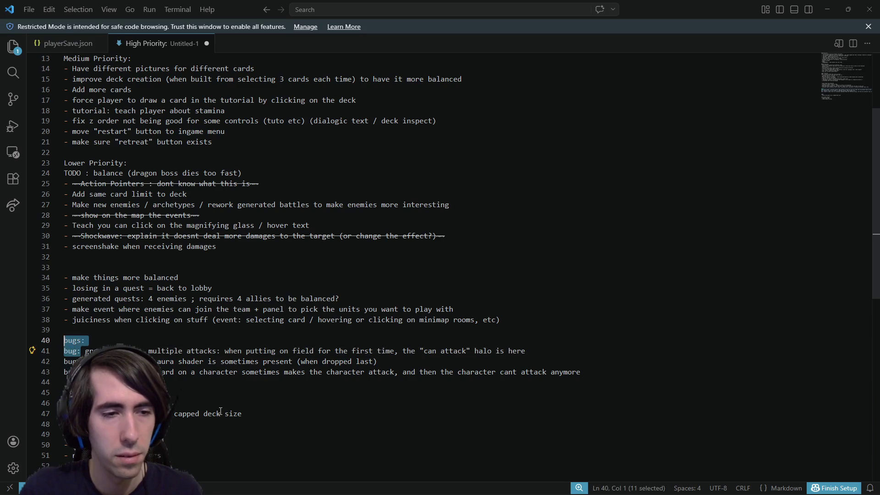
key(shift+Right)
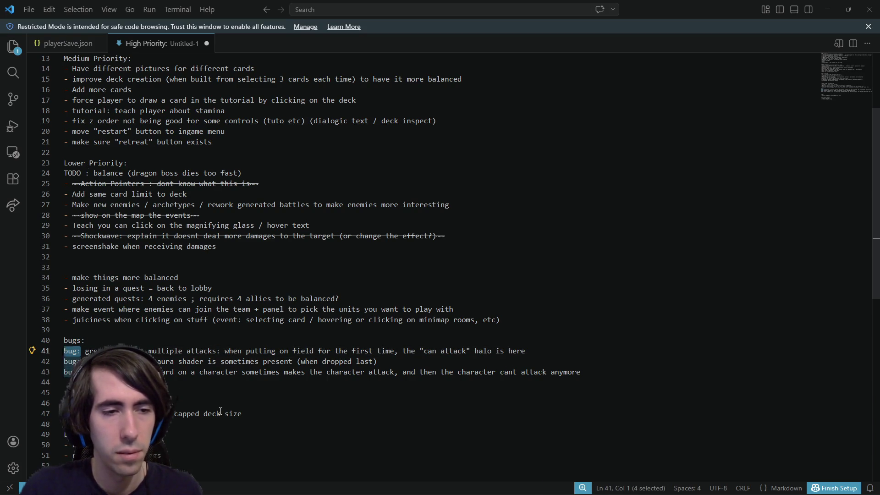
key(ctrl+d)
key(ctrl+d)
text(-)
key(Escape)
key(Down)
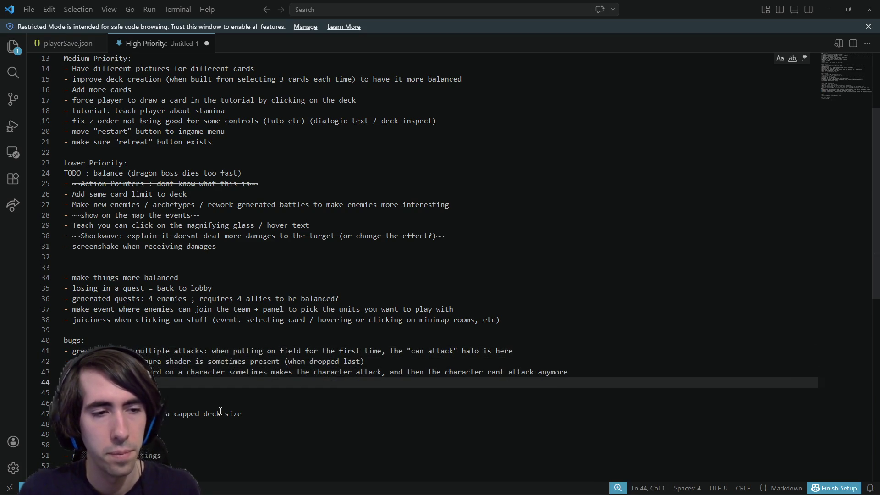
Paste the shockwave bug description and end it with 'for some reason'
key(ctrl+v)
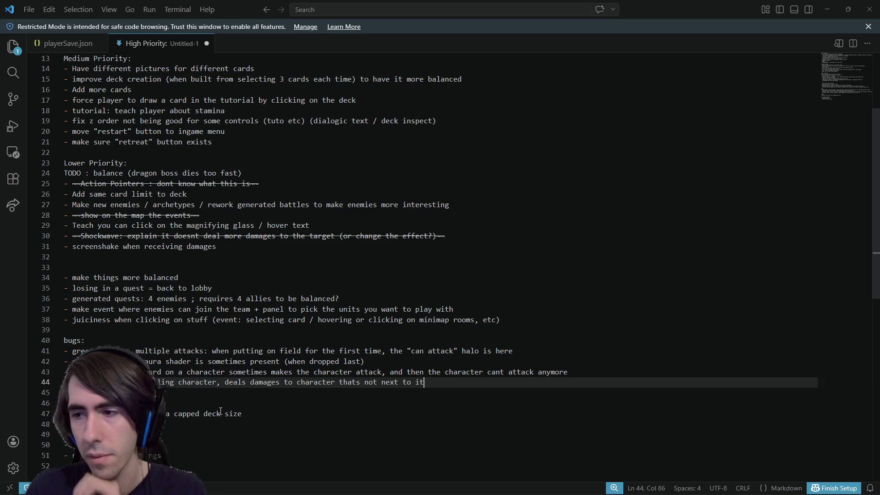
mouse_move(426, 382)
mouse_down()
mouse_move(570, 372)
mouse_move(255, 381)
mouse_move(452, 381)
mouse_up()
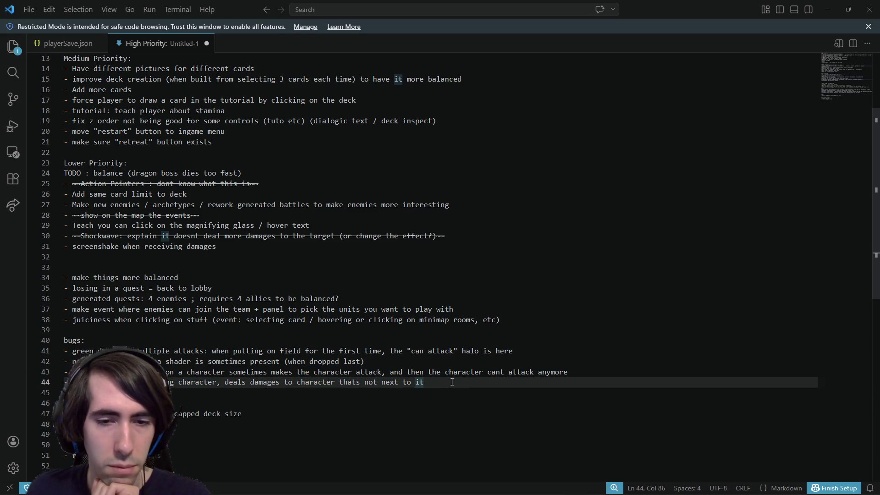
text(for some reason)
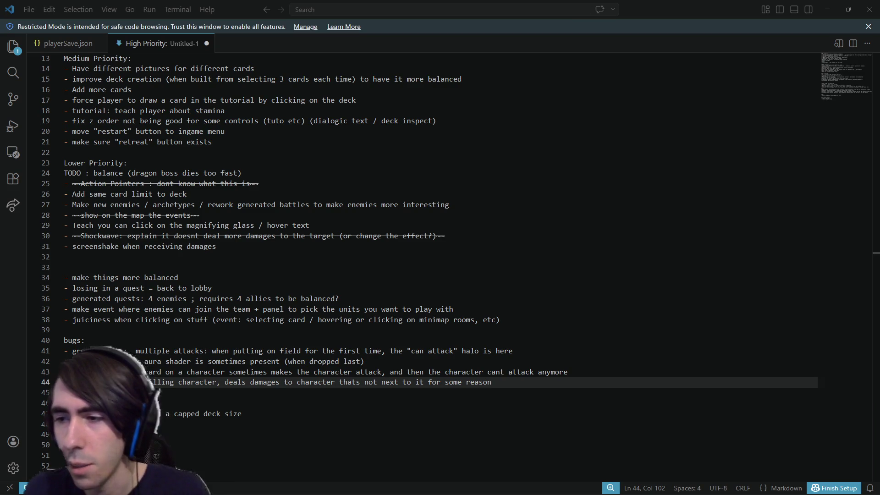
key(Return)
key(Return)
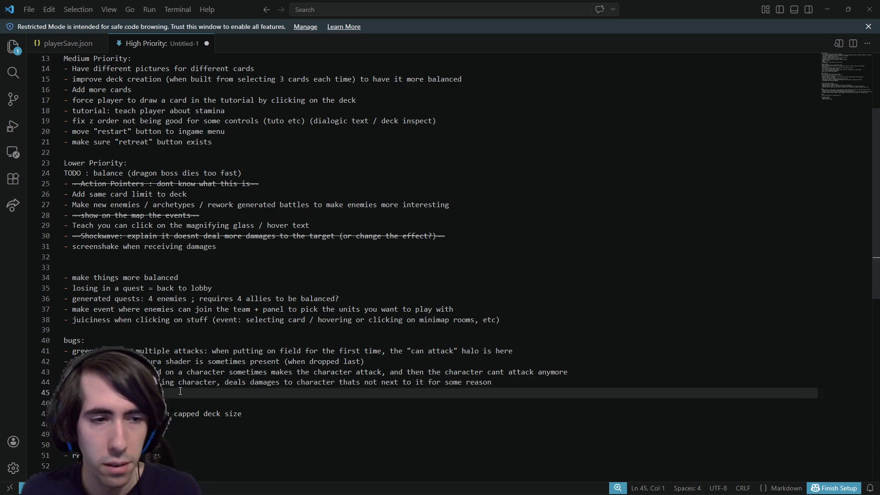
Add the multiple output rooms crash note, marked '(cant reproduce)'
click(180, 391)
key(Down)
key(Up)
key(ctrl+v)
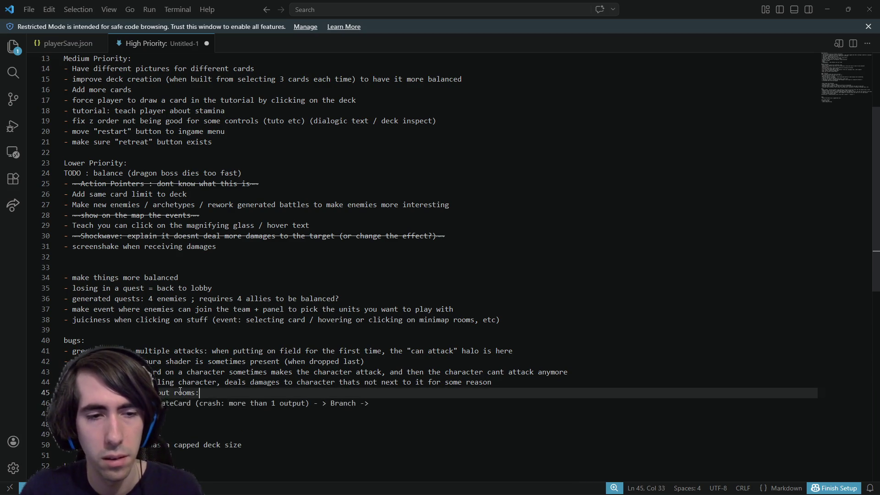
key(Down)
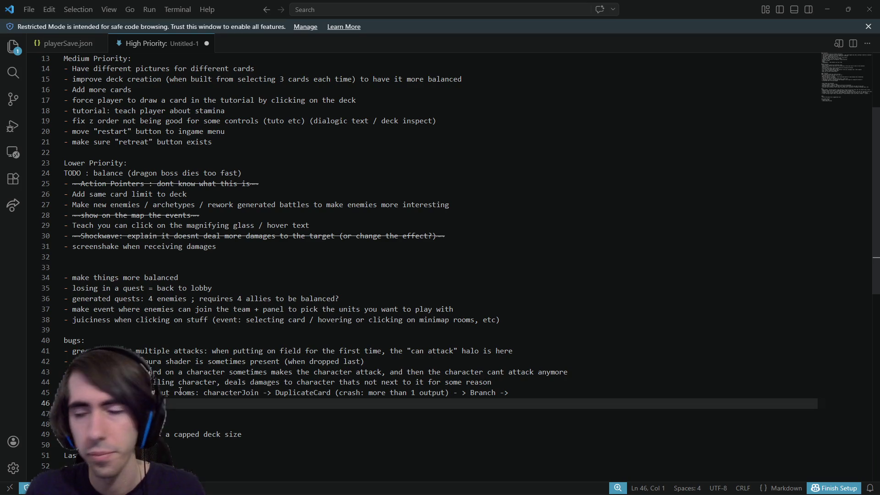
key(Up)
key(End)
text((cant reproduce)
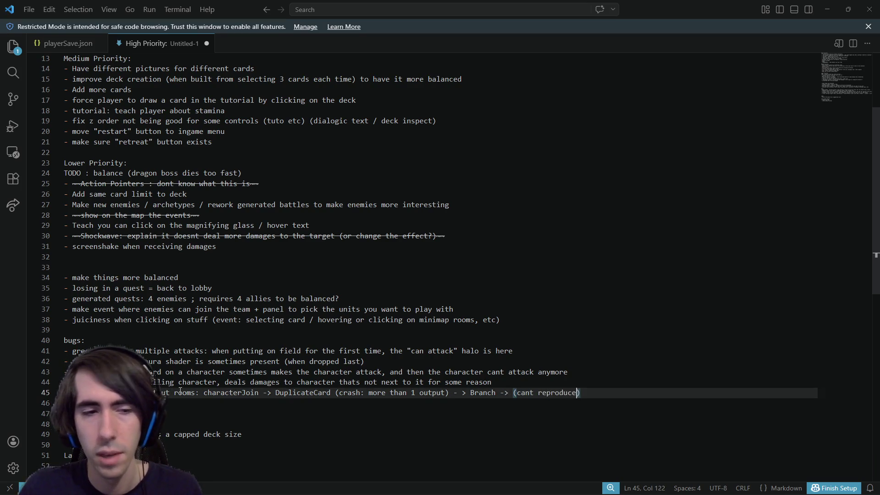
key(Down)
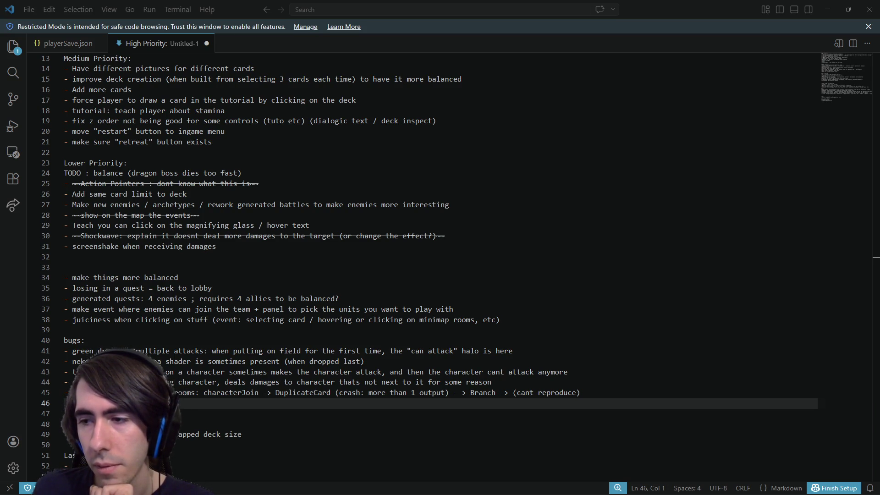
Add a TODO bullet '- or keep deck size infinite'
click(64, 413)
key(BackSpace)
key(Down)
key(Down)
key(End)
scroll(440, 275, down, 1)
key(Return)
text(- )
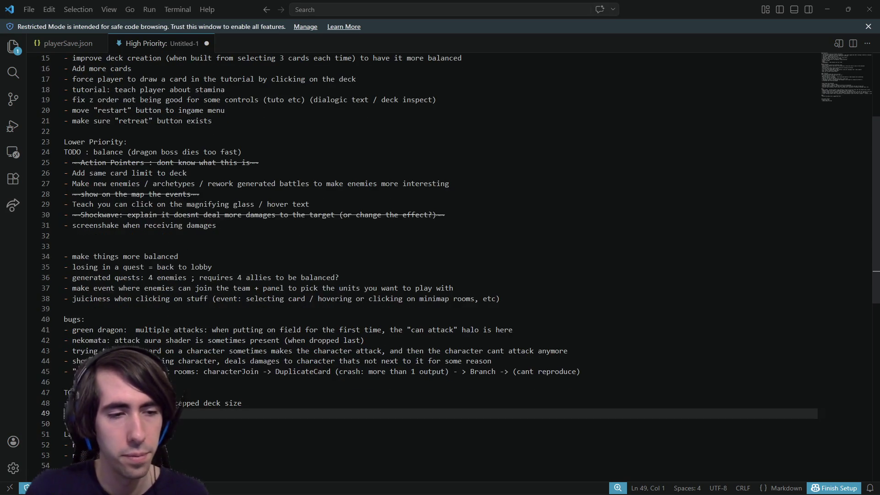
text(or keep deck size infinite)
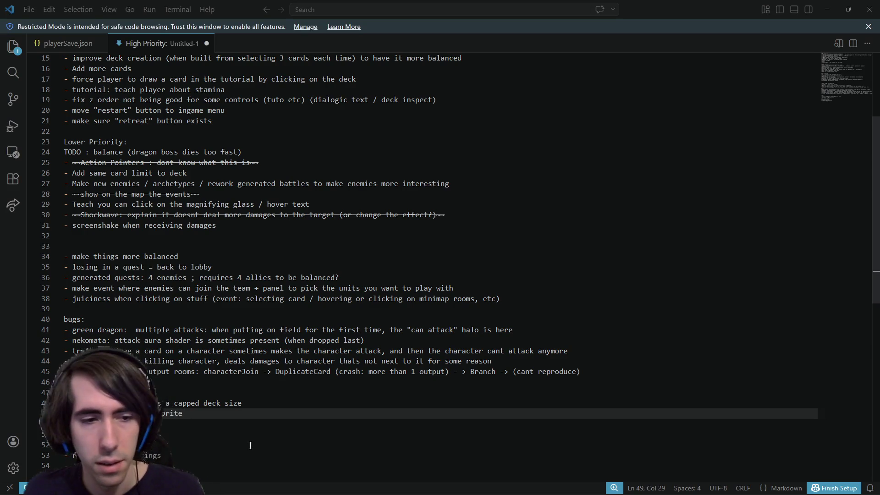
Add the item '- add passive effects for each enemy (misty slime = get more mana)' and trim stray text
key(Return)
text(- add passive effects for each enemy (misty slime = get more mana))
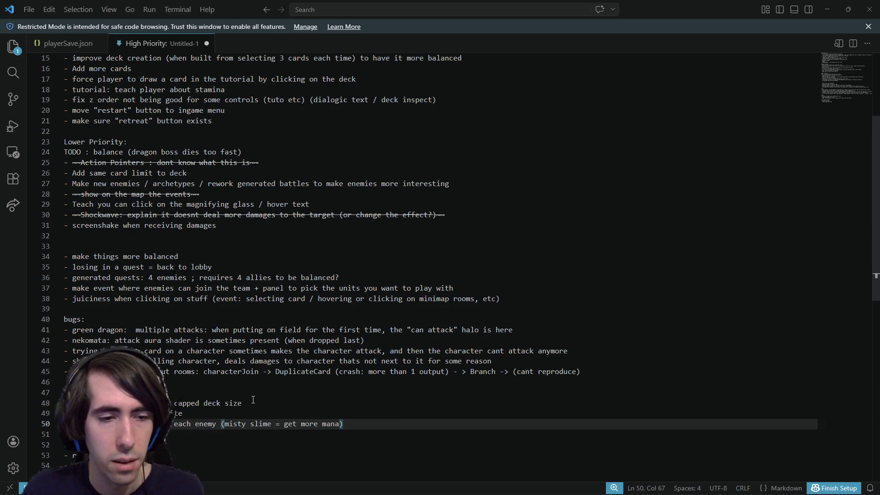
key(Return)
key(Up)
key(ctrl+Right)
key(Right)
key(shift+Right)
key(shift+Right)
key(BackSpace)
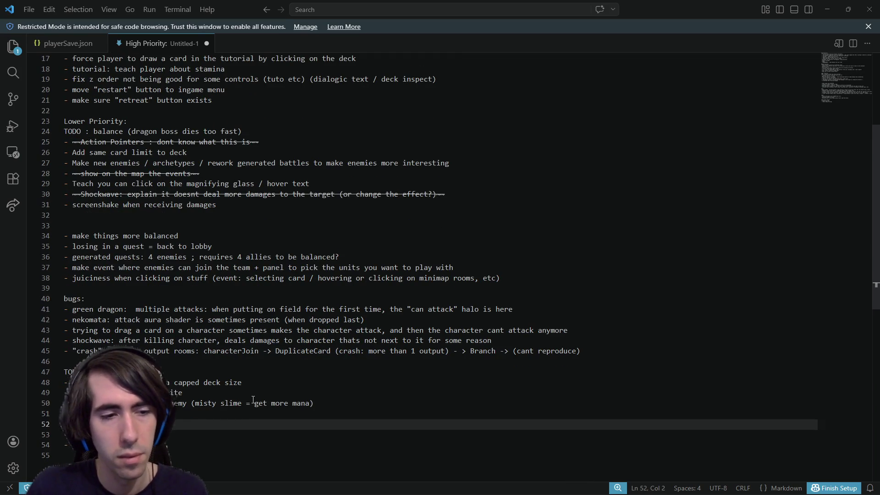
key(End)
Append '/ add sprites for each new ability' to the passive effects item
text((add sprites)
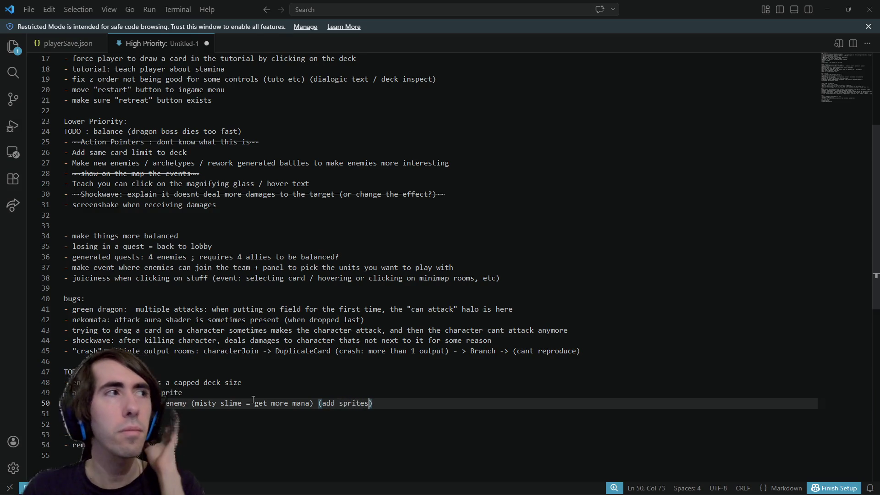
key(Left)
key(ctrl+Left)
key(ctrl+Left)
key(Left)
text(/)
key(ctrl+Right)
key(Delete)
key(ctrl+Left)
key(ctrl+Left)
key(BackSpace)
key(End)
text(for e)
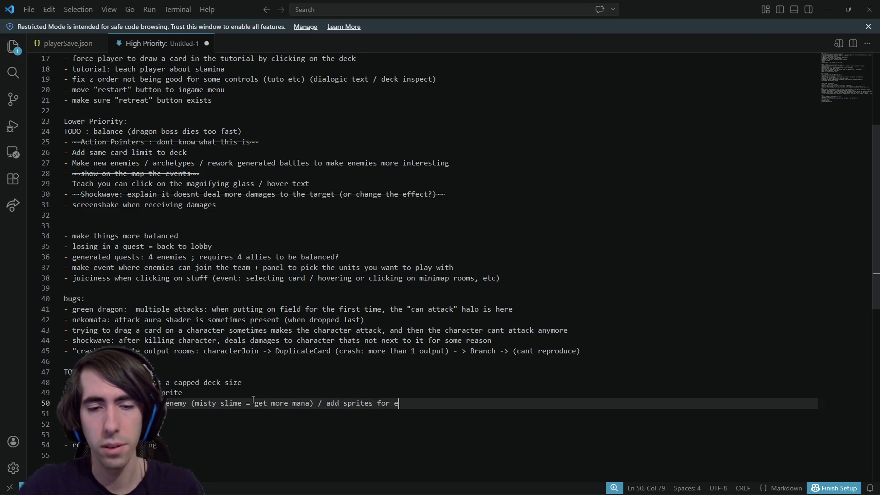
text(ach ability)
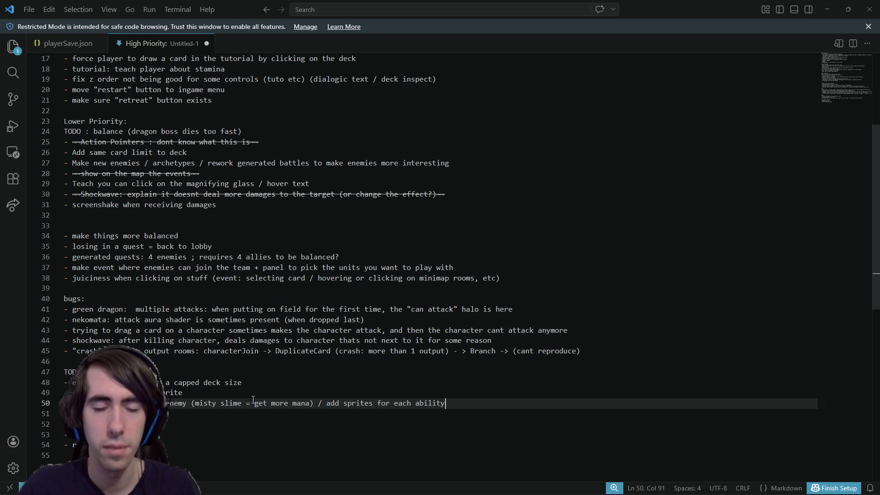
key(ctrl+Left)
text(new)
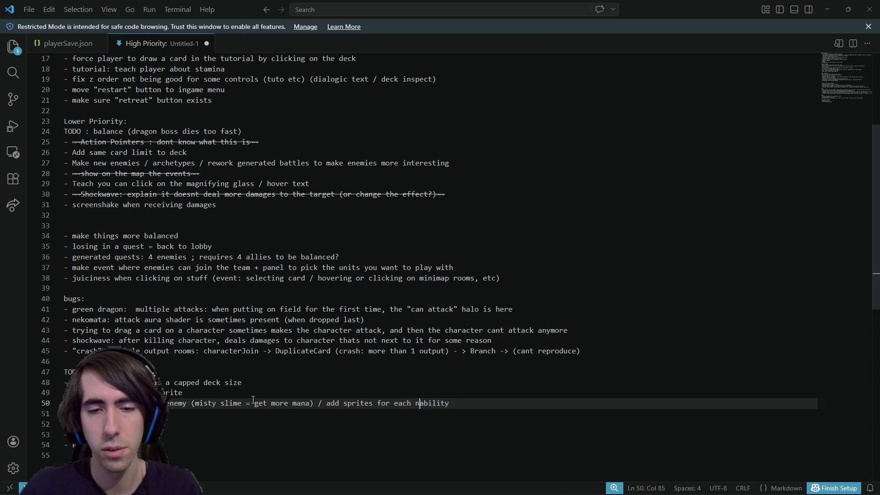
Copy the 'each new ability' wording onto a new bullet and remove 'new ability' from it
key(End)
key(ctrl+shift+Left)
key(ctrl+shift+Left)
key(ctrl+shift+Left)
key(ctrl+shift+Left)
key(ctrl+shift+Left)
key(ctrl+shift+Left)
key(ctrl+c)
key(End)
key(Return)
text(-)
key(ctrl+v)
key(ctrl+Left)
key(ctrl+Left)
key(ctrl+shift+Right)
key(ctrl+shift+Right)
key(BackSpace)
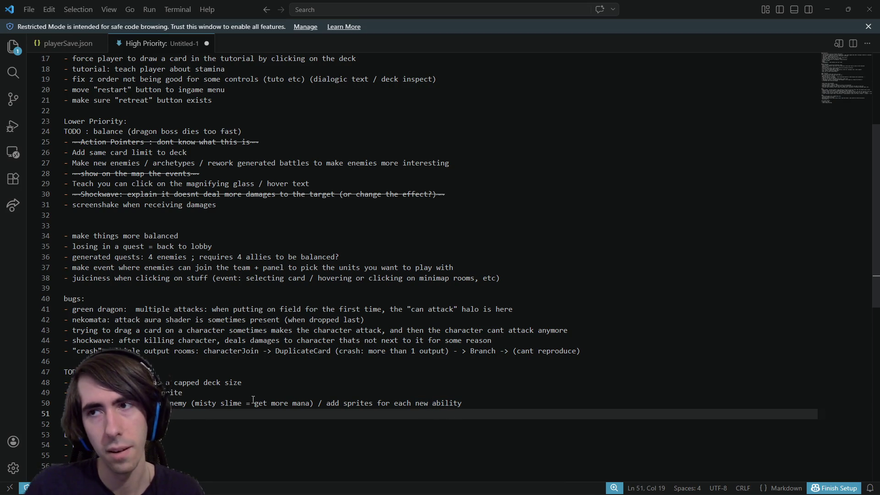
Reword the new bullet into an item about cards
text(new)
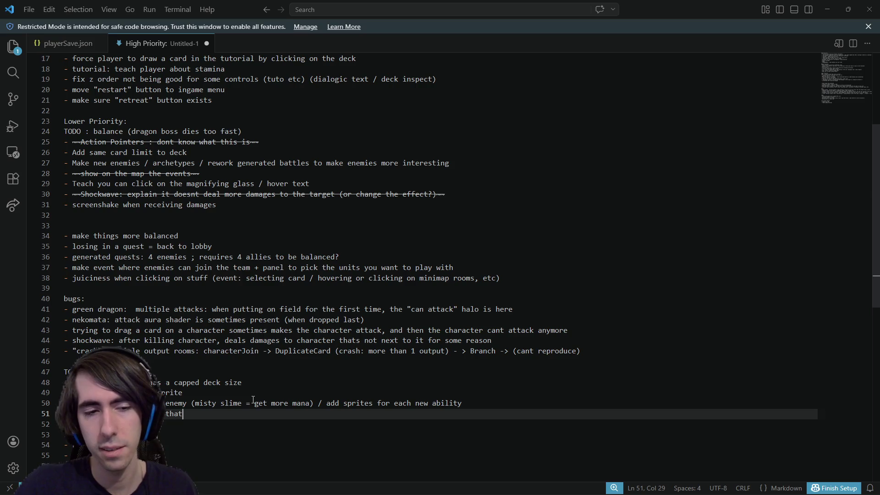
text(still here)
key(ctrl+BackSpace)
key(ctrl+BackSpace)
text(e still)
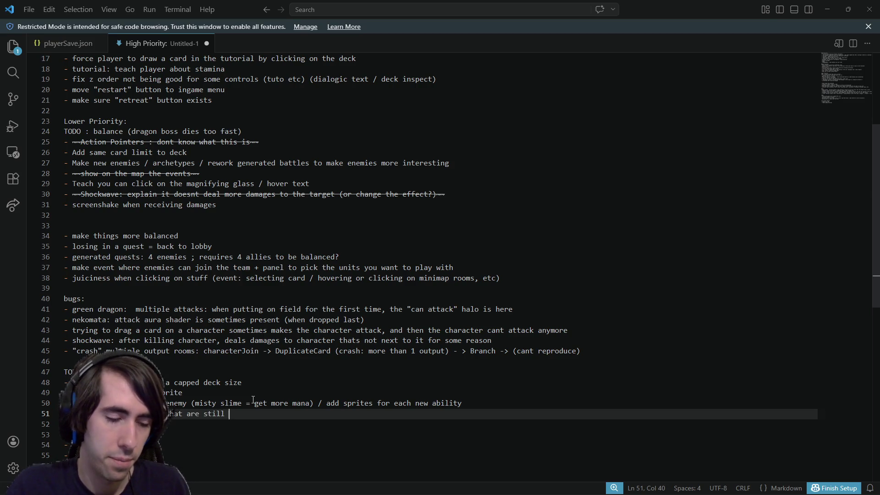
key(ctrl+BackSpace)
key(ctrl+BackSpace)
key(ctrl+BackSpace)
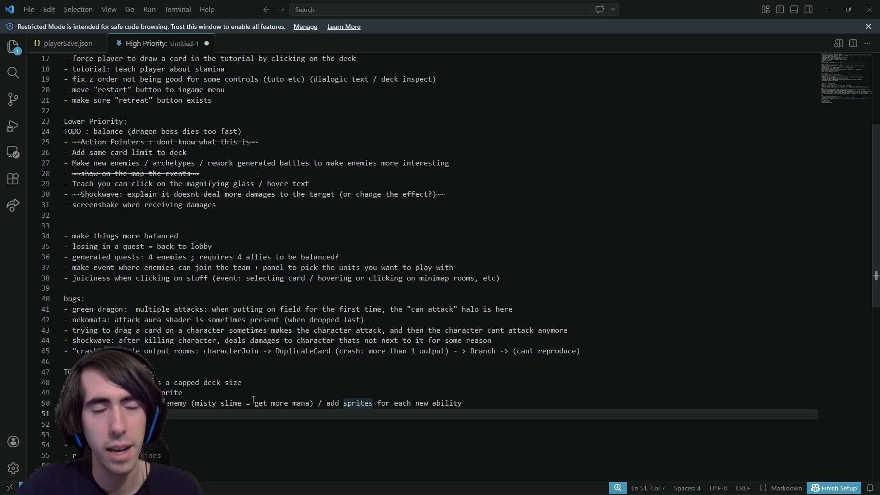
text(rds)
key(ctrl+Right)
key(ctrl+Right)
key(ctrl+Right)
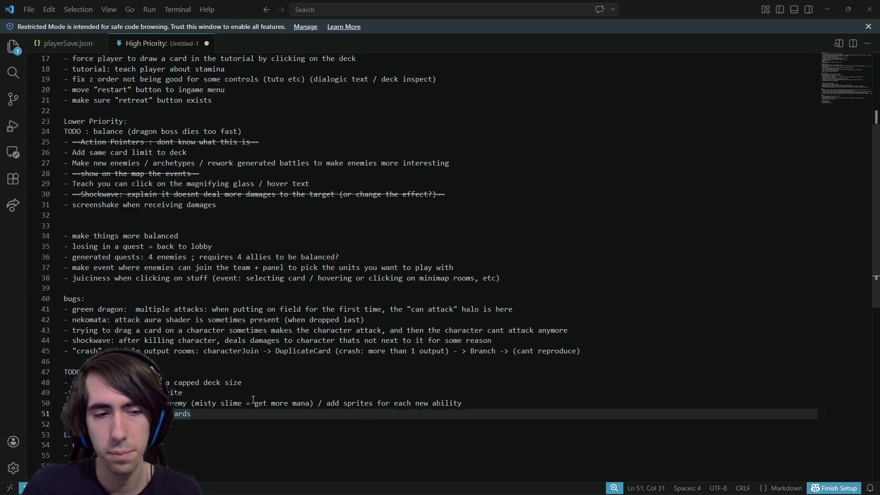
Add a Weakness TODO bullet ending with '+ weakness status pic'
key(Return)
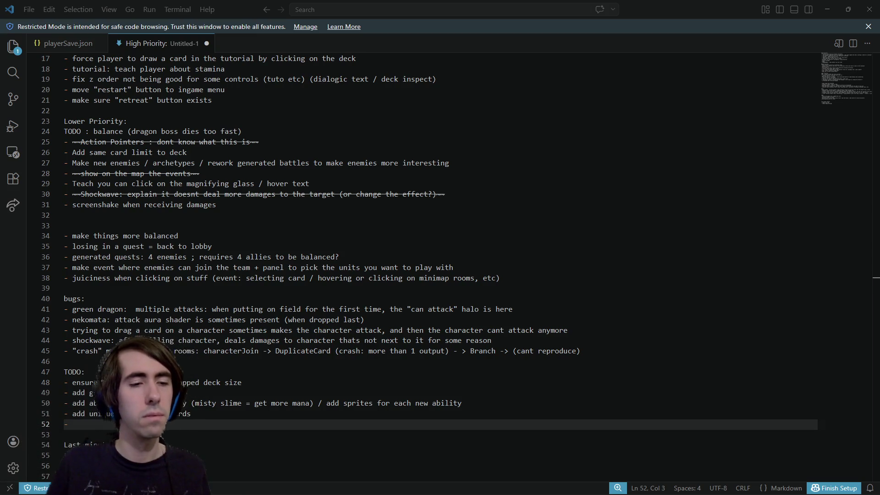
text(-)
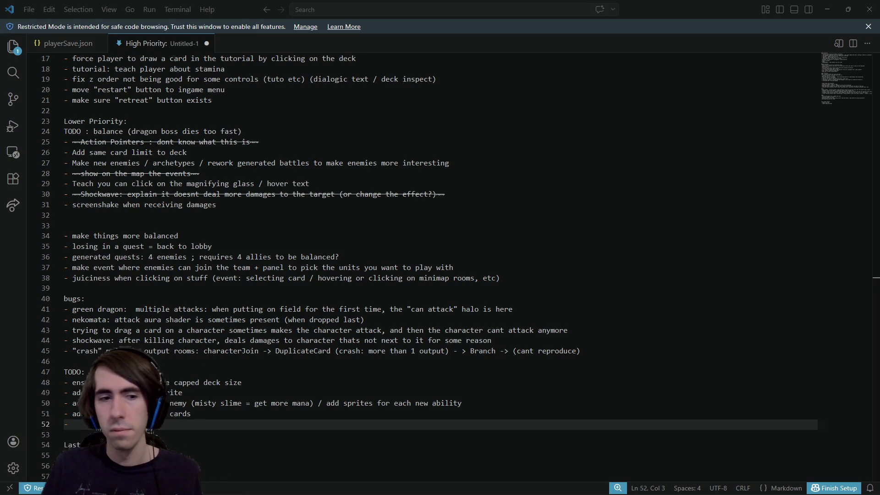
text(add)
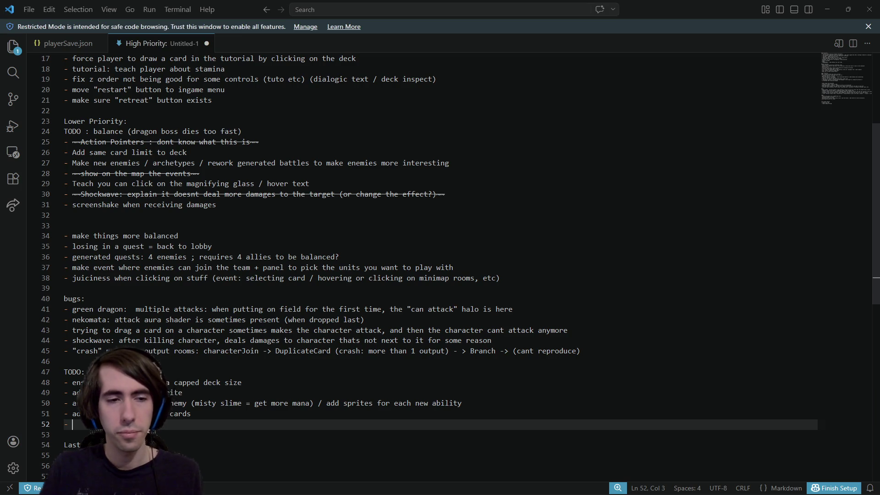
text( card )
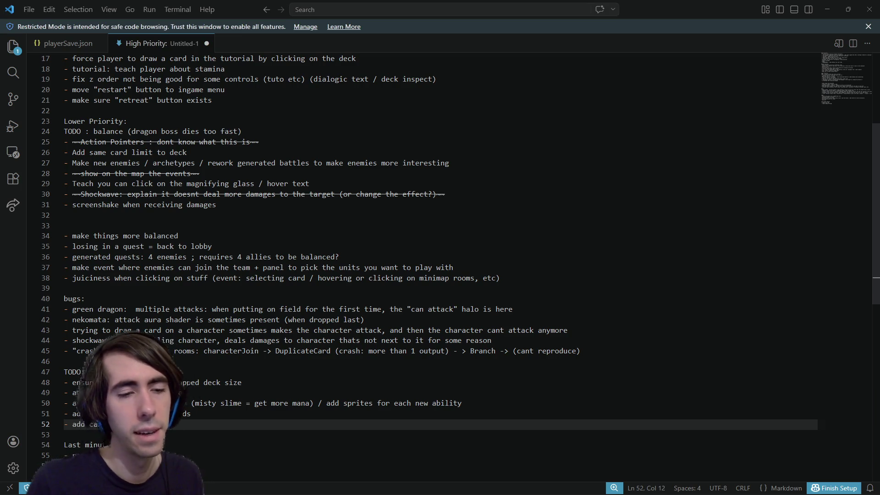
text(ess)
key(Return)
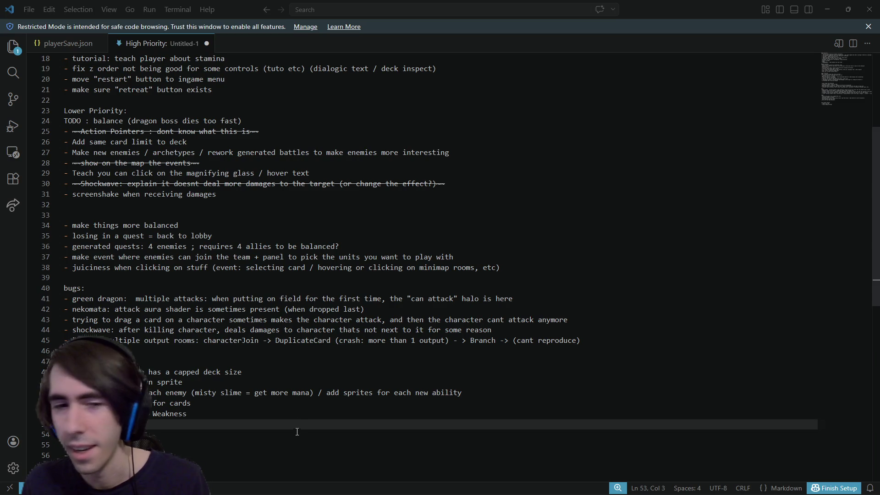
click(297, 417)
text(+ weakness)
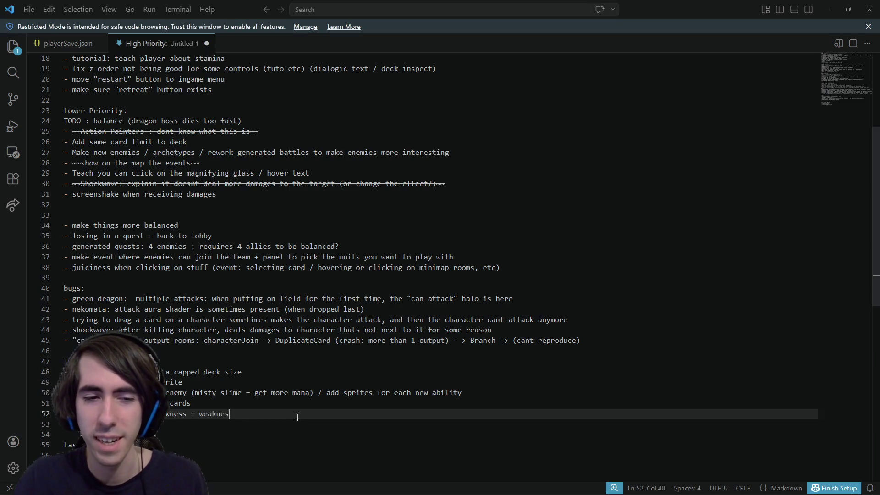
key(BackSpace)
key(BackSpace)
key(BackSpace)
text(eakness status pic)
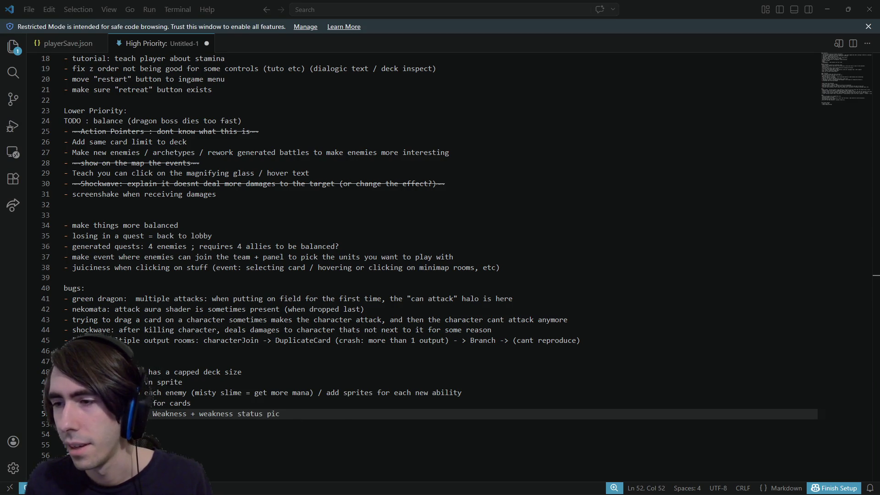
scroll(129, 329, down, 1)
click(121, 293)
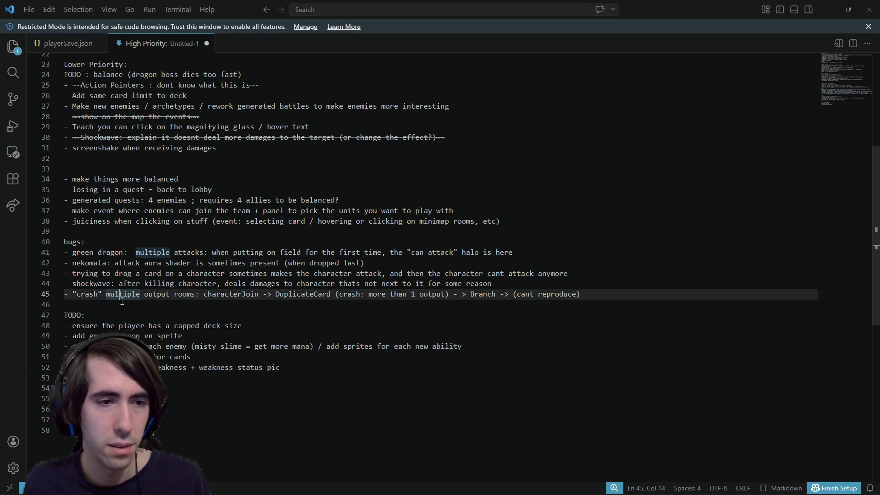
Add the bug '- Bug: LastPunch: "Discard Your Hand" : removed action points as if consuming the card'
click(123, 315)
click(123, 304)
key(Return)
key(Up)
key(ctrl+v)
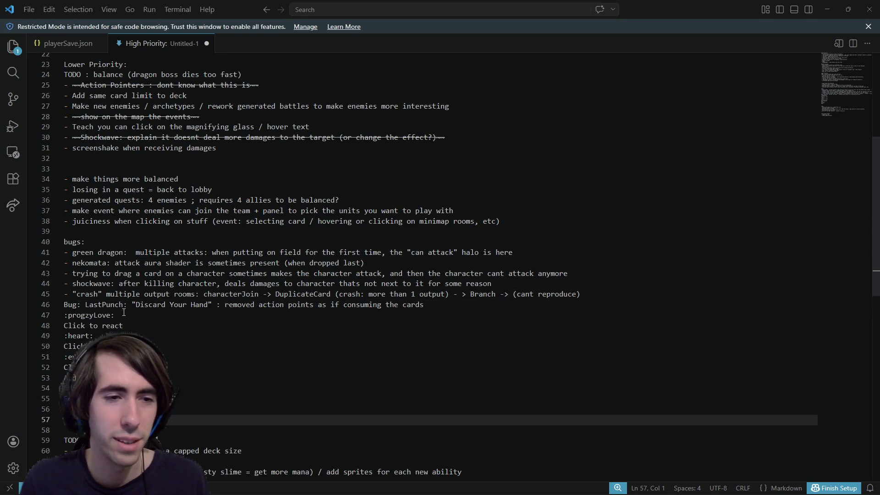
key(ctrl+z)
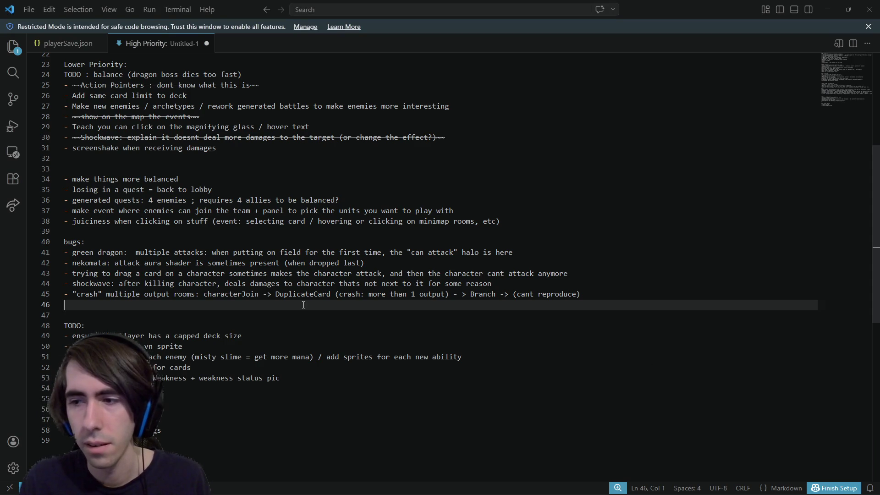
text(- Bug: LastPunch: "Discard Your Hand" : removed action points as if consuming the cards)
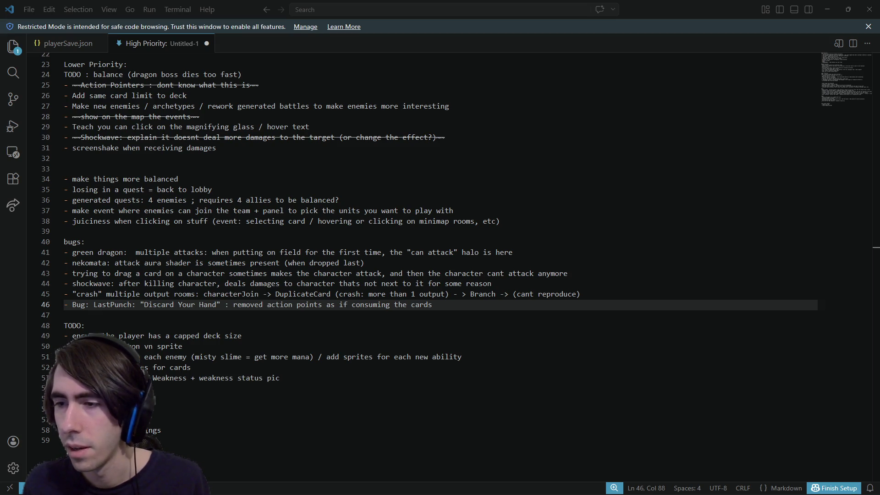
Restore the Ignite 'Deep Burn' tooltip bug line and remove the 'Bug' prefix from the LastPunch entry
key(ctrl+z)
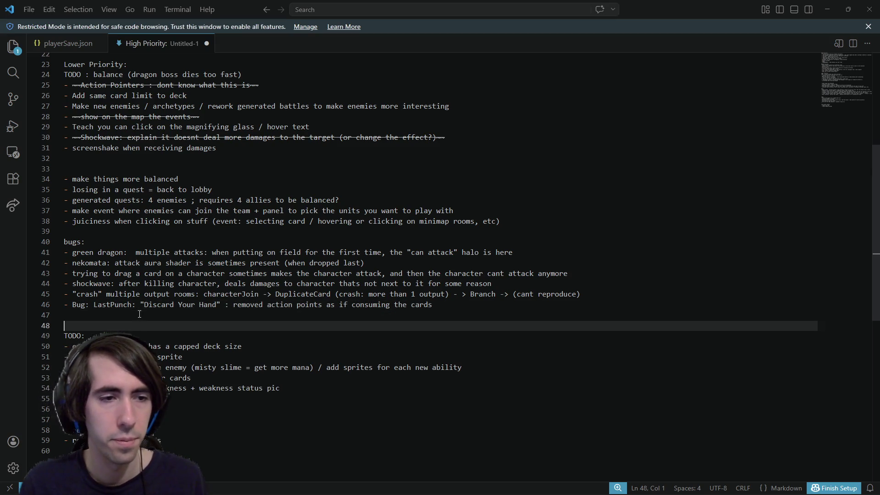
double_click(80, 304)
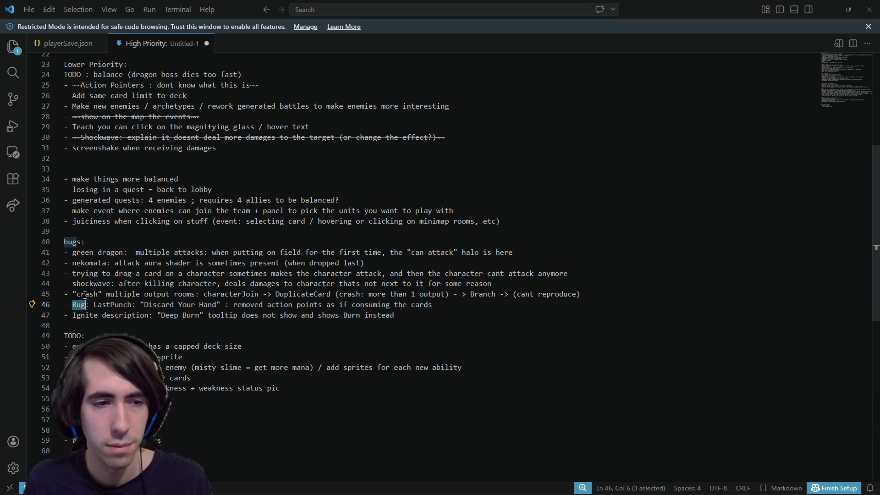
key(Delete)
key(Delete)
key(Delete)
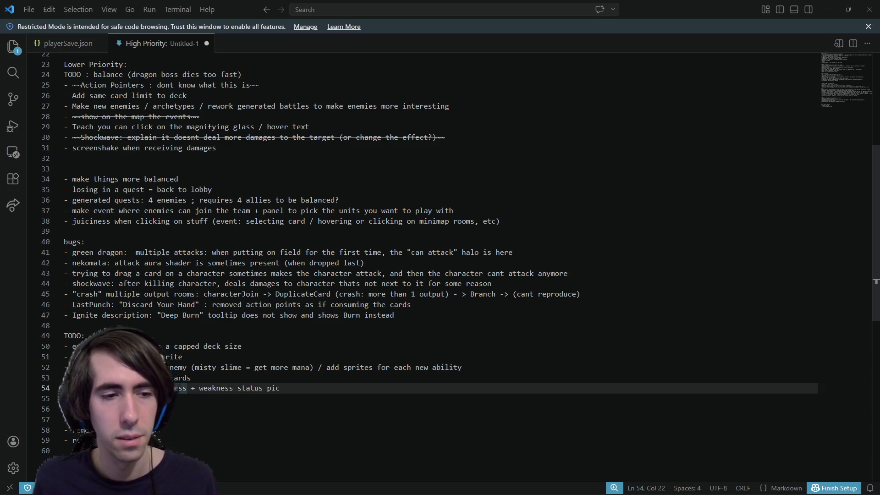
Paste the dragon note, move it to the top of TODO and prefix it 'IMPORTANT:'
click(73, 398)
key(ctrl+v)
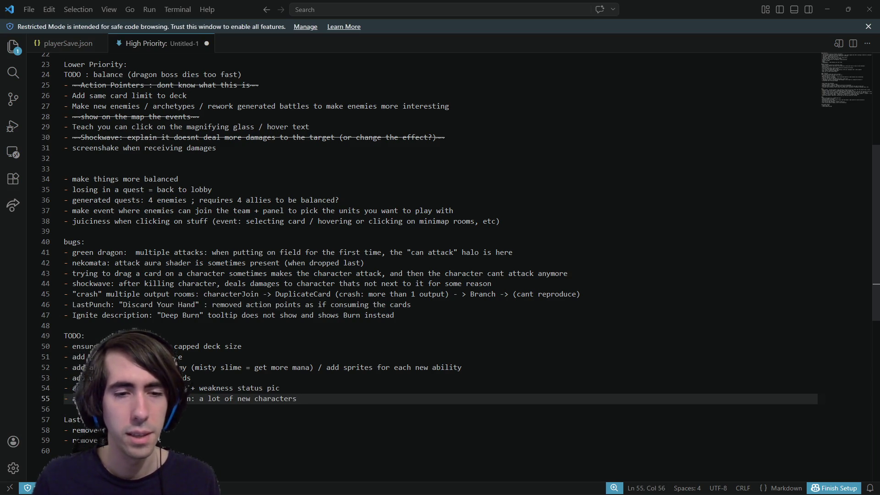
click(67, 398)
key(Right)
key(alt+Up)
key(alt+Up)
key(alt+Up)
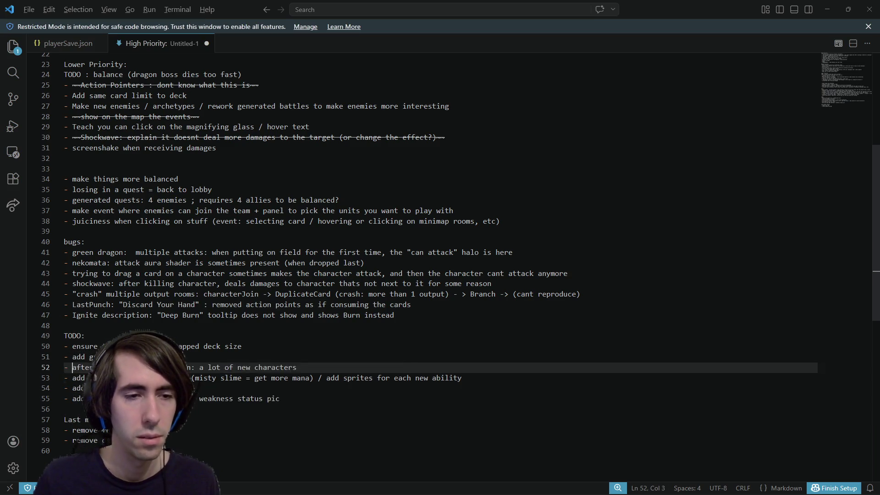
text(IMPORTANT:)
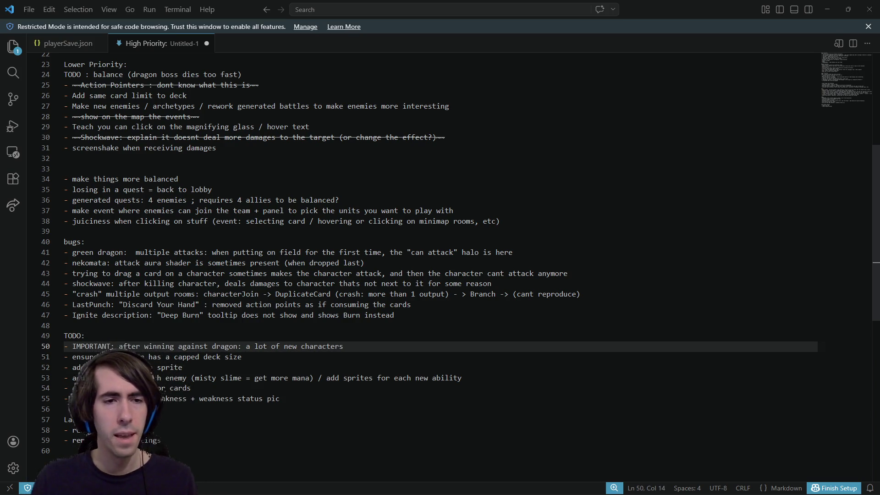
Rewrite its ending: don't give new cards and characters, and give them to the player organically
click(254, 346)
key(Left)
key(Left)
text(dont give new cha)
key(BackSpace)
key(BackSpace)
text(ards and characters)
drag(394, 346, 67, 356)
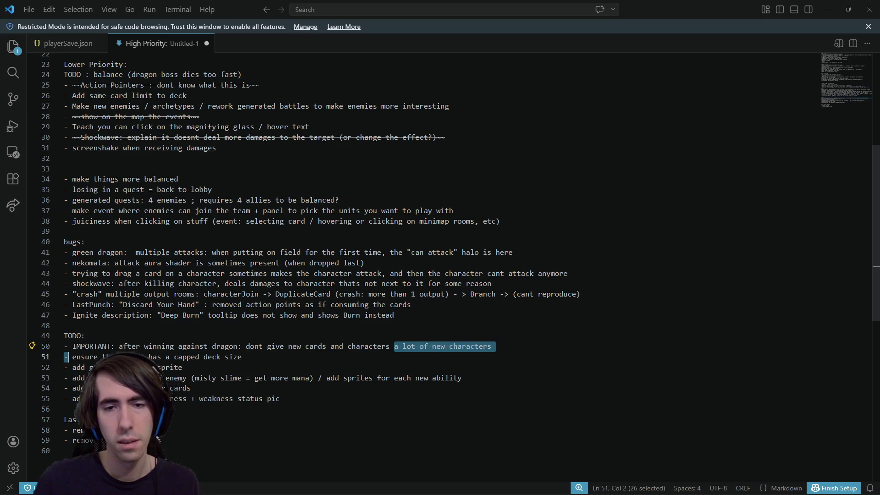
key(shift+Left)
key(BackSpace)
key(BackSpace)
text(, and )
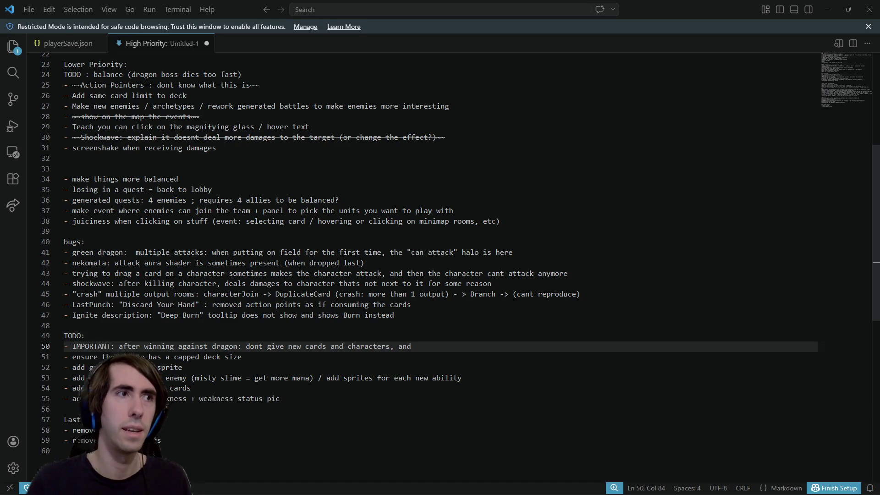
text(give them to the player organically)
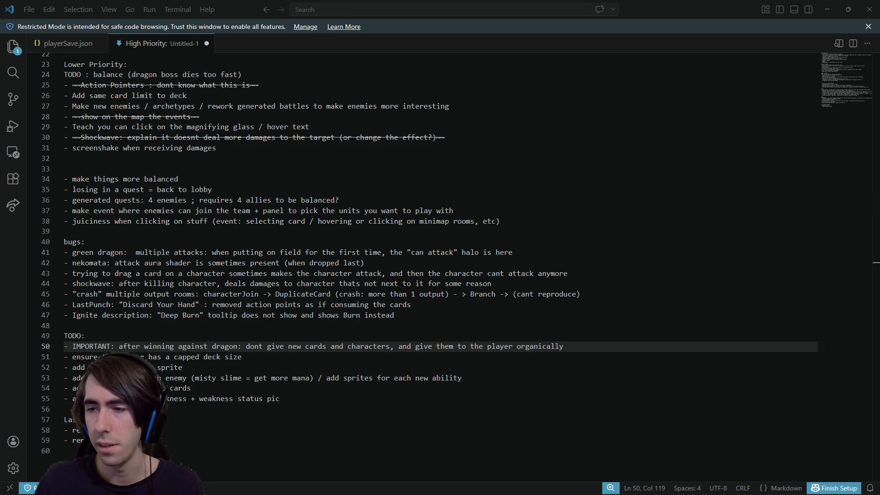
click(184, 408)
Paste the 'modify difficulty artificially' item and add '- add some sounds' below it
key(Return)
key(Up)
key(ctrl+v)
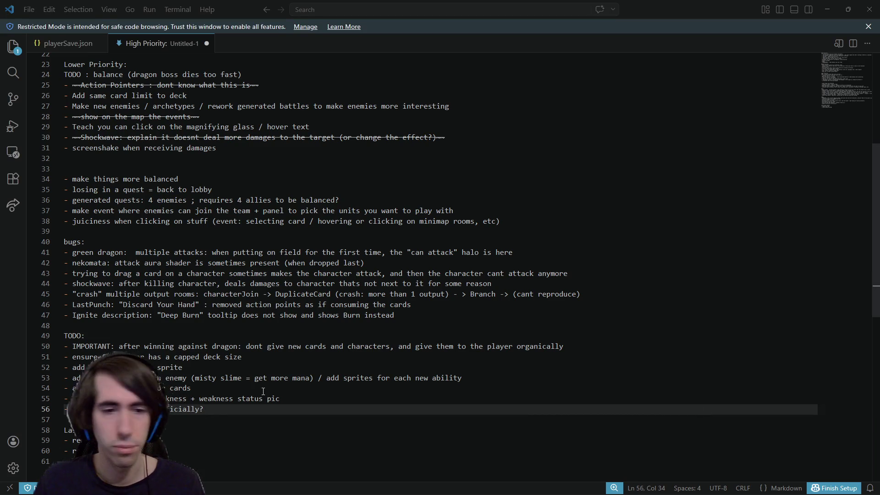
key(Return)
text(- add some)
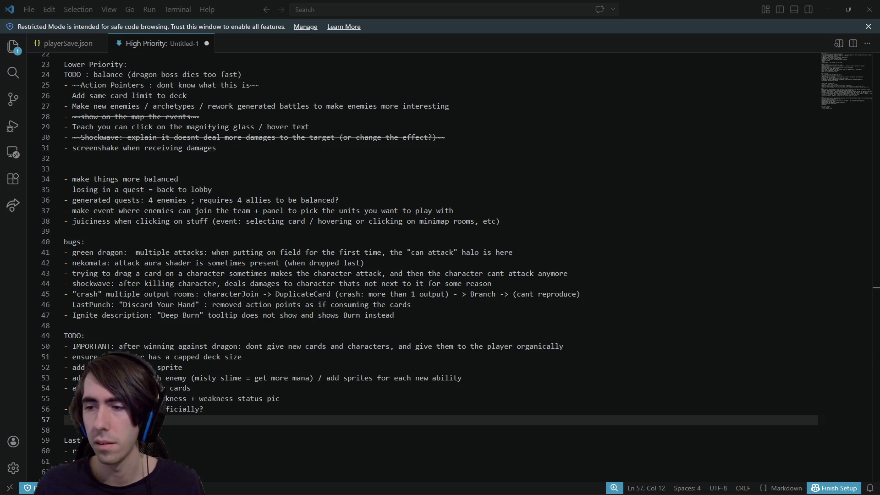
text(sounds)
key(Return)
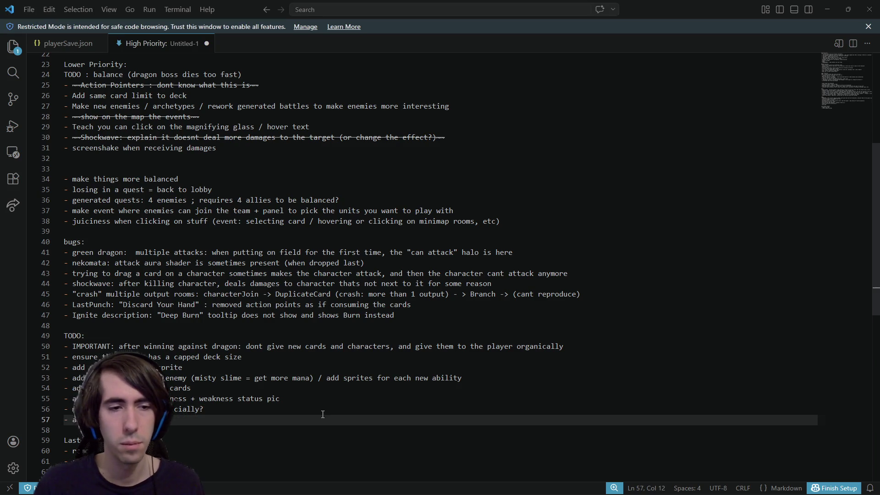
Start an improve-AI item and adjust the sound item's wording
text(- impr)
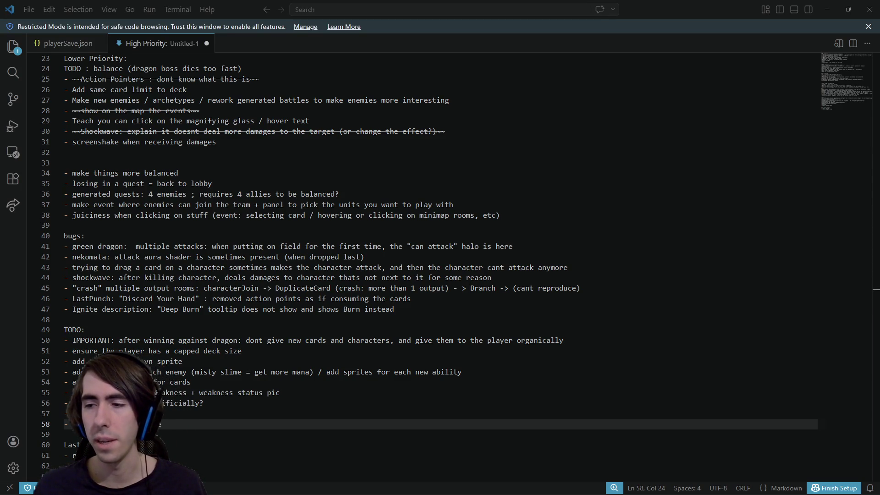
click(200, 403)
click(201, 417)
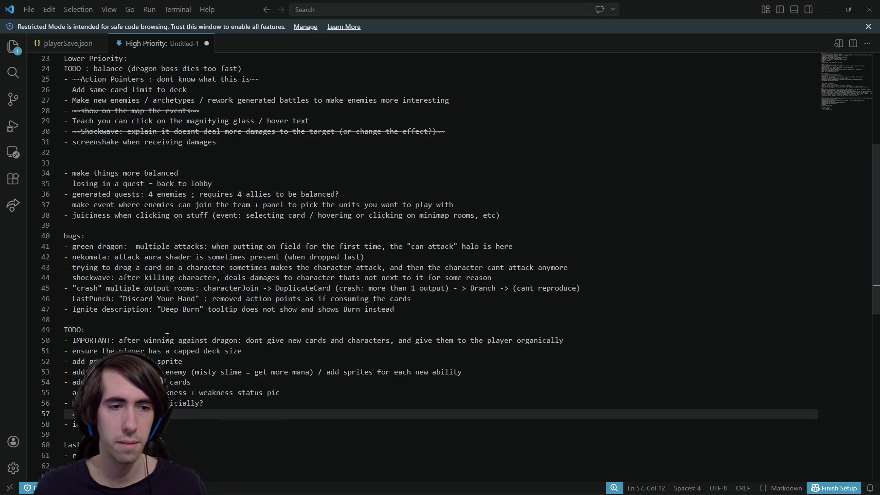
click(578, 342)
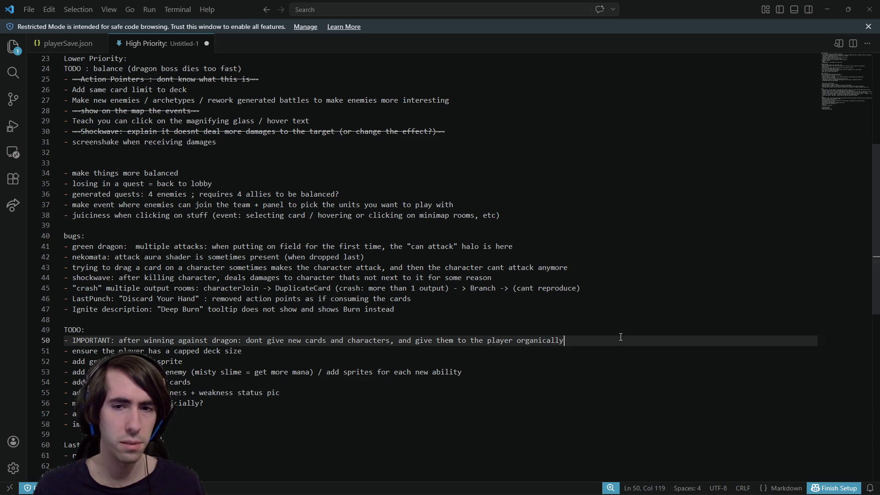
click(239, 421)
key(ctrl+z)
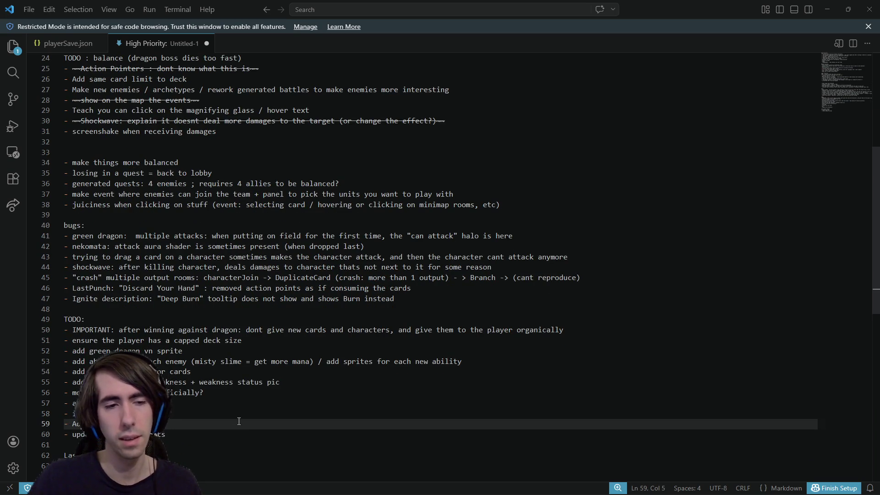
text(sound)
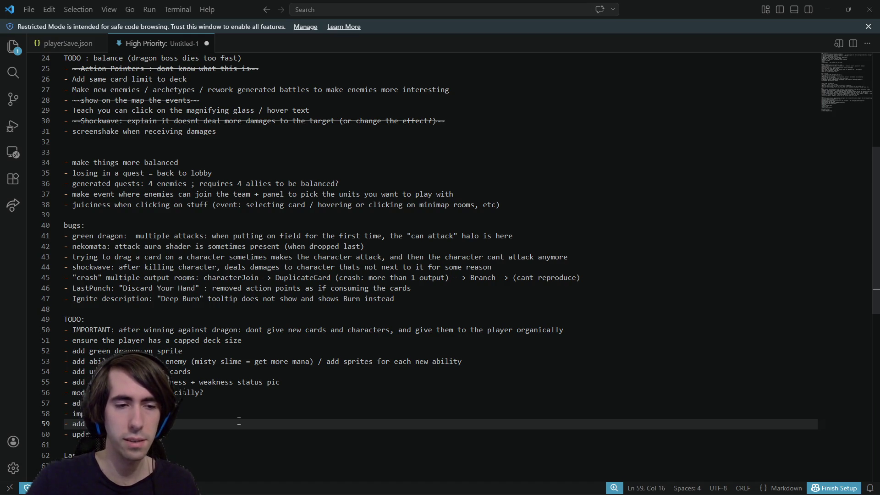
Copy the screenshots item into the last section and move it to that section's end
scroll(238, 420, down, 1)
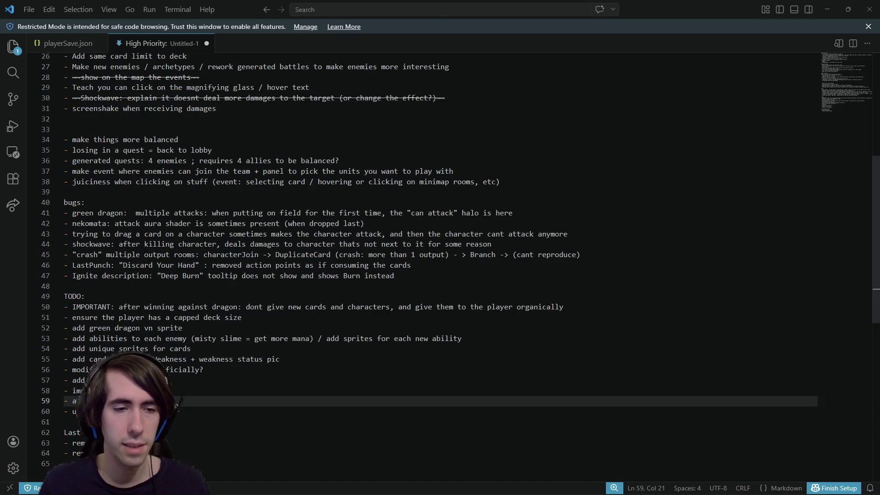
drag(170, 411, 31, 415)
key(ctrl+c)
click(170, 432)
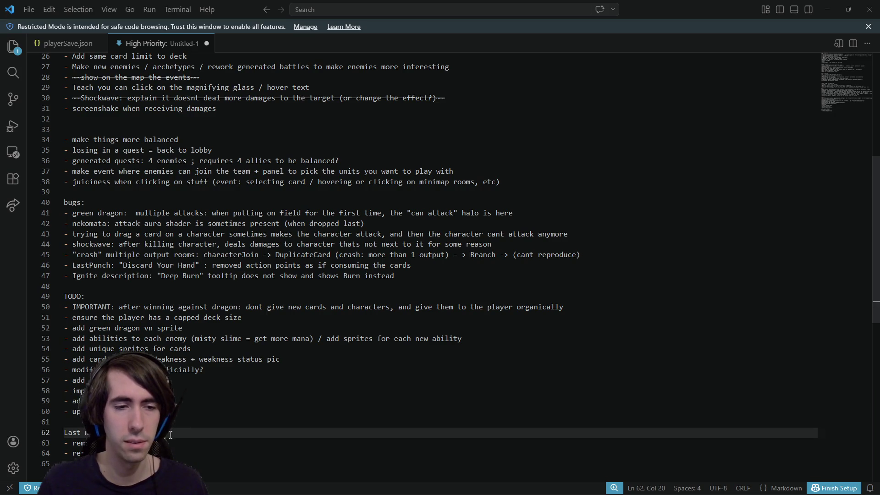
key(Return)
key(ctrl+v)
scroll(170, 434, down, 1)
scroll(170, 434, down, 1)
key(alt+Down)
key(alt+Down)
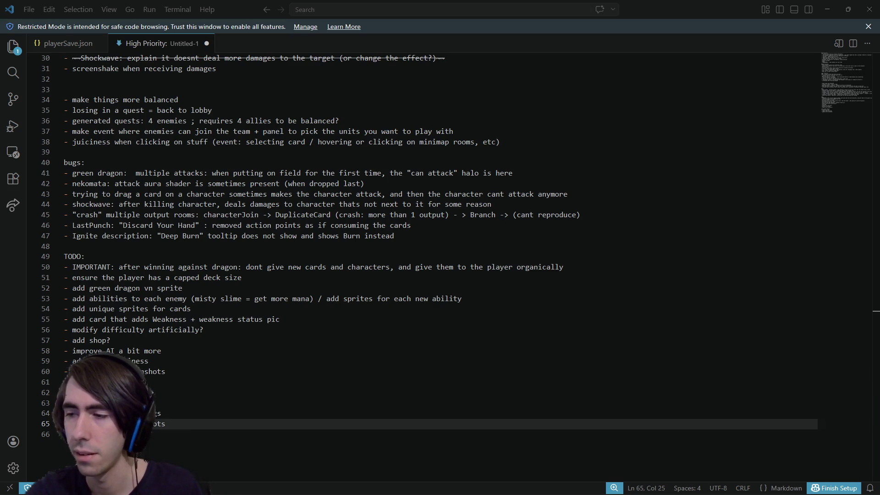
key(alt+Tab)
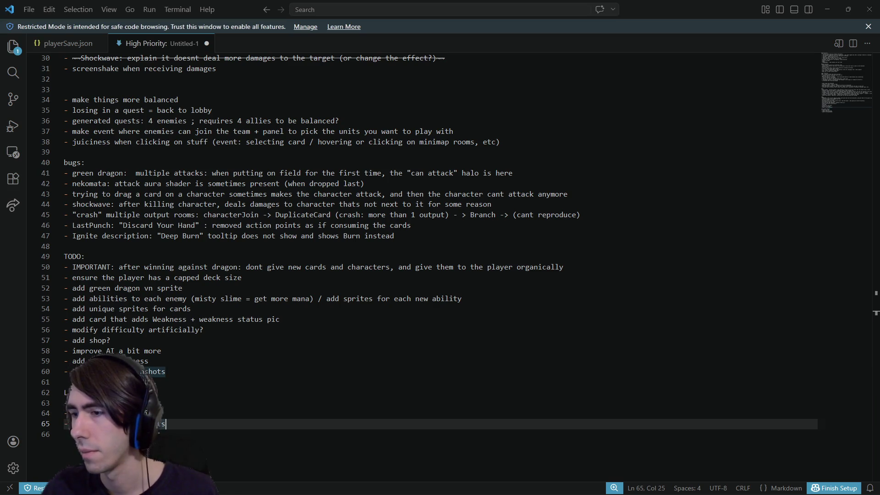
key(alt+Tab)
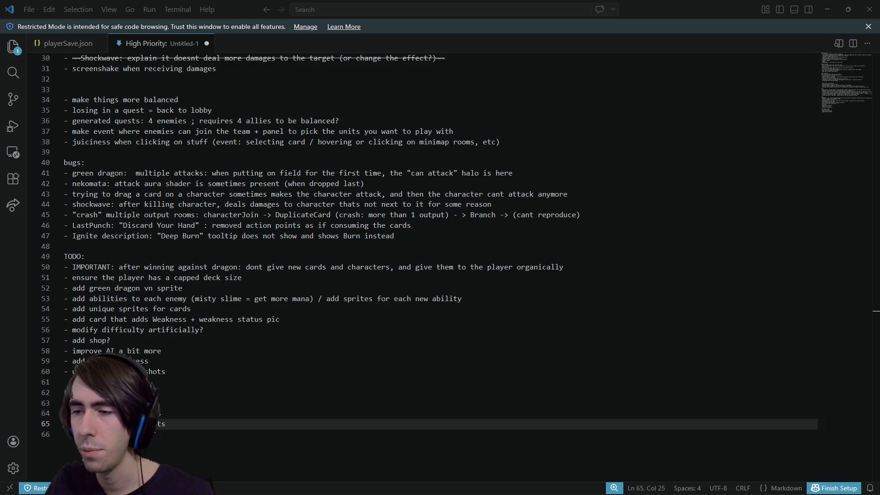
Paste the unique character id item, position it in the list, and drop its 'TODO' prefix
click(226, 376)
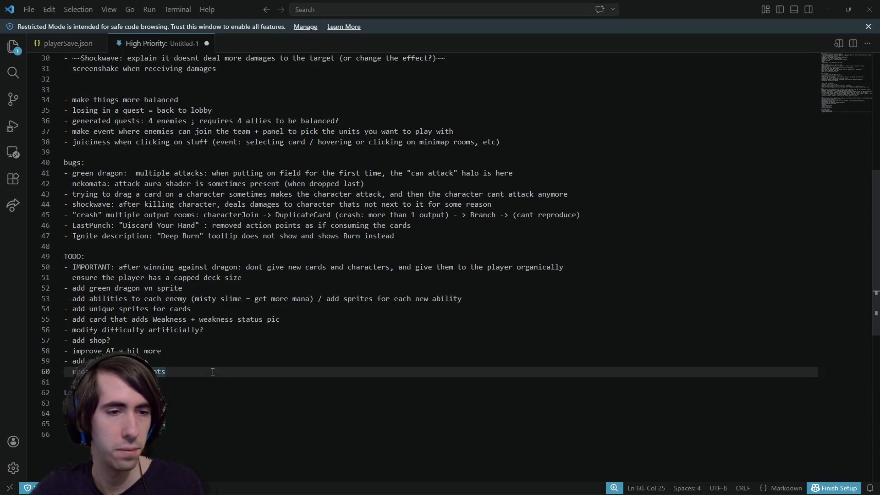
key(Return)
key(ctrl+v)
key(alt+Up)
key(alt+Up)
key(alt+Up)
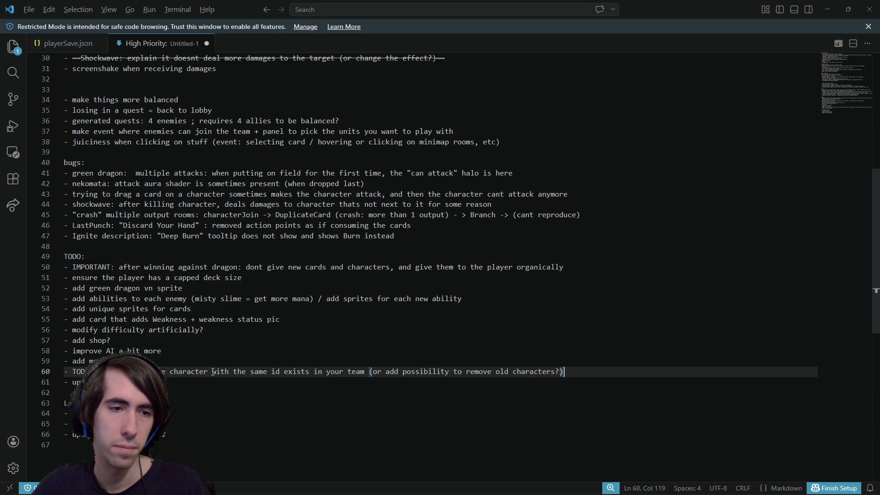
key(alt+Up)
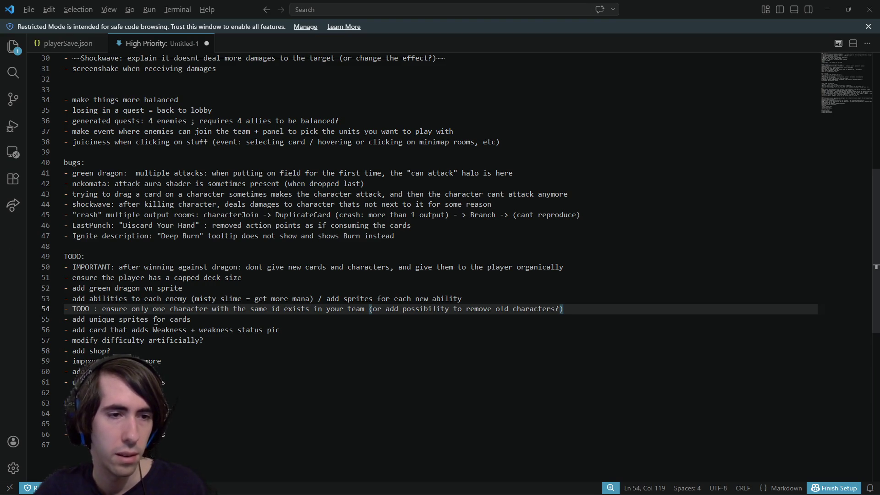
key(alt+Down)
key(alt+Down)
key(alt+Up)
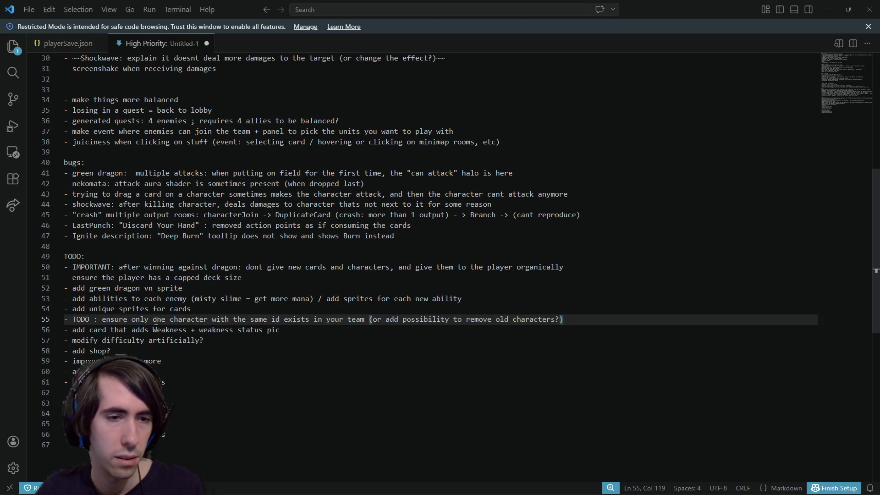
key(alt)
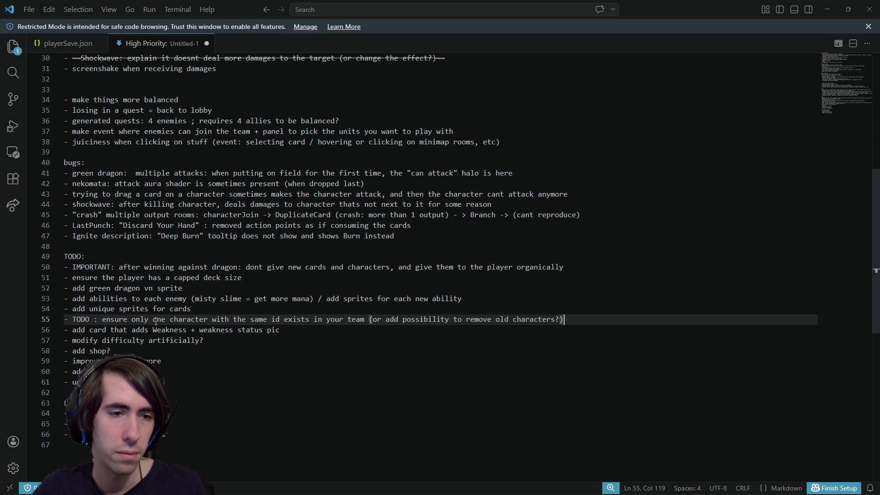
key(alt+Down)
double_click(79, 329)
key(Delete)
key(Delete)
key(Delete)
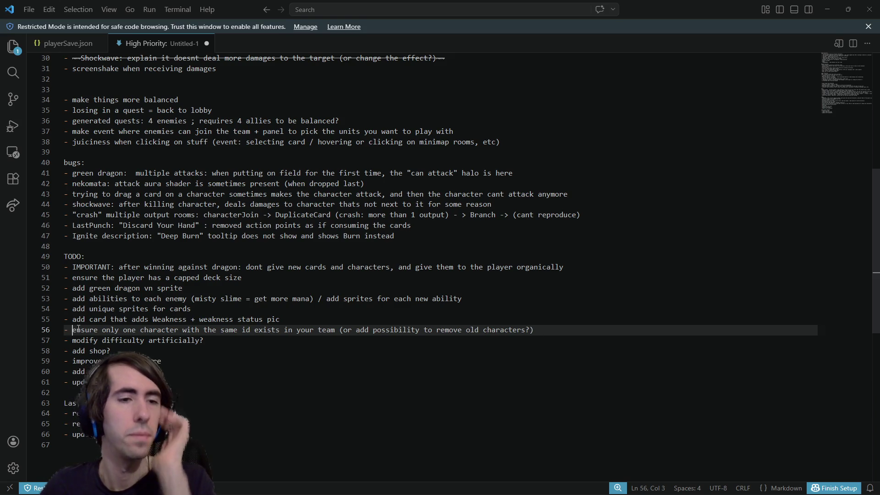
Move 'add more juiciness' up above 'modify difficulty artificially?'
click(148, 371)
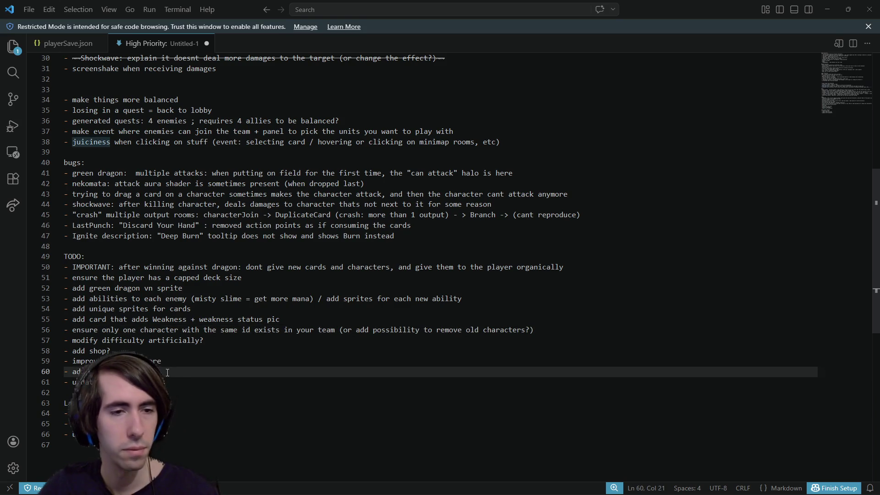
key(alt+Up)
key(alt+Up)
key(alt+Up)
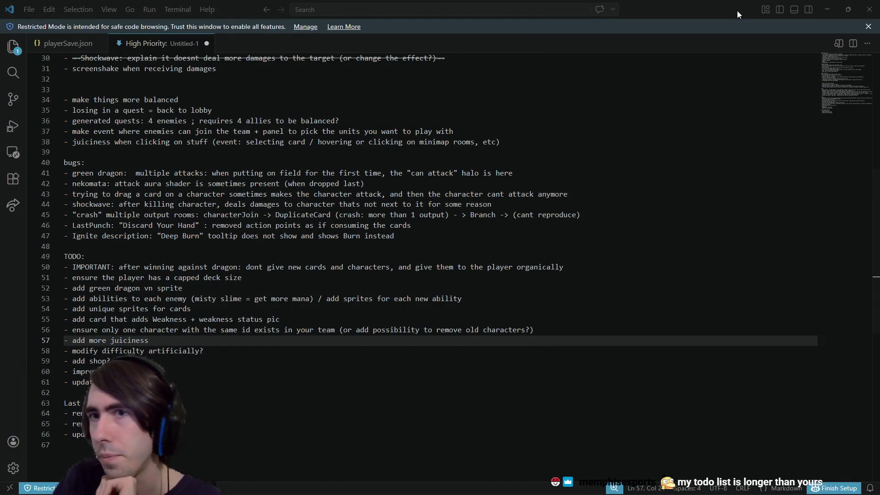
key(alt+Tab)
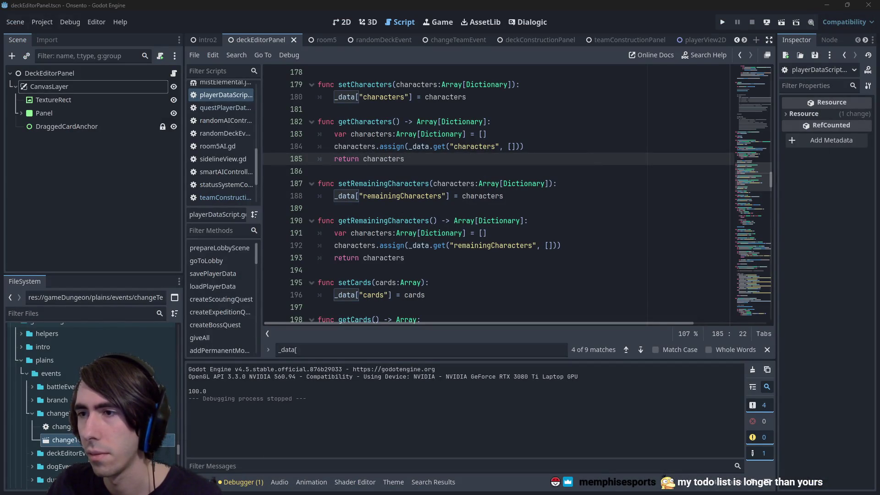
key(alt+Tab)
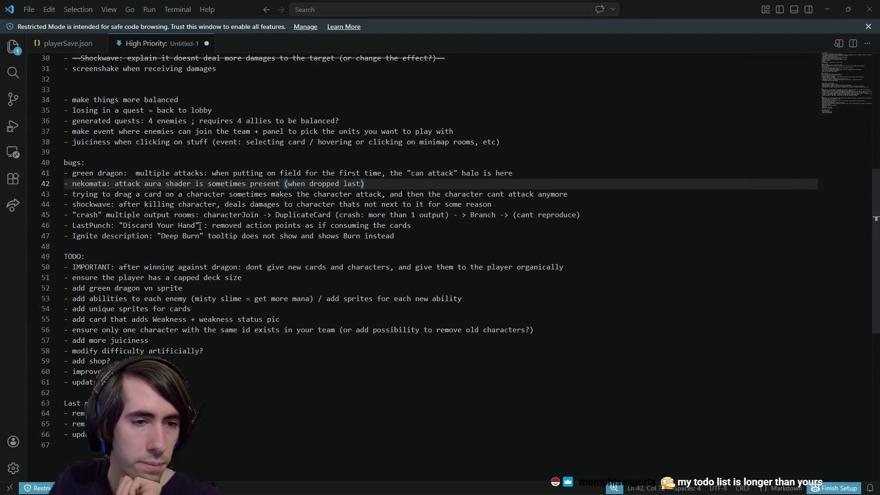
Add bug '- Create Your Deck Event: Escape to open ingame menu, cant click to go back (?)'
click(220, 360)
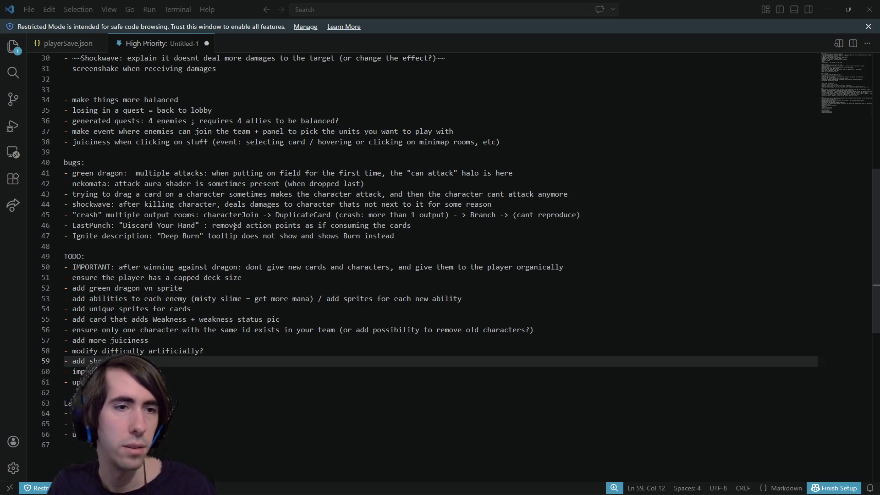
click(403, 239)
key(Return)
text(- Create Your Deck Event: Escape to open ingame menu, cant click to go back (?))
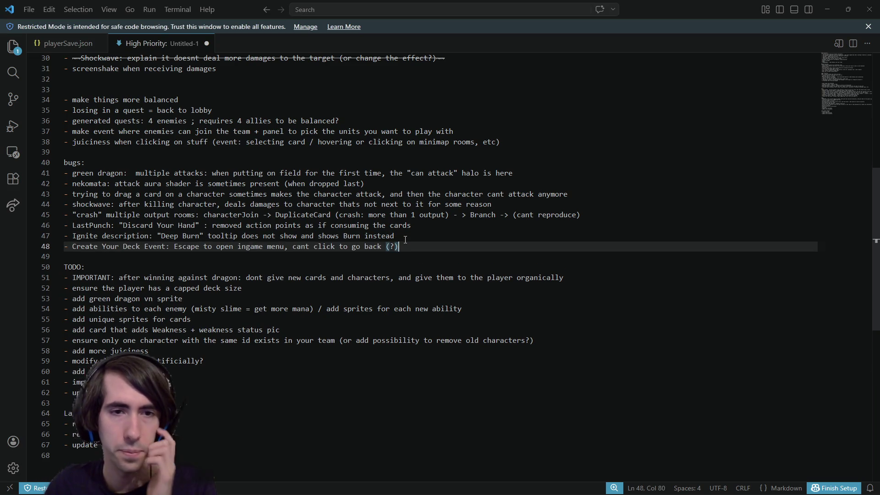
key(alt+Tab)
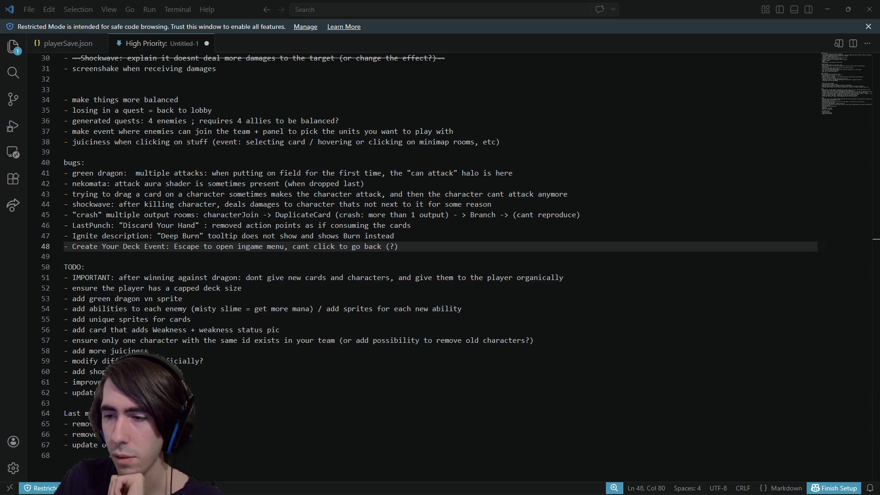
click(162, 357)
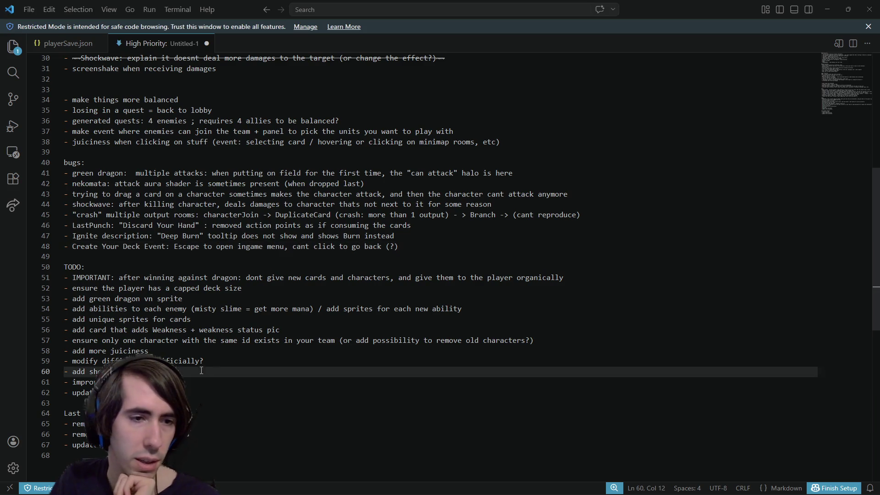
Add the indented sub-item 'scale up cards when hovered (deck editor etc)' under 'add more juiciness'
key(Up)
key(Return)
text(- )
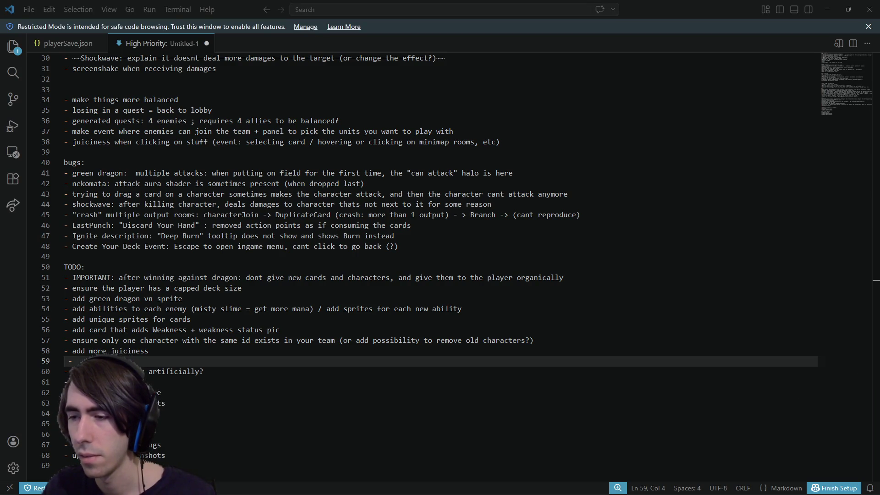
text( scale up cards when hovered (deck editor etc))
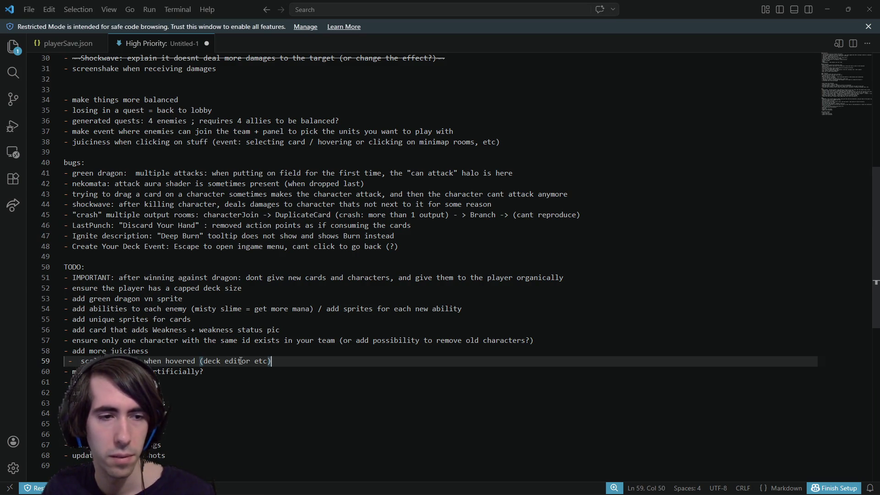
click(81, 361)
key(BackSpace)
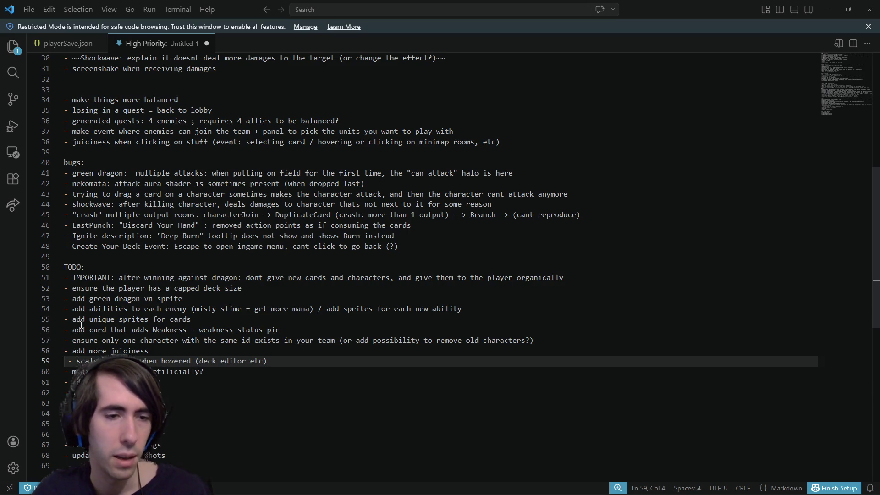
Add a second sub-item 'scale up the UI buttons when hovered', fixing the typo
key(End)
key(Return)
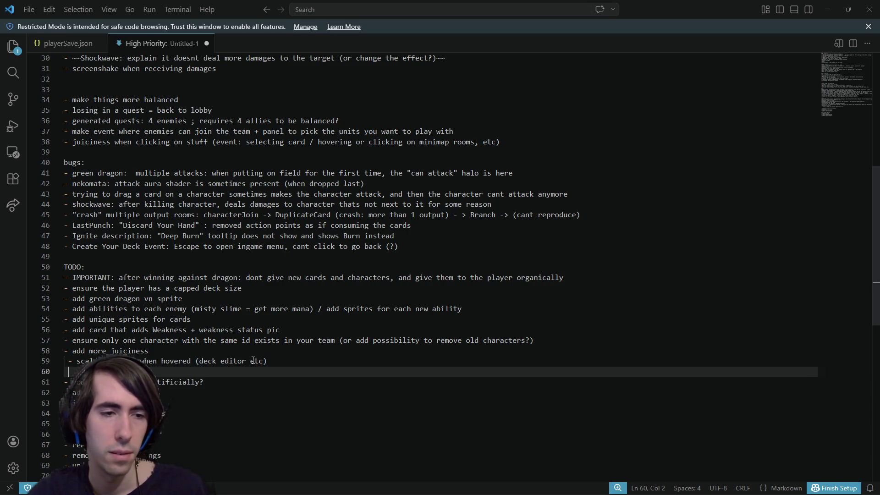
key(BackSpace)
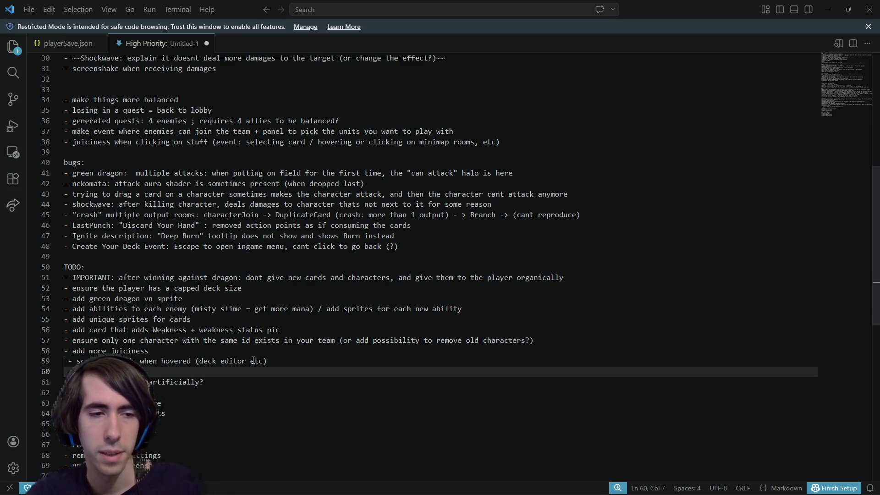
text(scale up the )
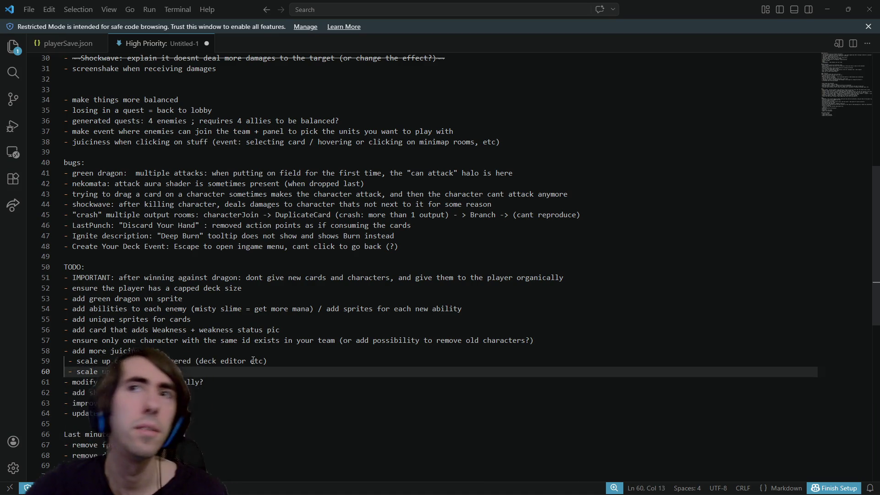
text(UI buttons when hoevere)
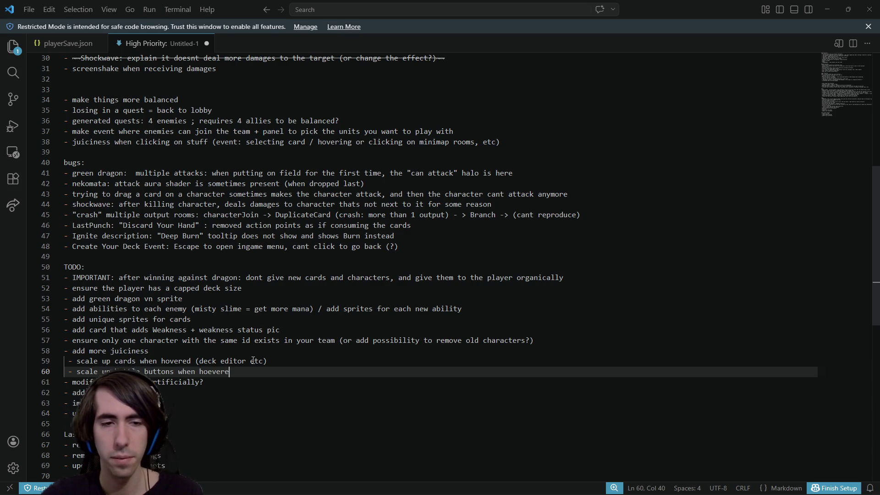
key(ctrl+BackSpace)
text(hovered)
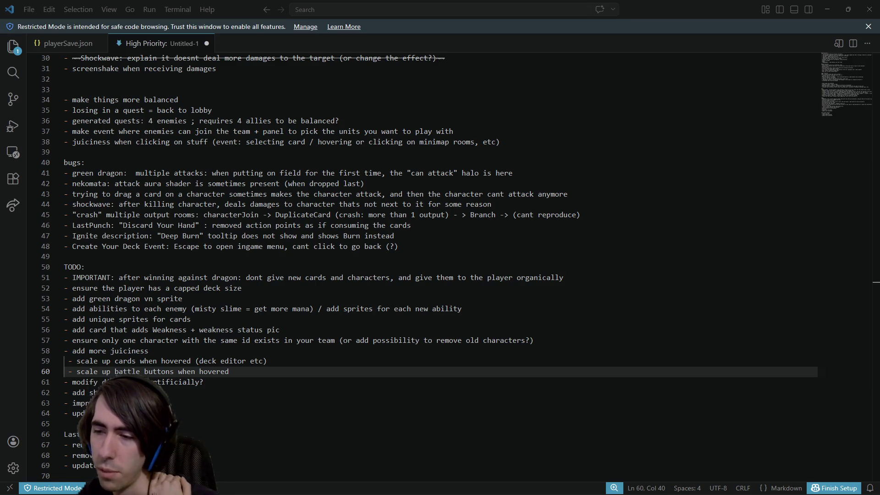
mouse_move(123, 340)
mouse_down()
mouse_move(327, 341)
mouse_move(150, 351)
mouse_up()
key(Escape)
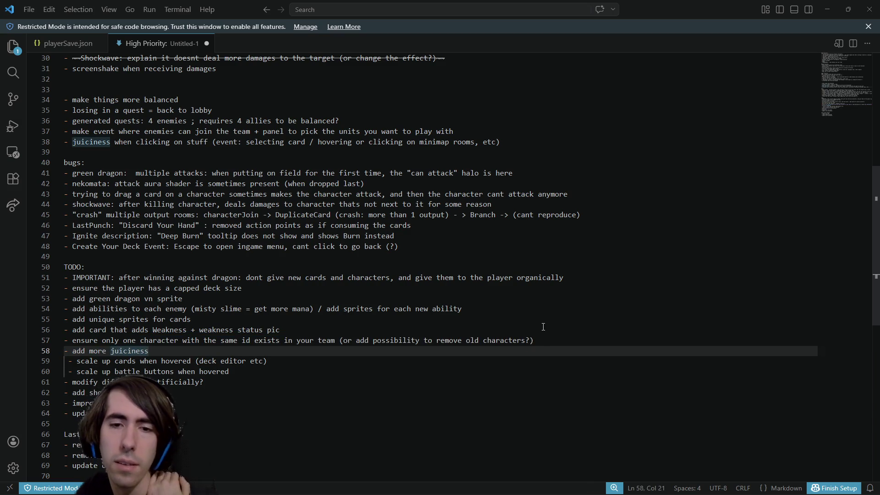
double_click(470, 341)
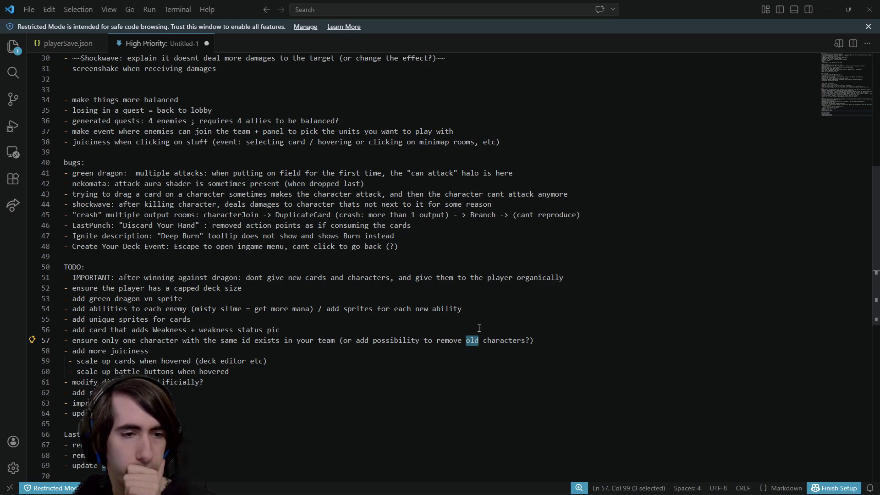
key(Down)
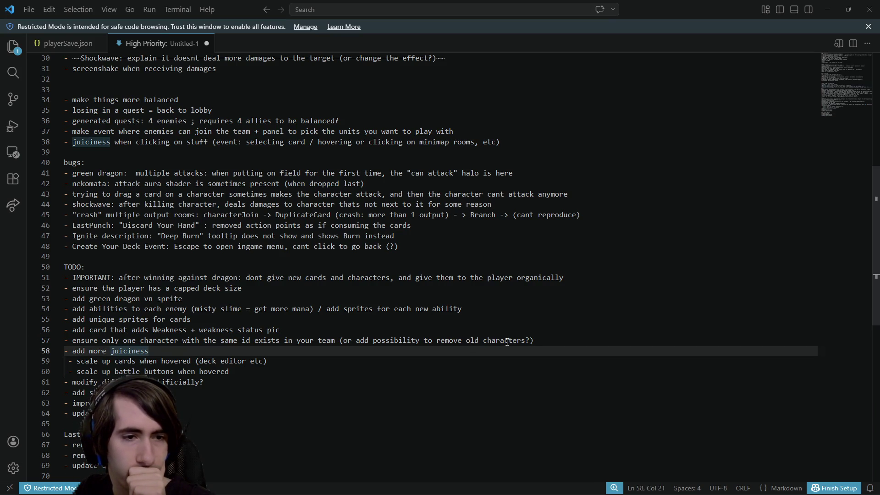
scroll(266, 177, up, 10)
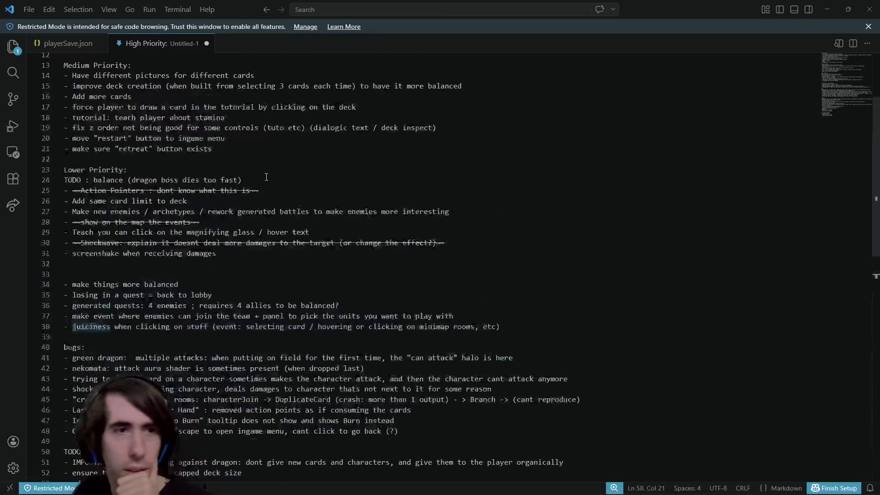
Delete the struck-through items and the 'IMPORTANT make enemies join your team' line under High Priority
mouse_move(293, 123)
mouse_down()
mouse_move(137, 120)
mouse_move(64, 68)
mouse_up()
key(BackSpace)
key(BackSpace)
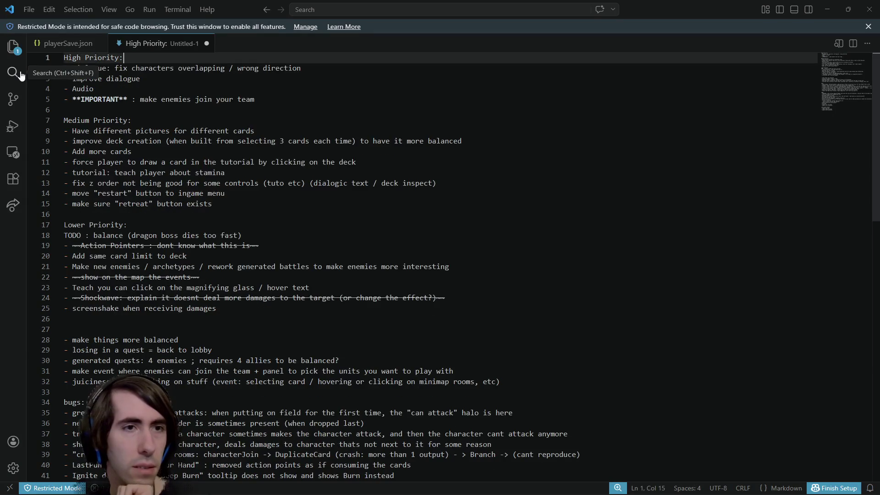
drag(255, 100, 32, 100)
key(BackSpace)
key(BackSpace)
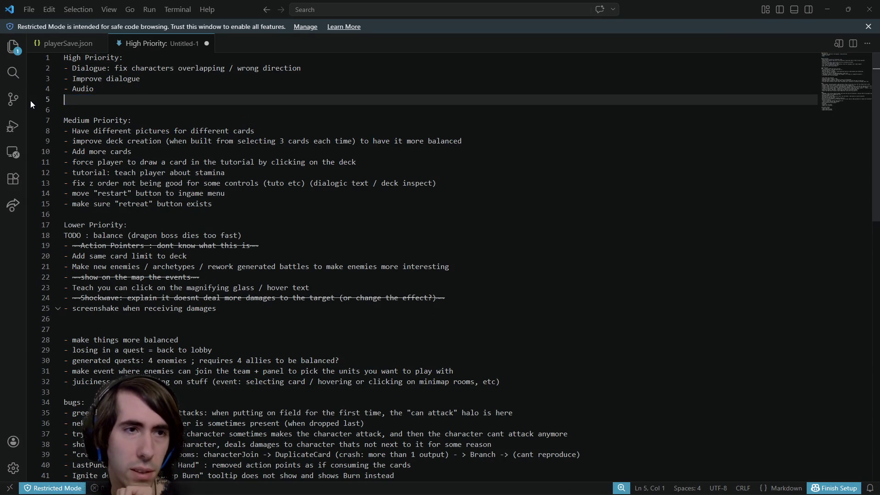
click(148, 68)
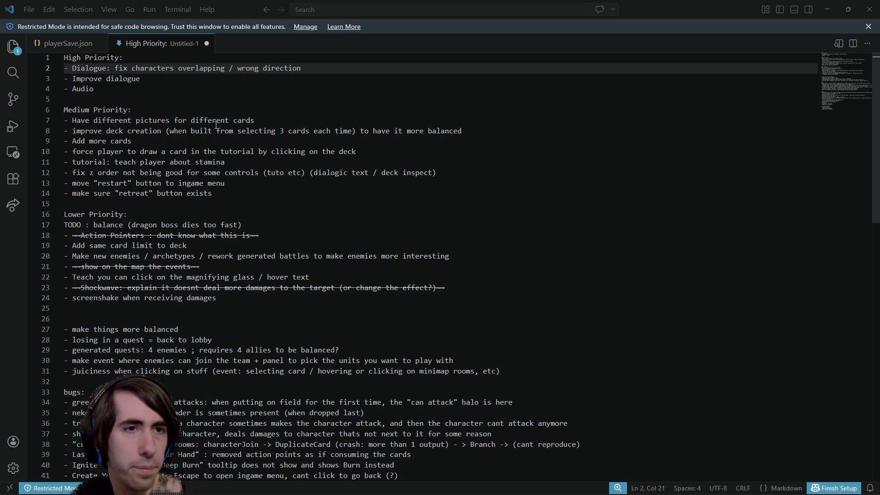
click(197, 88)
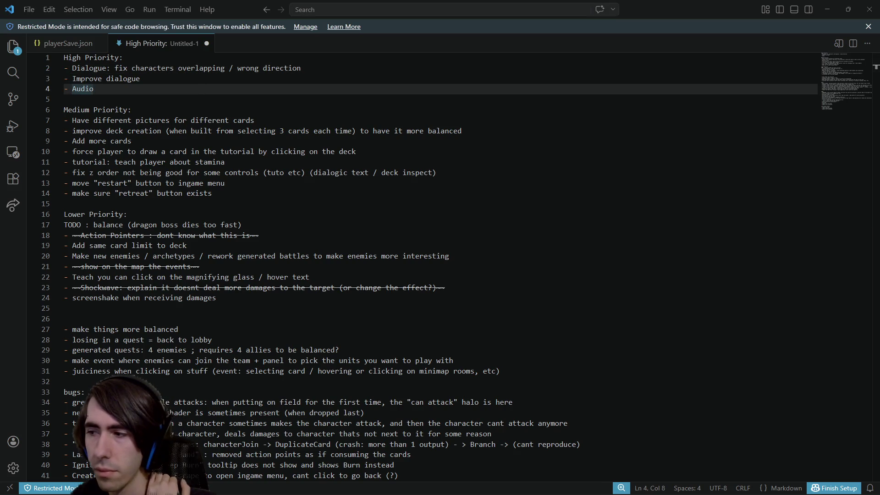
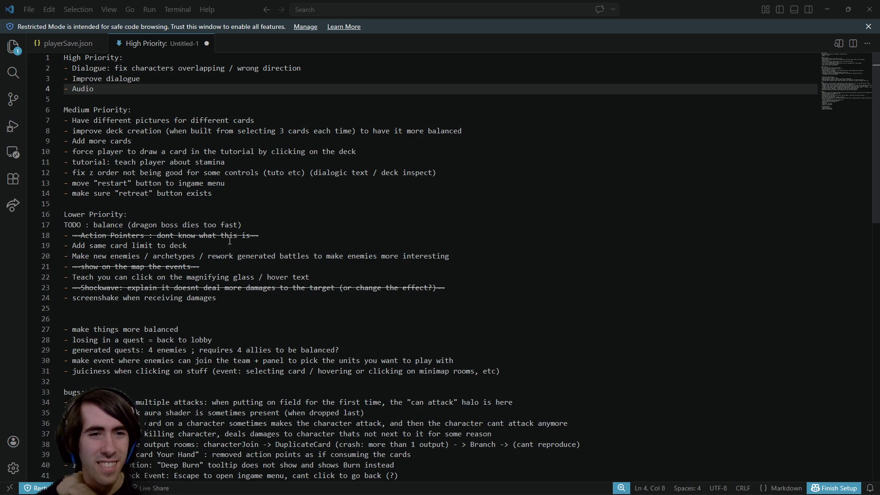
Delete the struck-through Action Pointers, map-events and Shockwave lines from Lower Priority
drag(259, 235, 1, 236)
key(BackSpace)
key(BackSpace)
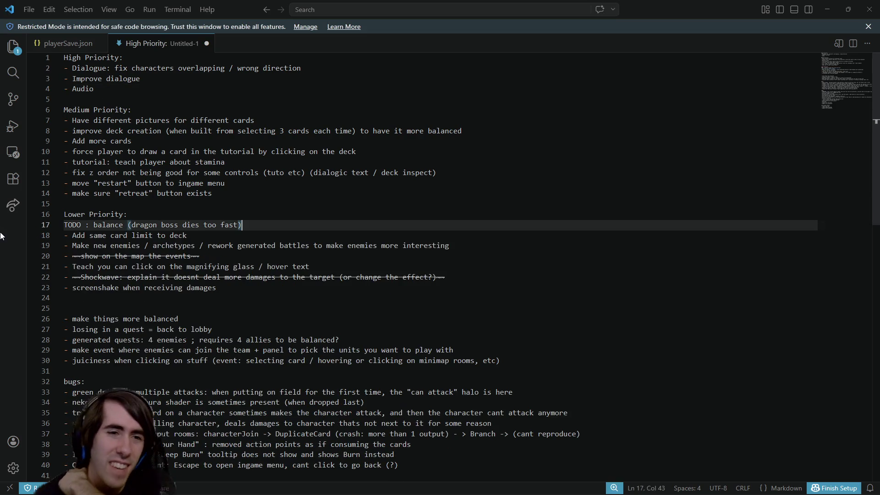
mouse_move(64, 266)
mouse_down()
mouse_move(215, 266)
mouse_move(46, 257)
mouse_up()
click(207, 258)
key(BackSpace)
key(BackSpace)
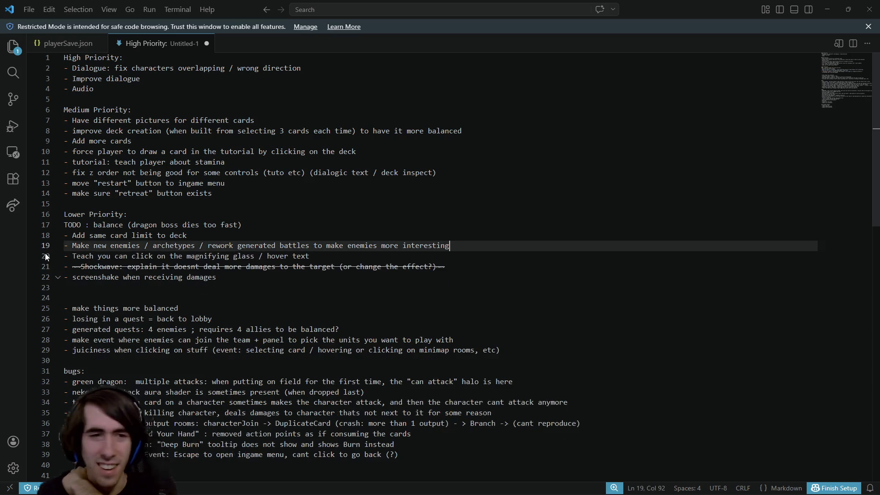
drag(445, 266, 46, 261)
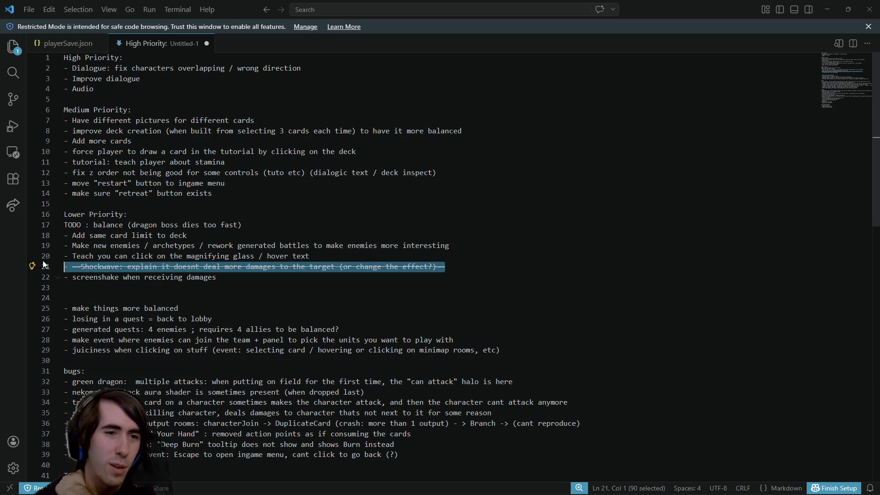
key(BackSpace)
key(BackSpace)
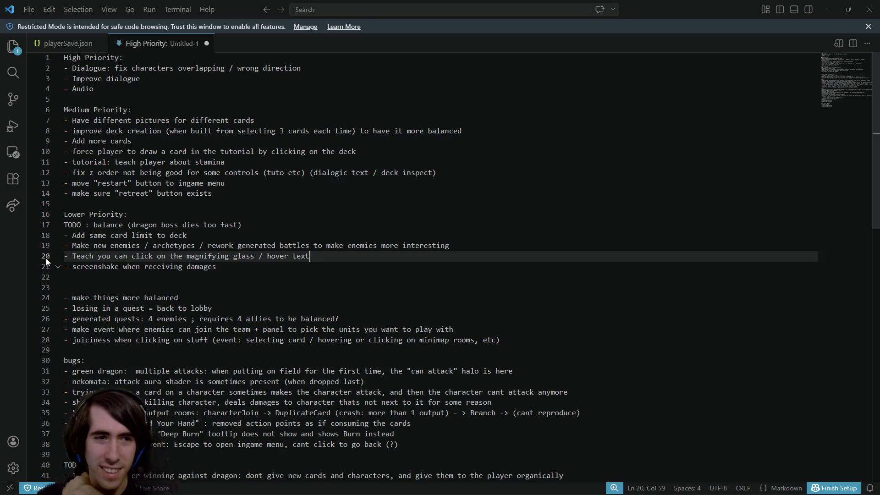
Remove the spare blank line after the screenshake item and select the High Priority block
click(248, 275)
key(BackSpace)
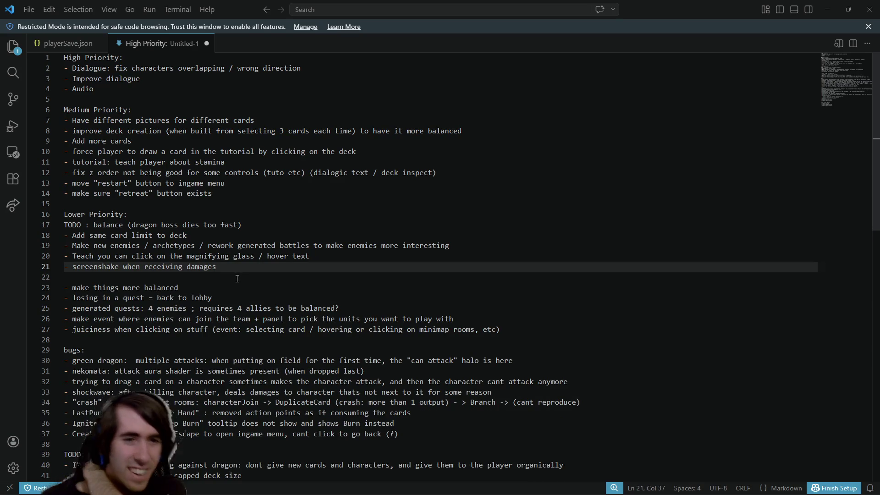
click(178, 287)
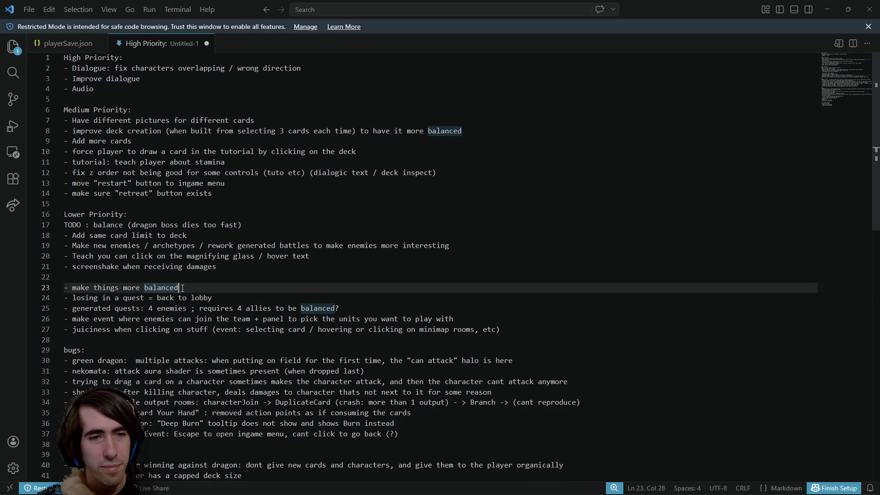
drag(179, 287, 42, 289)
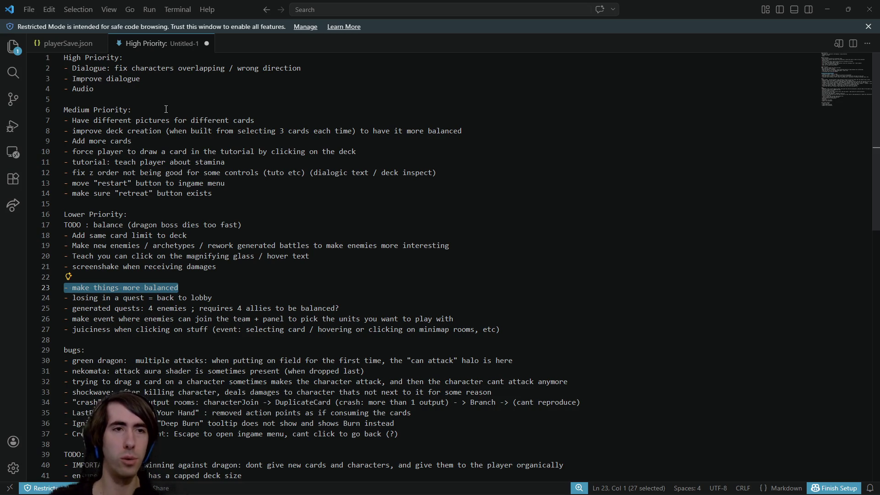
scroll(164, 159, down, 3)
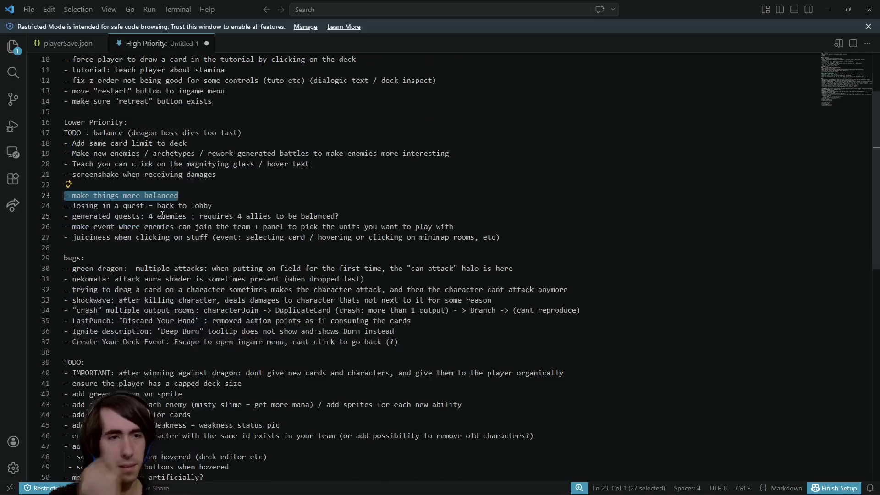
scroll(162, 214, down, 4)
scroll(161, 211, up, 7)
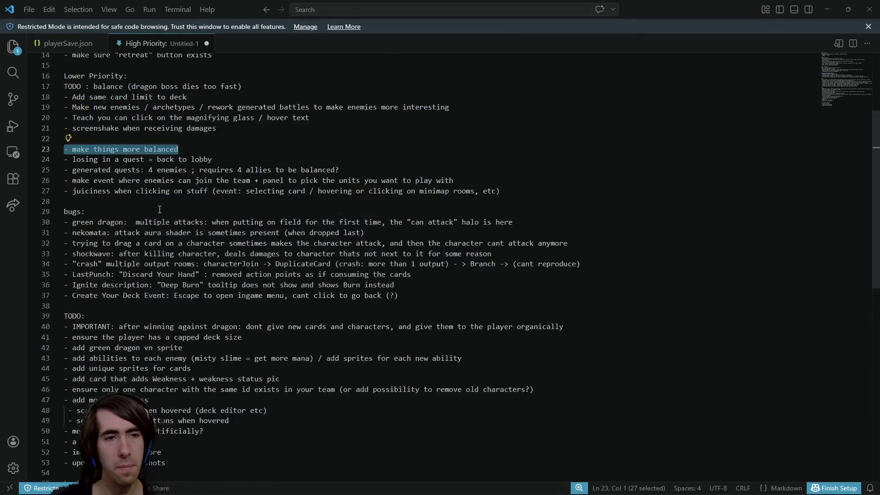
drag(96, 88, 64, 58)
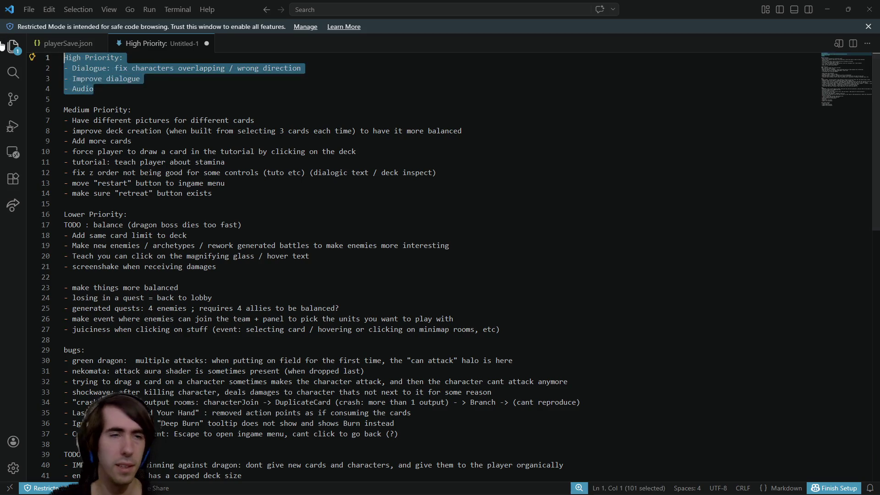
Clear the 'High Priority' text from the first heading
scroll(245, 156, down, 2)
scroll(245, 156, down, 3)
scroll(183, 137, up, 5)
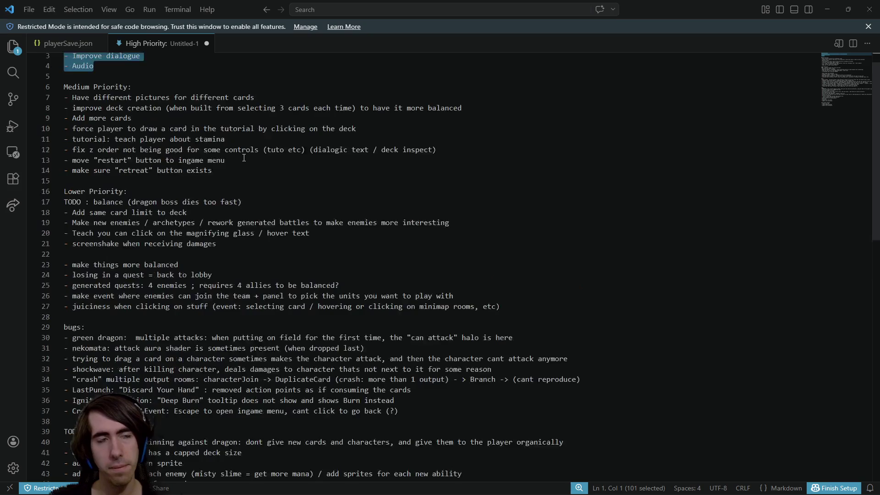
double_click(107, 58)
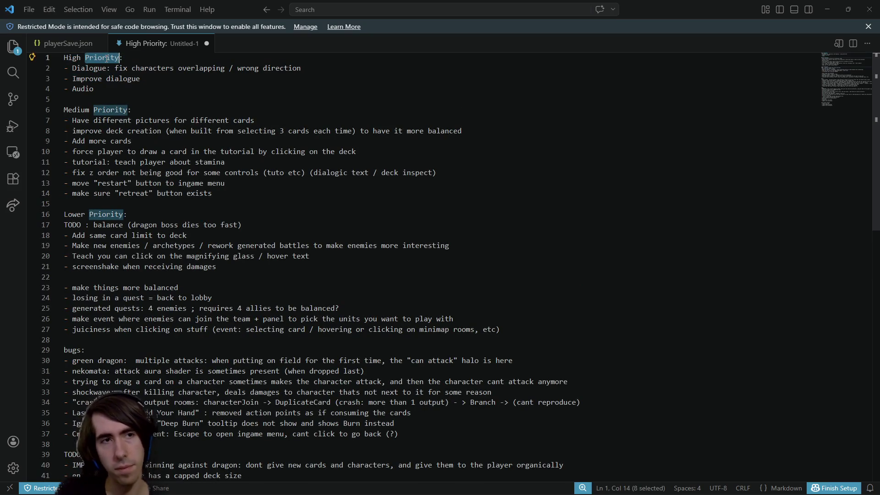
key(BackSpace)
key(ctrl+BackSpace)
text(TODO)
key(ctrl+BackSpace)
Type 'IMPORTANT TODO (not prog)' as the new first heading before the colon
text(IMPORTANT TODO )
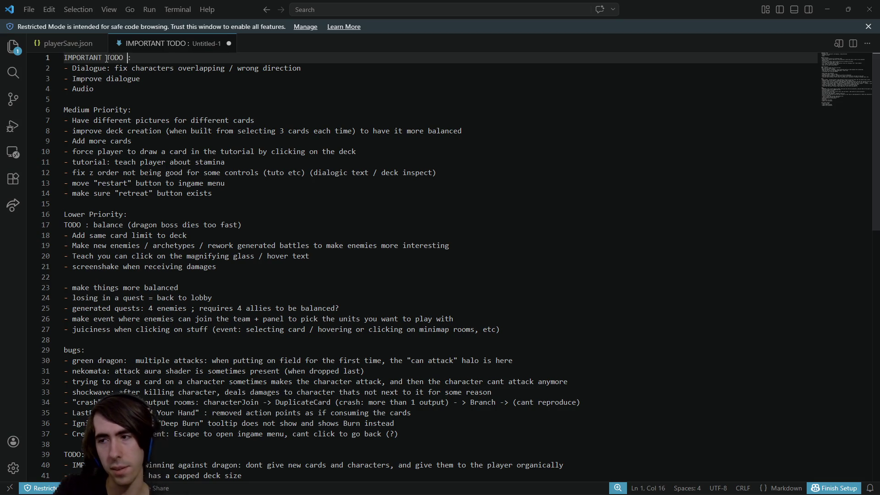
text((search))
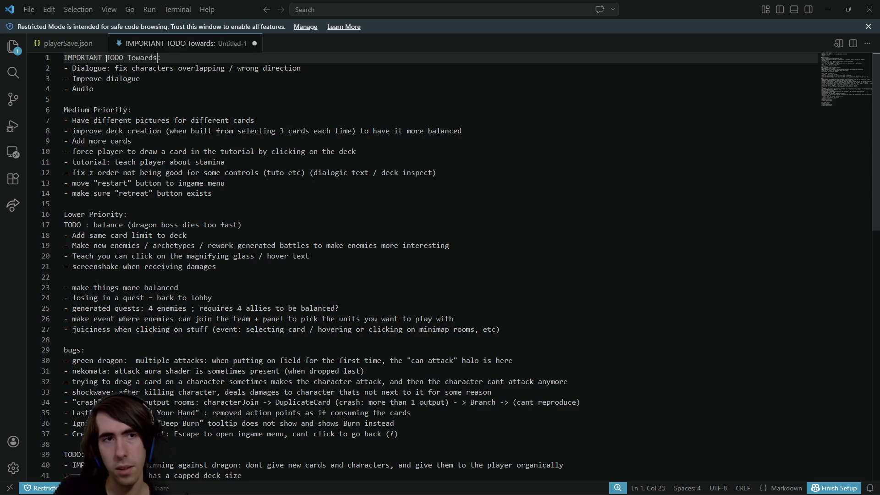
key(ctrl+z)
text((not progr)
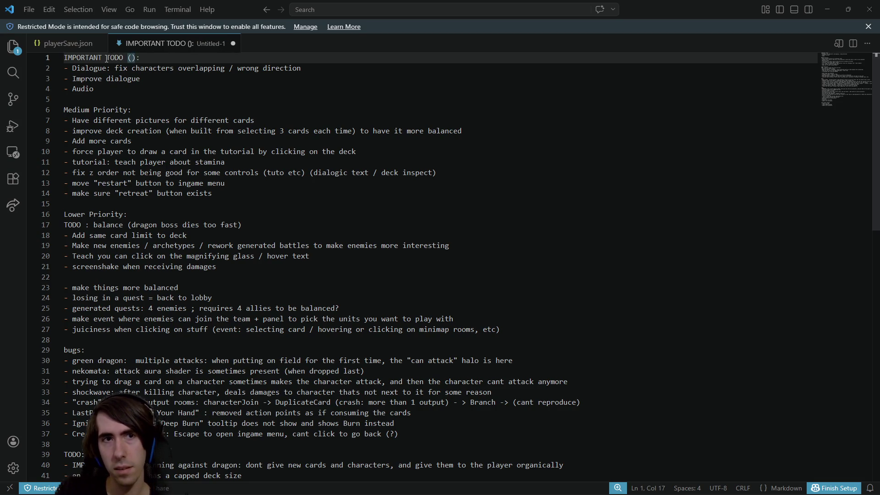
key(BackSpace)
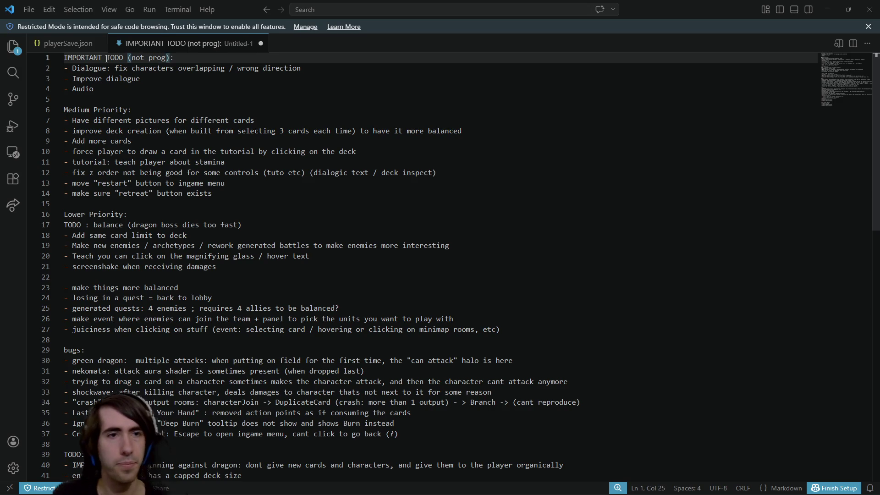
scroll(104, 351, down, 1)
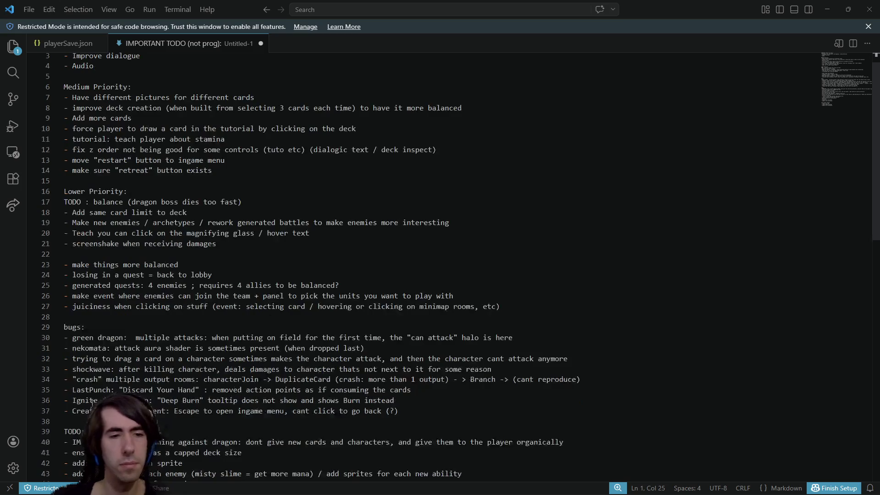
click(130, 431)
scroll(130, 393, down, 1)
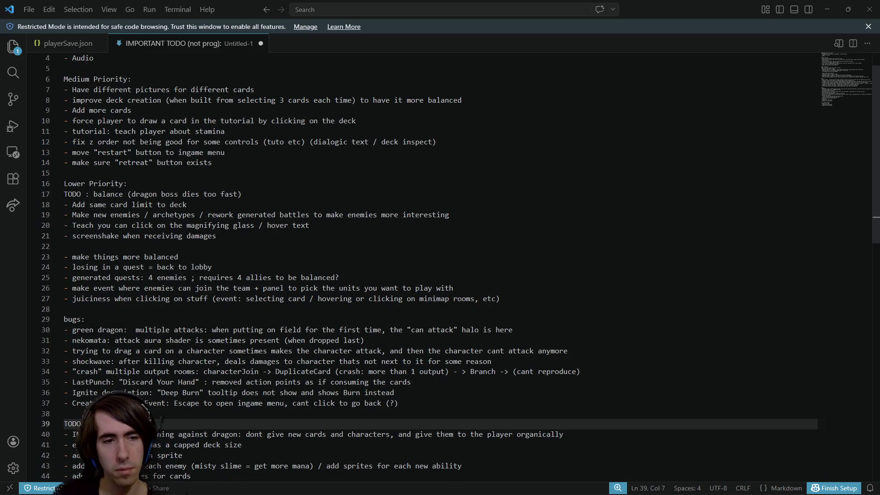
scroll(154, 347, up, 1)
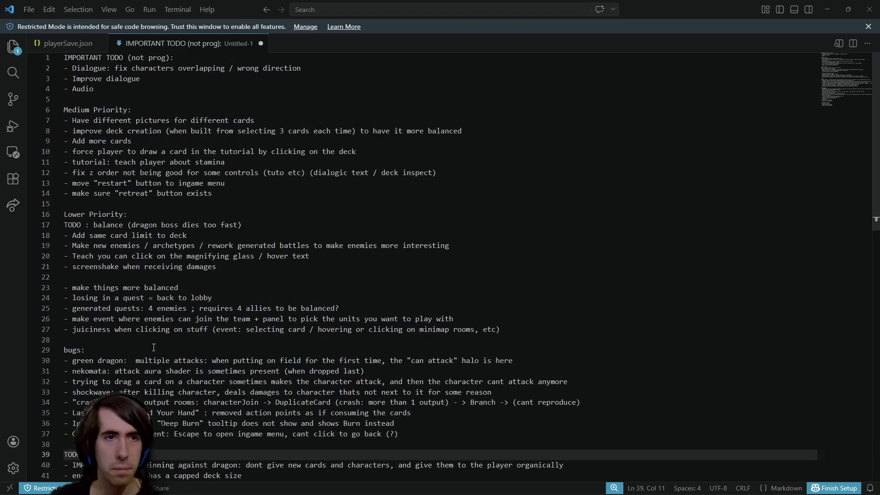
scroll(87, 358, down, 3)
click(87, 351)
scroll(86, 351, down, 2)
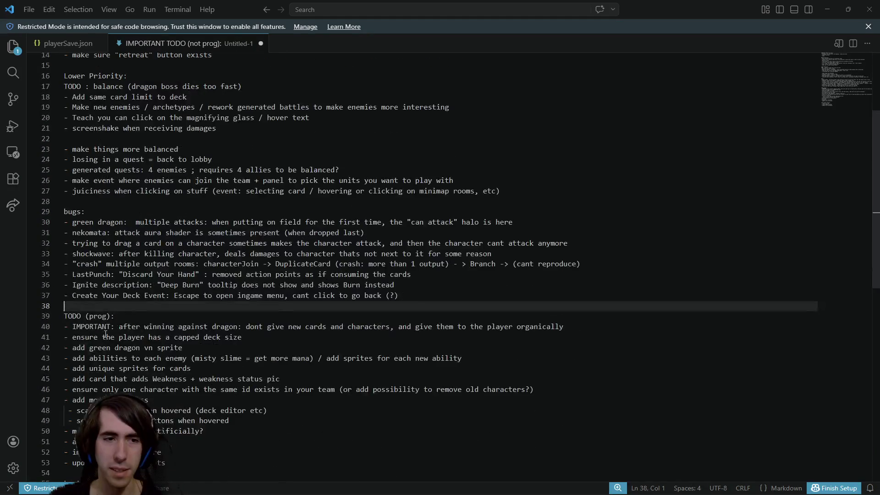
click(140, 431)
scroll(164, 295, up, 5)
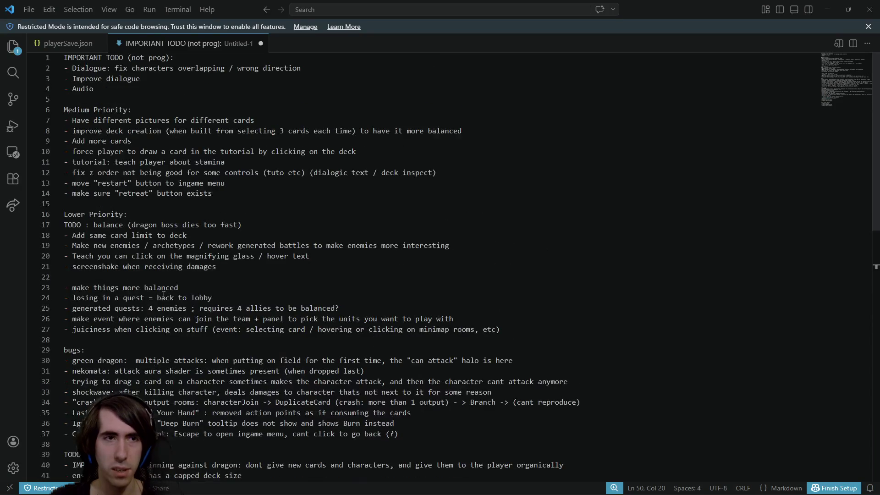
drag(127, 97, 64, 57)
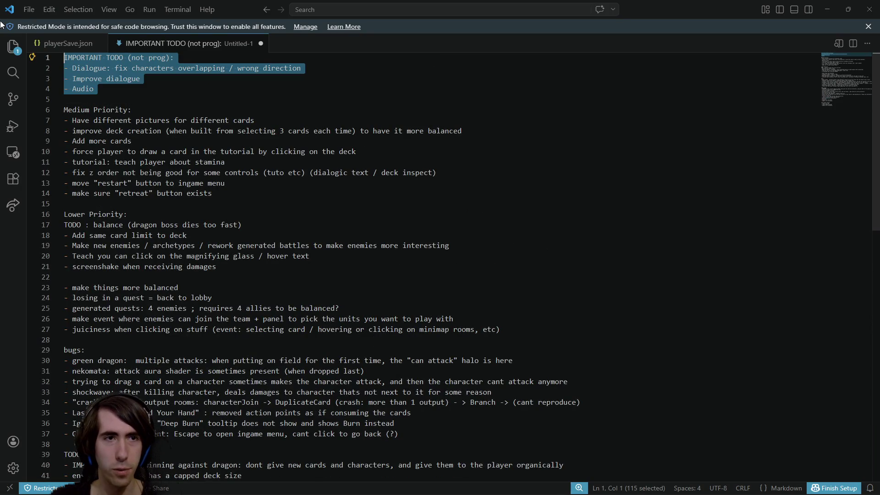
click(124, 114)
drag(72, 120, 254, 120)
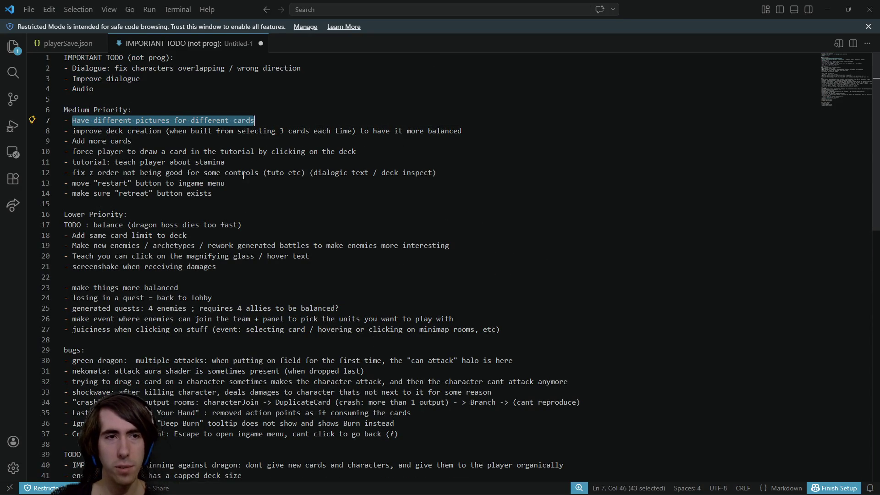
scroll(243, 176, down, 3)
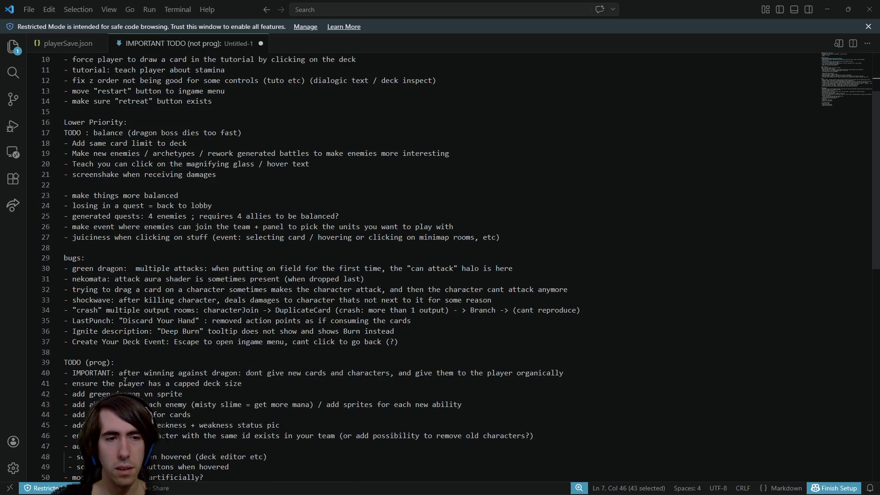
scroll(125, 351, down, 2)
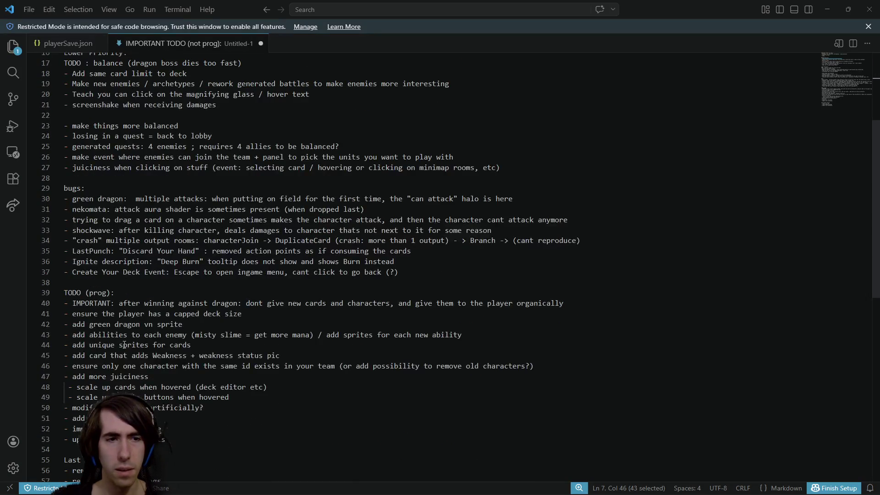
scroll(125, 345, up, 1)
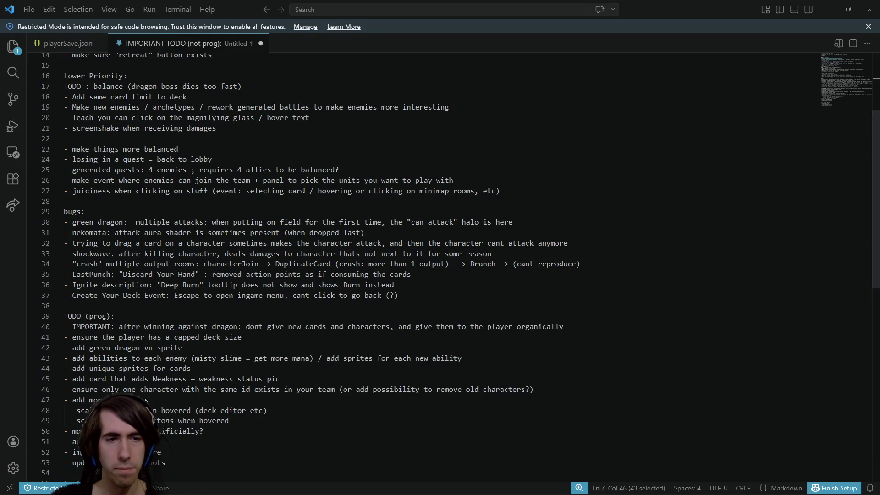
mouse_move(84, 368)
mouse_down()
mouse_move(192, 358)
mouse_move(192, 368)
mouse_up()
scroll(254, 104, up, 4)
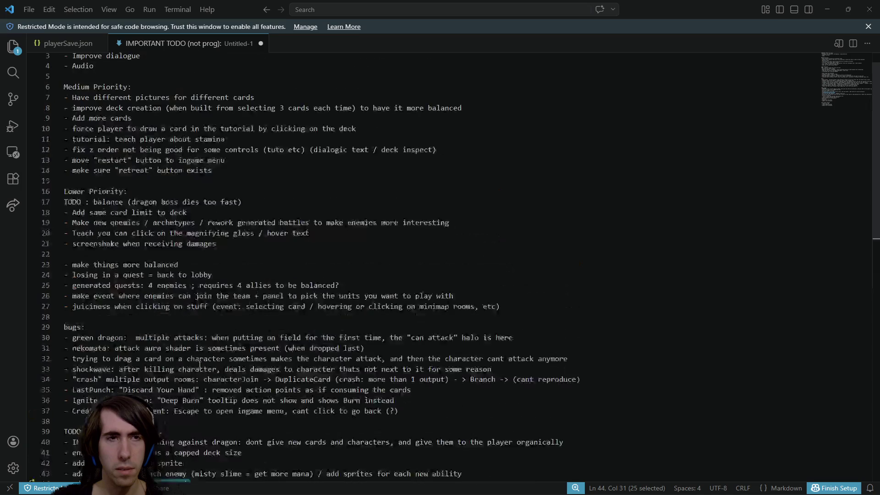
drag(254, 98, 64, 98)
key(ctrl+c)
scroll(209, 372, down, 3)
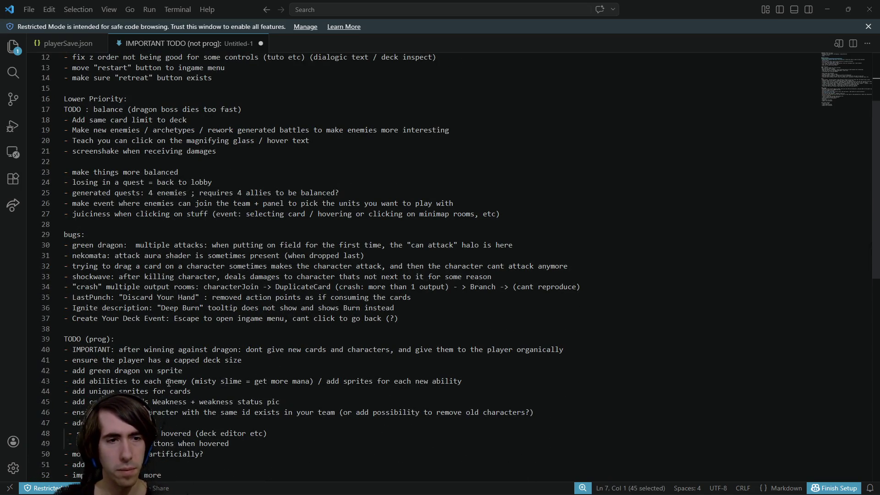
drag(267, 362, 43, 361)
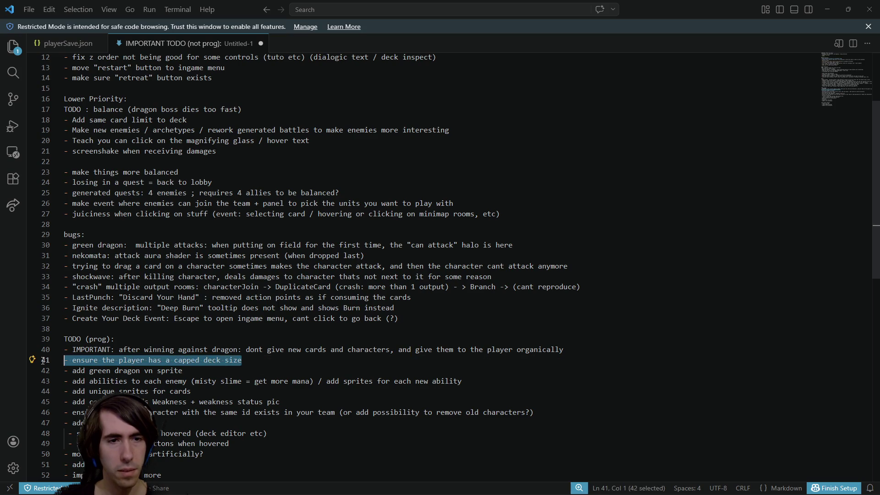
click(173, 360)
key(Down)
key(Down)
key(Down)
key(Home)
key(shift+End)
key(ctrl+v)
scroll(166, 297, up, 5)
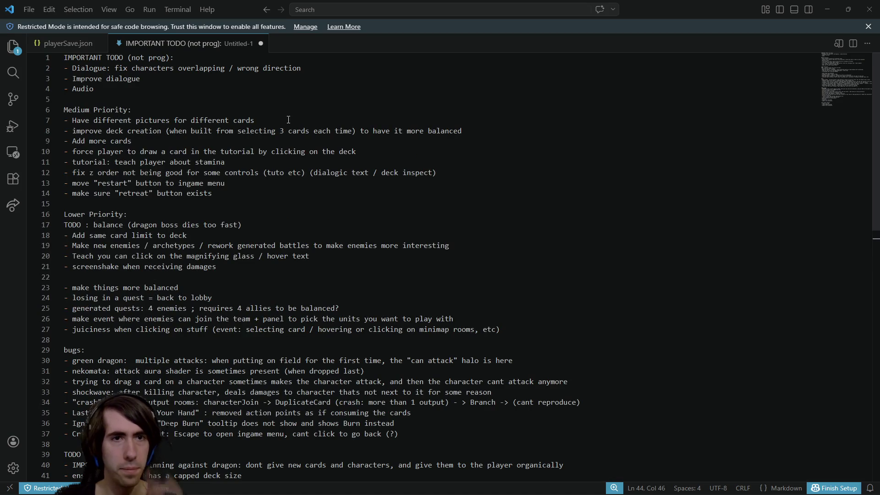
drag(255, 120, 64, 120)
Remove the 'Have different pictures for different cards' item and select the remaining Medium Priority lines
key(BackSpace)
key(BackSpace)
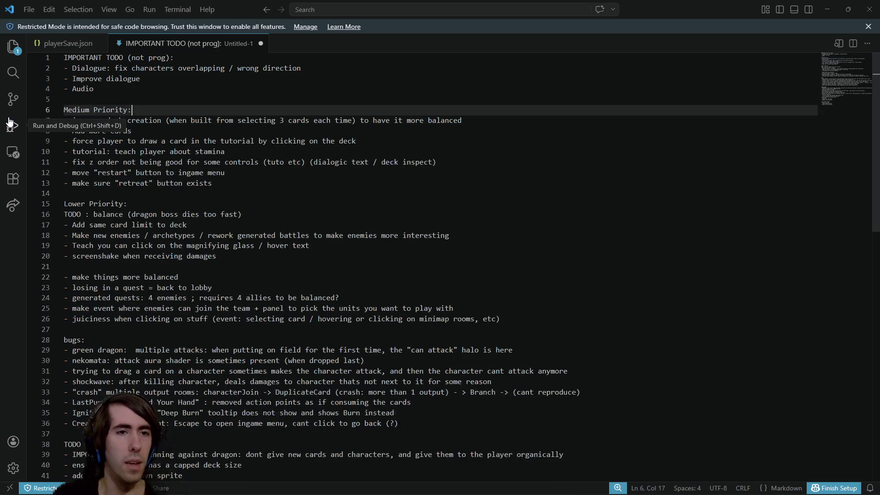
click(257, 121)
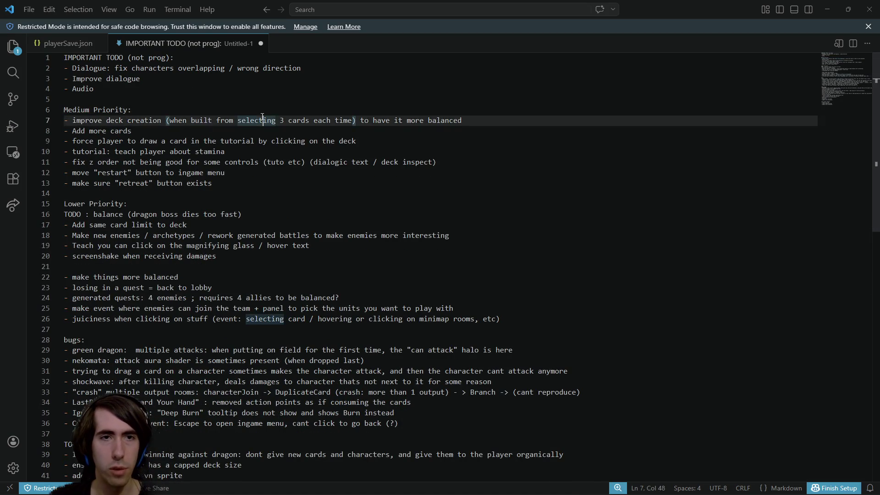
drag(462, 120, 65, 120)
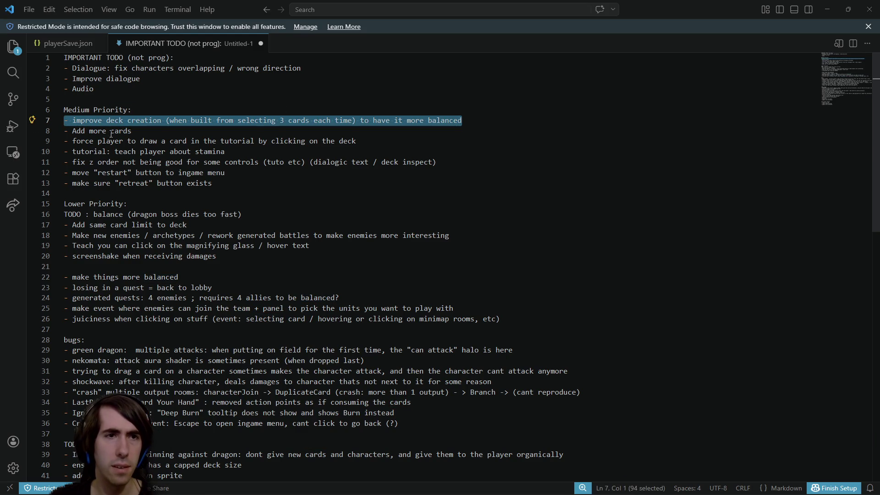
drag(152, 132, 65, 120)
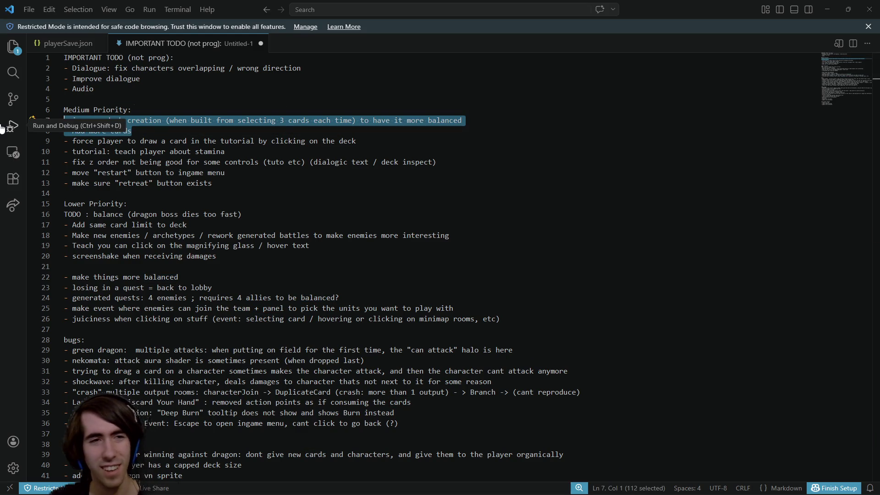
click(110, 141)
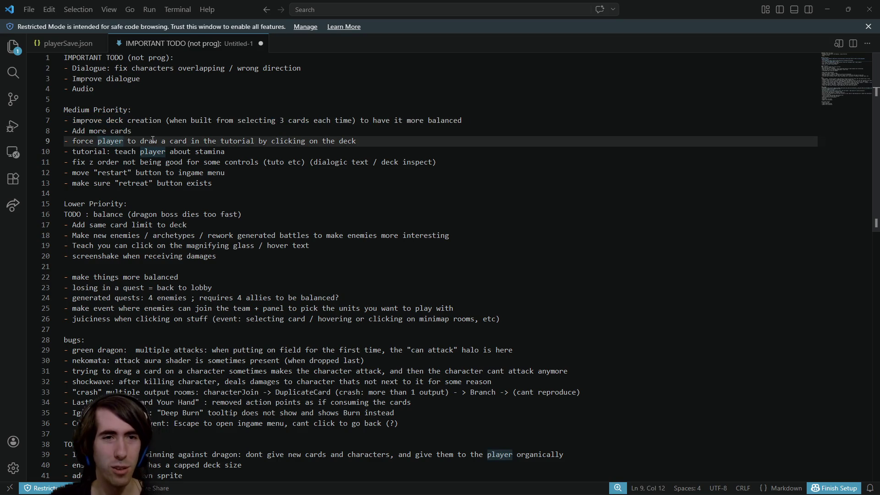
mouse_move(227, 151)
mouse_down()
mouse_move(14, 124)
mouse_move(65, 120)
mouse_up()
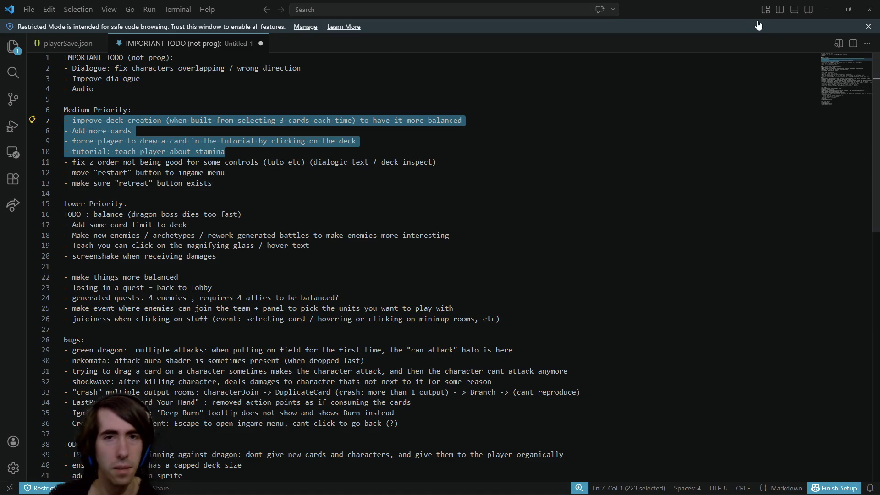
mouse_move(438, 161)
mouse_down()
mouse_move(82, 161)
mouse_move(81, 151)
mouse_move(72, 162)
mouse_up()
Paste the fix z order item as a new '- ' entry at the end of the bugs list
scroll(188, 336, down, 7)
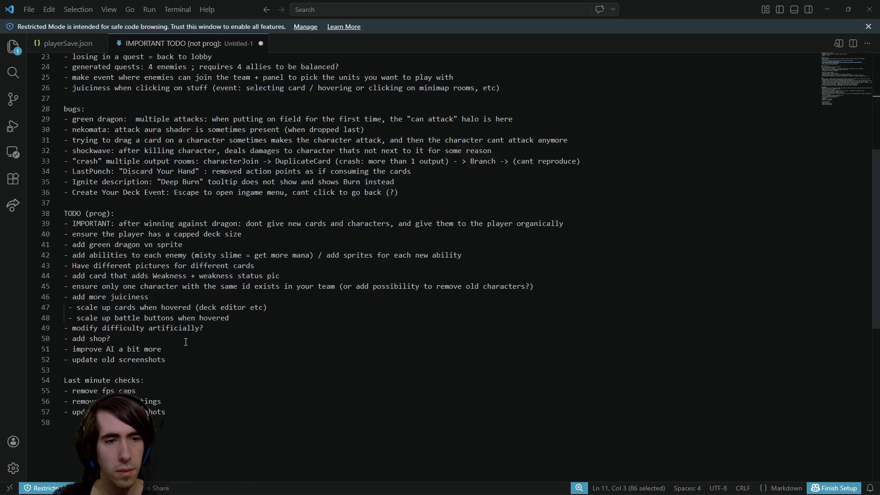
scroll(183, 312, up, 2)
click(404, 263)
key(Return)
text(fix z order not being good for some controls (tuto etc) (dialogic text / deck inspect))
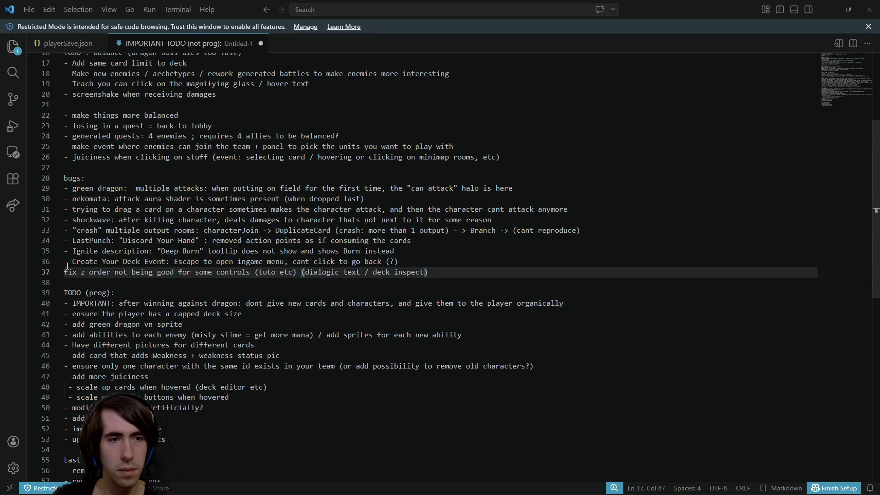
click(67, 270)
text(-)
Delete the original z-order line and cut the restart and retreat button items
scroll(203, 249, up, 5)
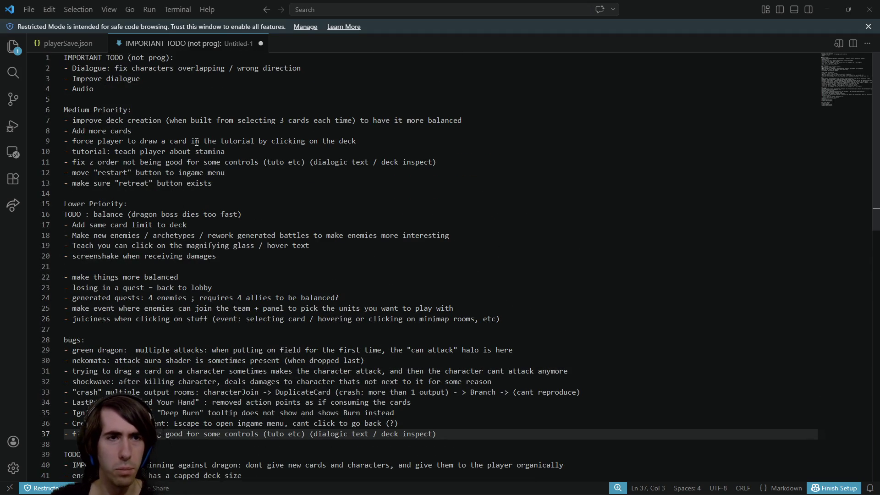
drag(457, 161, 39, 161)
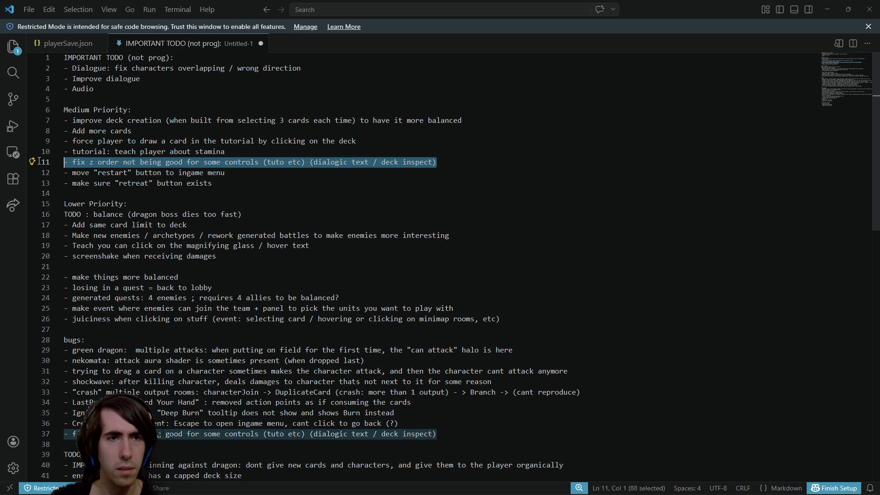
scroll(224, 249, down, 4)
scroll(223, 257, up, 3)
key(BackSpace)
key(BackSpace)
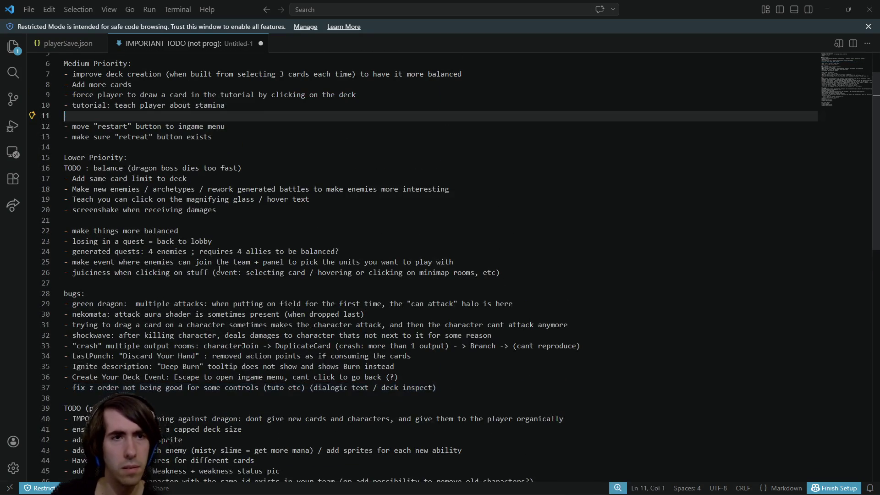
drag(212, 131, 6, 124)
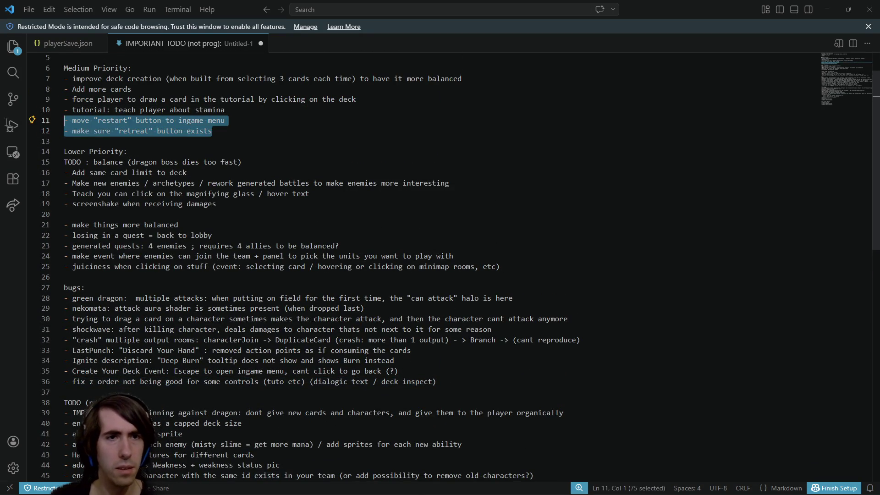
key(BackSpace)
key(BackSpace)
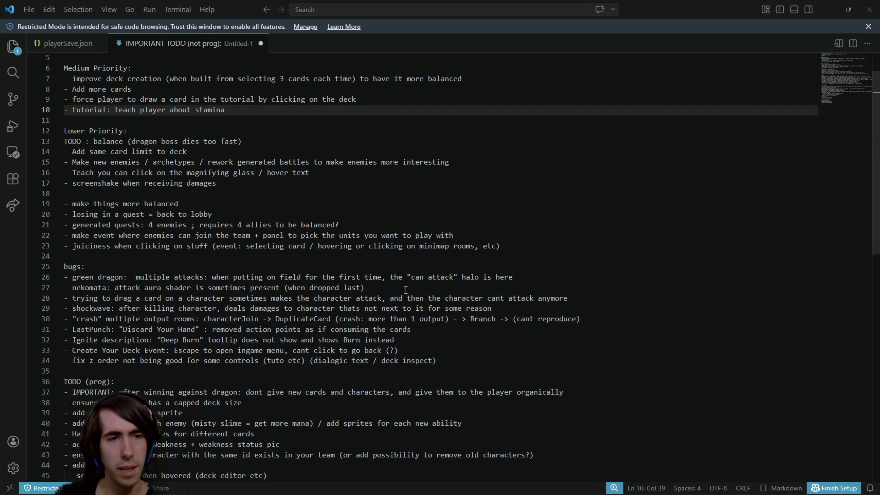
Move the caret down into the TODO (prog) list near the juiciness item
click(502, 355)
click(502, 359)
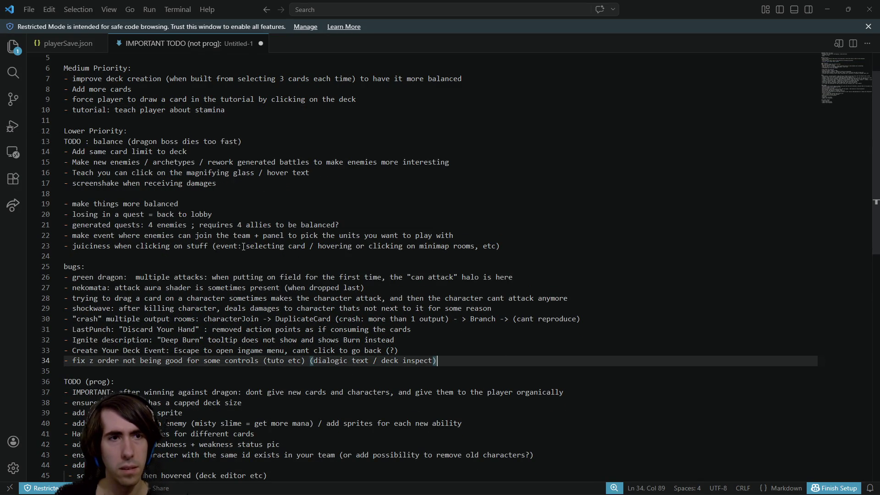
click(230, 246)
click(236, 254)
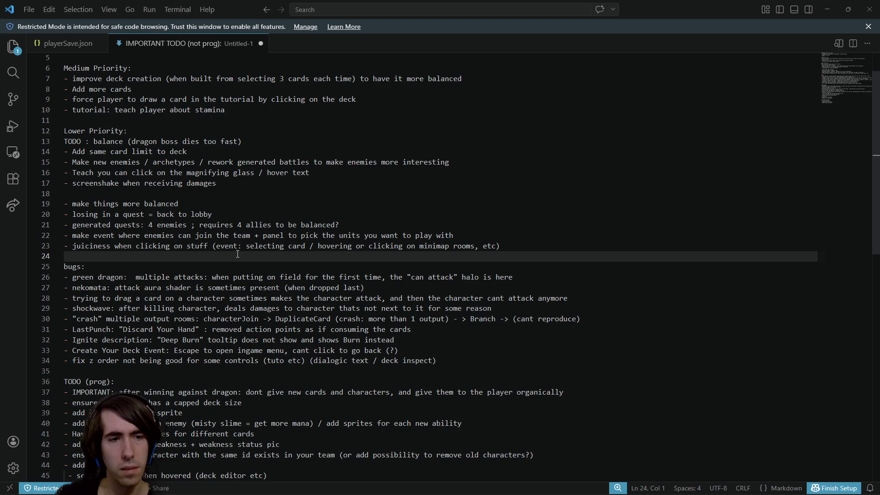
scroll(237, 254, down, 2)
click(209, 432)
click(269, 416)
Paste the restart and retreat button items on a new line above 'add more juiciness'
key(Up)
key(Up)
key(Down)
key(Down)
key(Down)
key(Up)
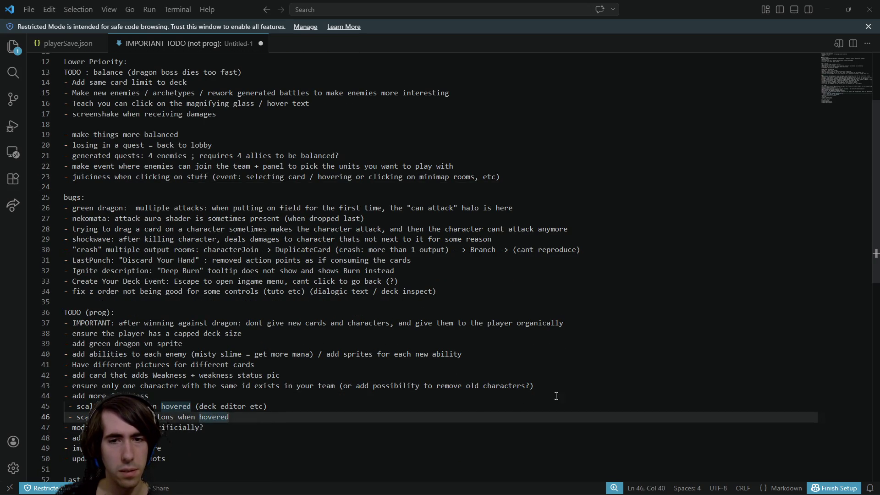
key(Up)
key(Up)
click(570, 387)
key(Return)
key(ctrl+v)
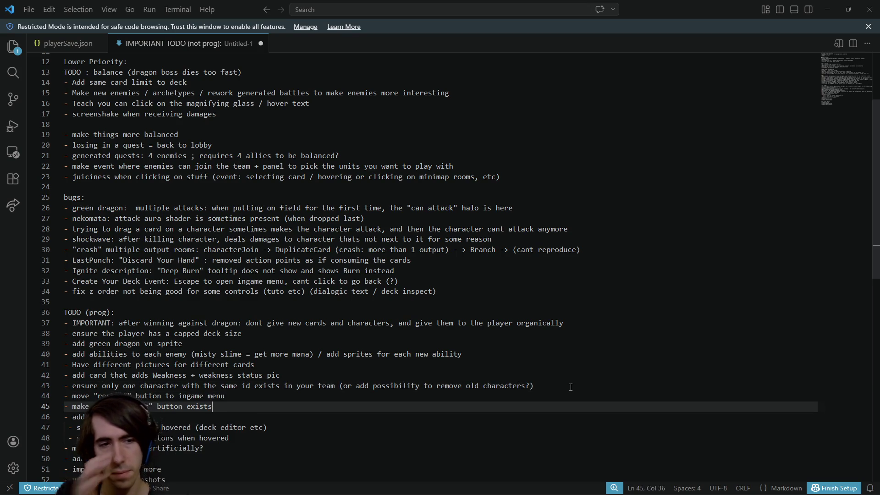
scroll(349, 291, up, 3)
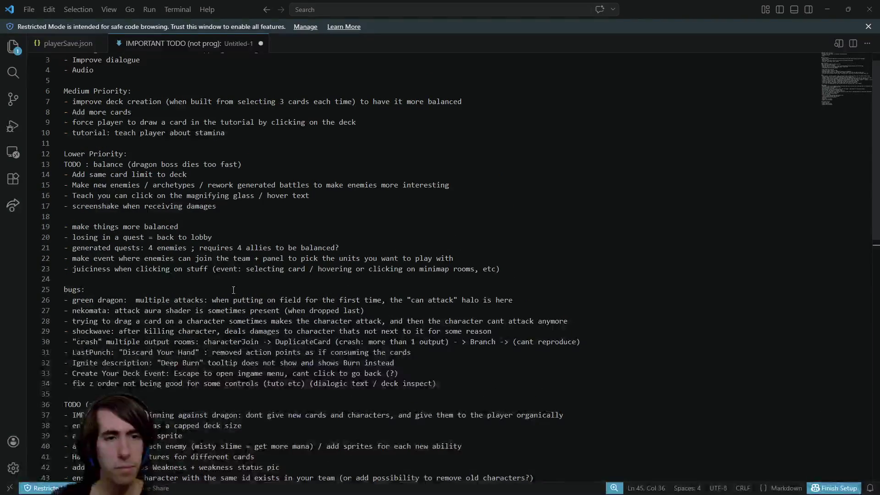
scroll(348, 292, up, 1)
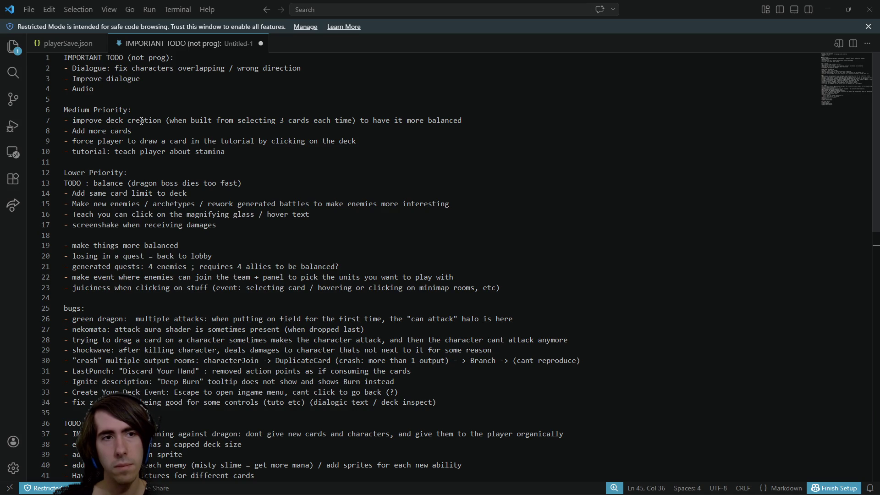
Delete the 'Add more cards' item from Medium Priority
click(113, 120)
click(299, 124)
click(415, 120)
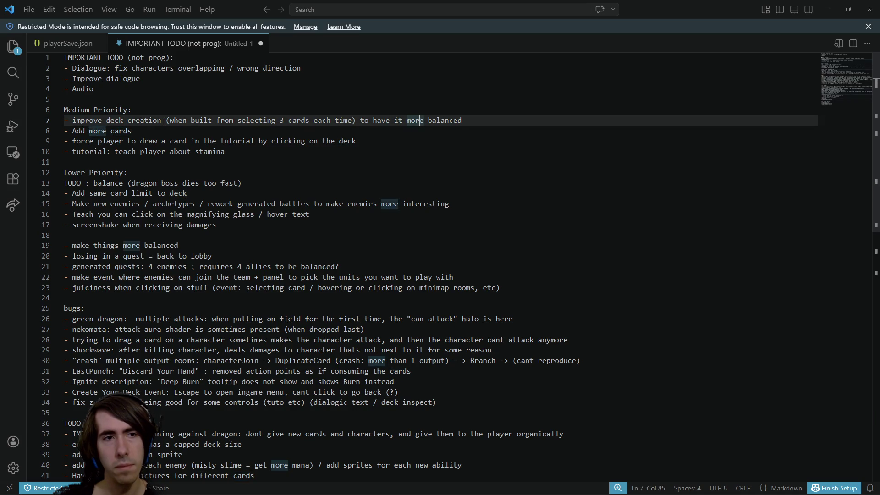
click(126, 131)
click(158, 141)
click(137, 131)
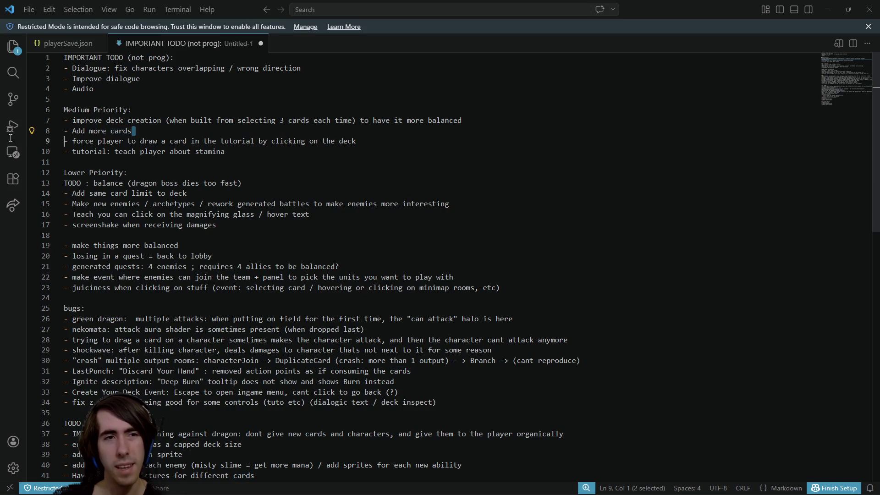
key(shift+Home)
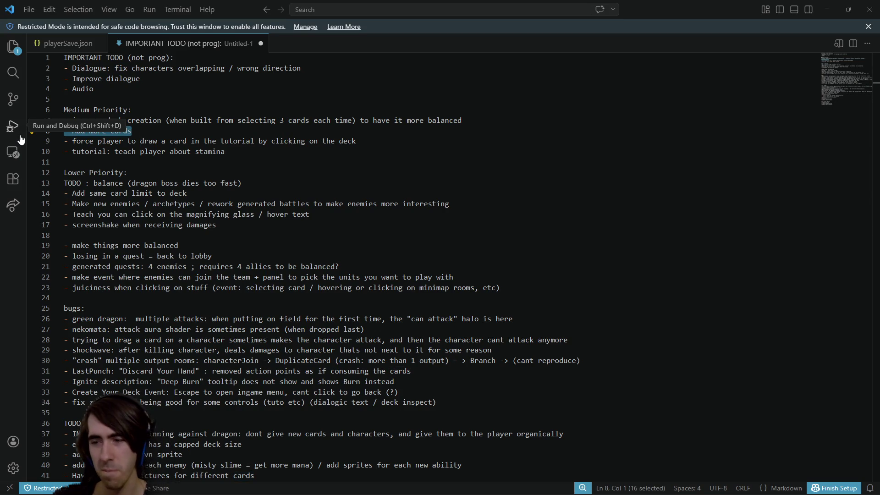
key(BackSpace)
key(BackSpace)
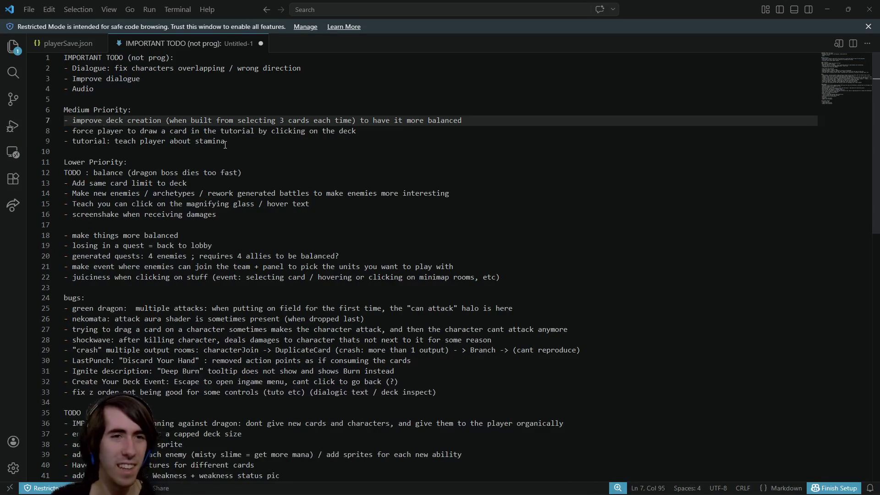
Select the three remaining Medium Priority items
click(238, 142)
drag(238, 142, 65, 131)
click(238, 142)
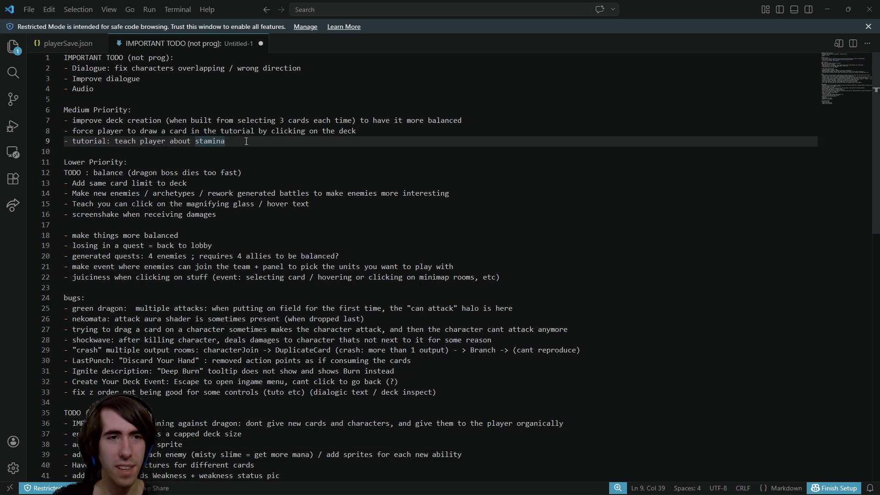
drag(244, 138, 44, 131)
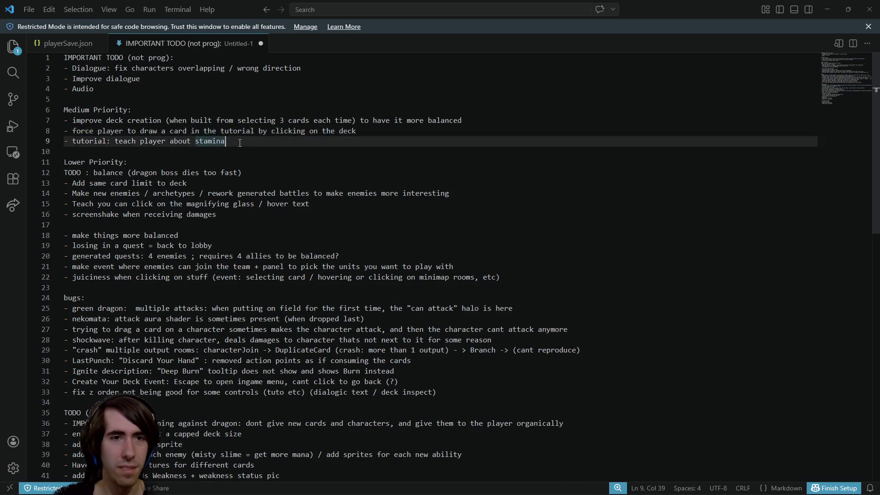
drag(224, 141, 46, 119)
Paste the three Medium Priority items after the capped deck size item in TODO (prog)
scroll(152, 198, down, 2)
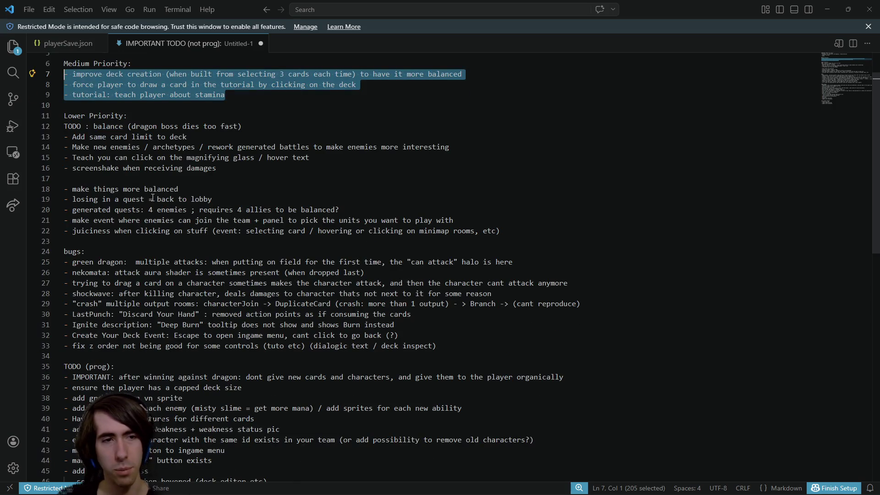
scroll(152, 198, down, 3)
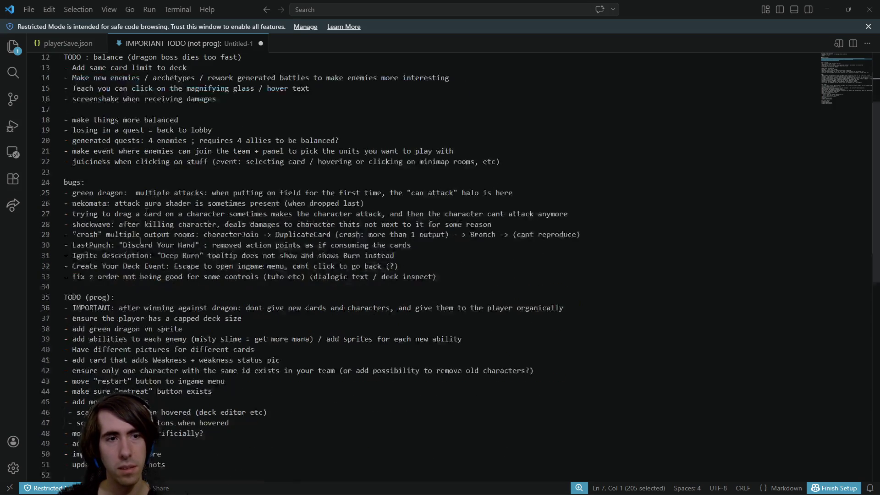
click(162, 297)
click(250, 318)
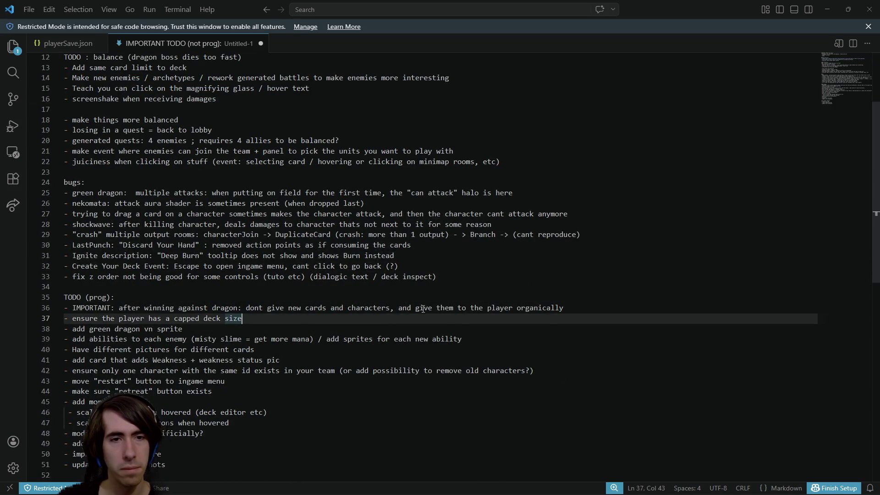
click(594, 306)
click(207, 327)
click(259, 322)
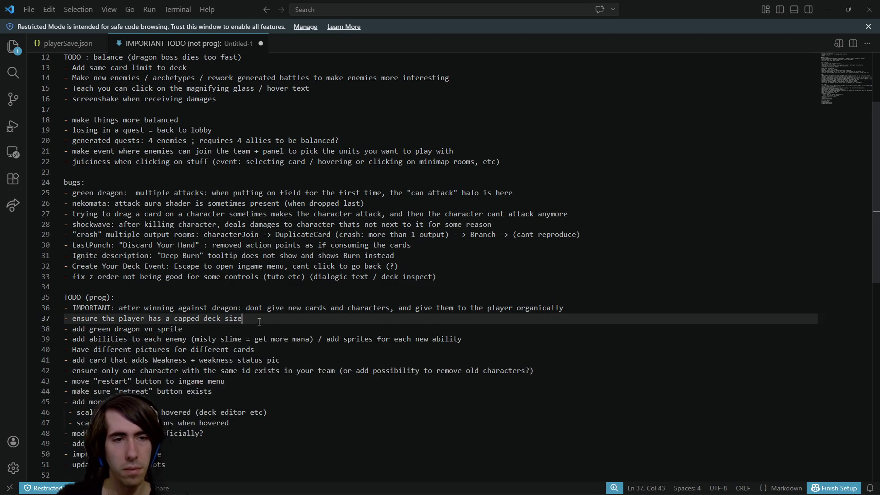
text(- improve deck creation (when built from selecting 3 cards each time) to have it more balanced - force player to draw a card in the tutorial by clicking on the deck - tutorial: teach player about stamina)
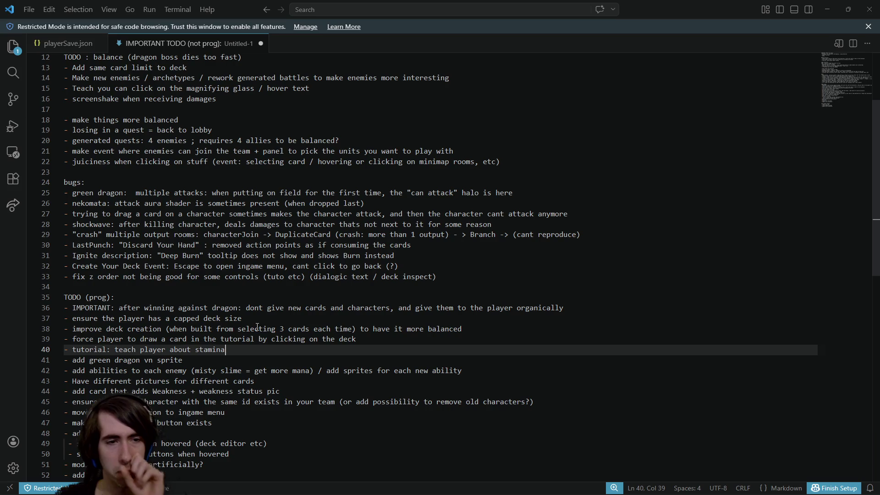
Delete the Medium Priority section block
scroll(227, 362, up, 3)
scroll(227, 361, up, 1)
drag(92, 152, 23, 103)
key(BackSpace)
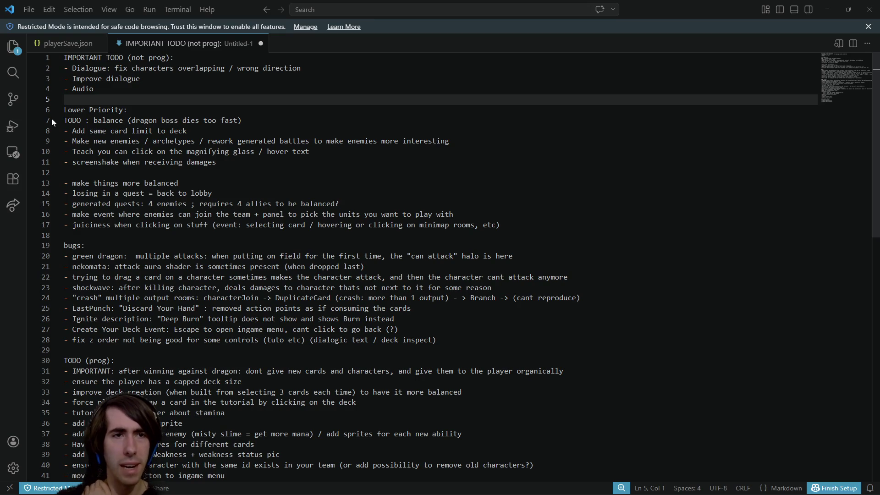
Select the TODO balance line on line 7, then return to the TODO (prog) list
double_click(106, 120)
scroll(179, 387, down, 7)
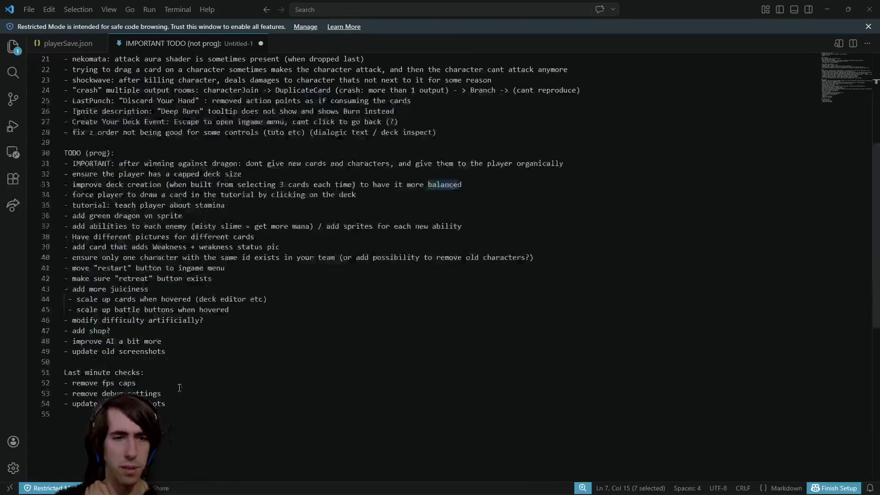
scroll(179, 387, up, 7)
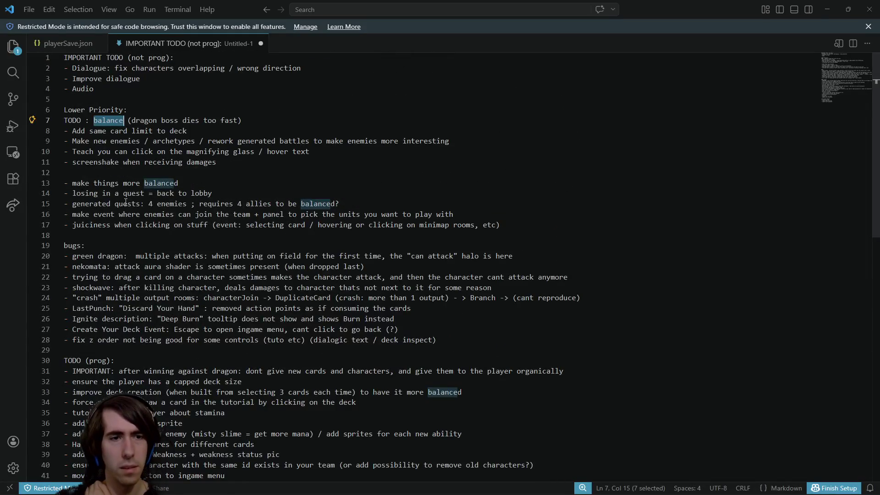
key(End)
key(shift+Home)
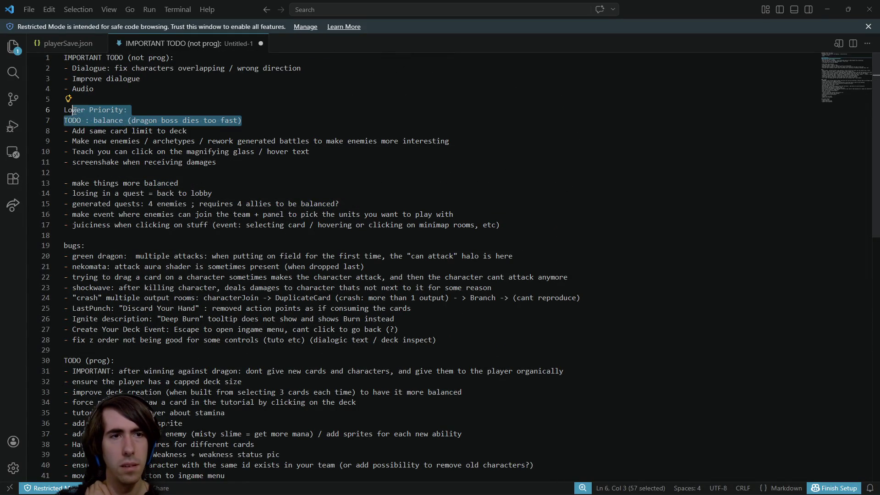
scroll(207, 321, down, 3)
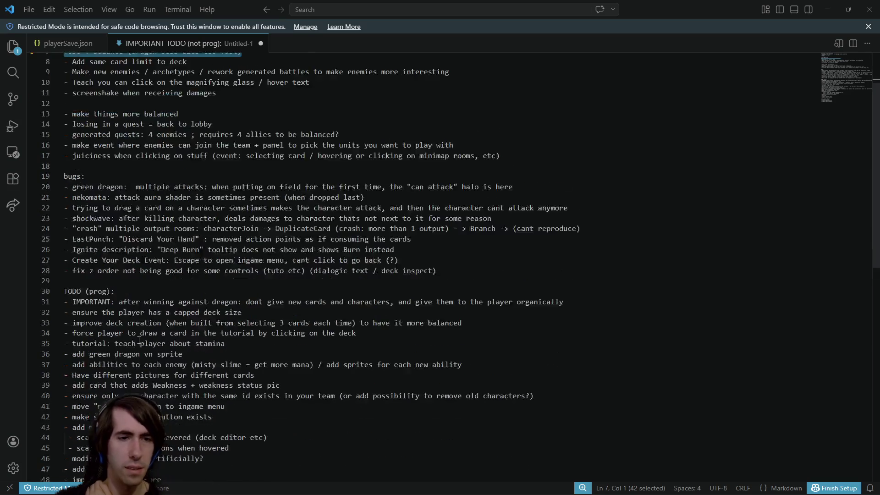
click(210, 407)
click(197, 448)
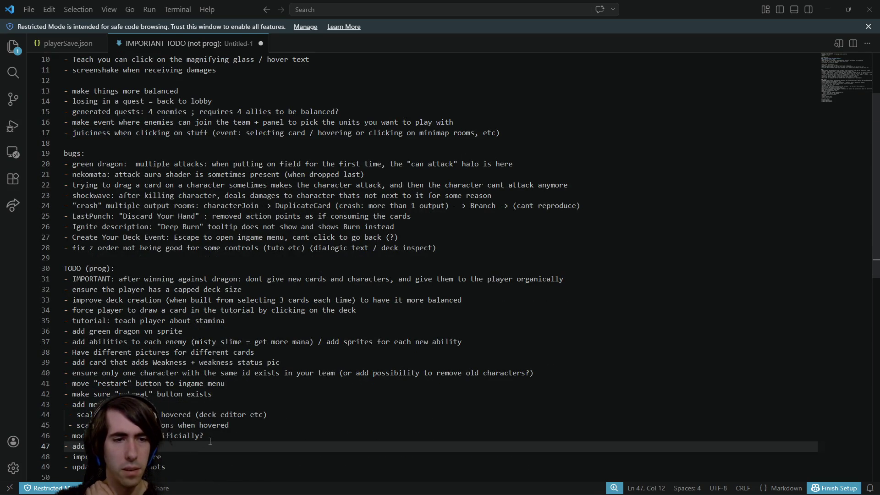
Add a 'playtest & balance the game' item under 'modify difficulty artificially?'
scroll(209, 441, down, 1)
key(Up)
scroll(210, 440, down, 1)
key(Return)
text(- pla)
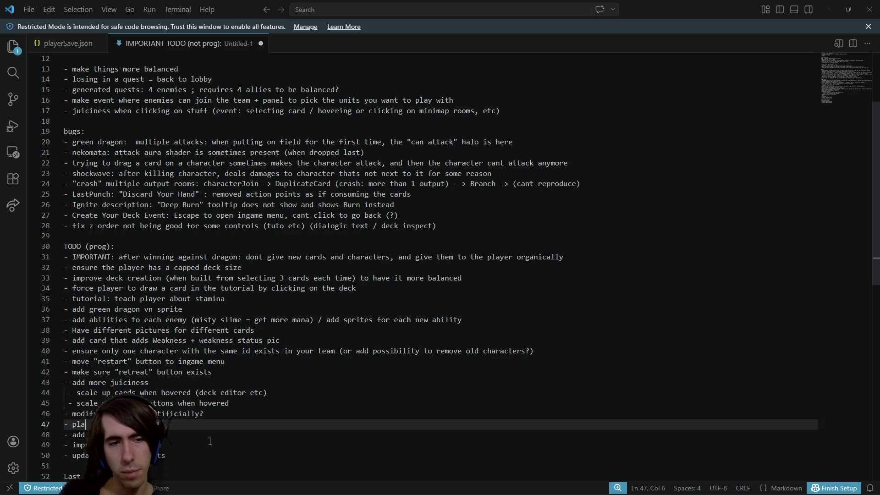
text(r can back to the game)
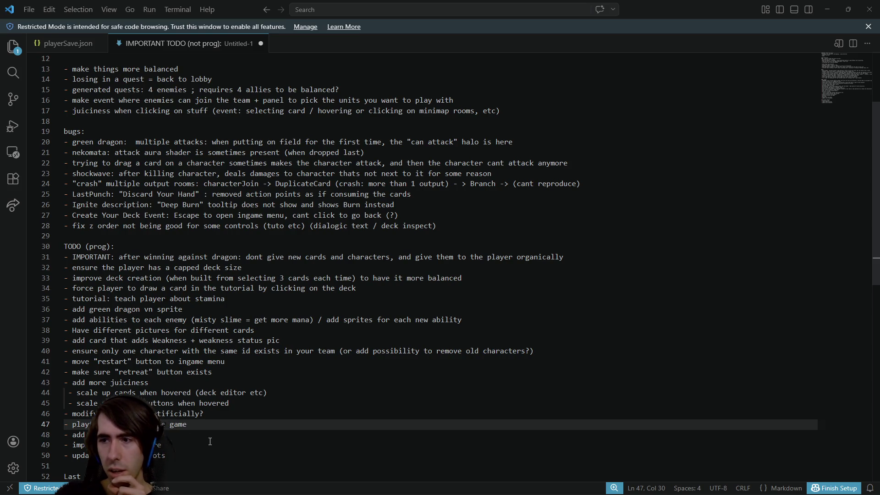
Add a crash log-file item covering quest generation and player data '(player data already saved)'
key(Return)
text(- ma)
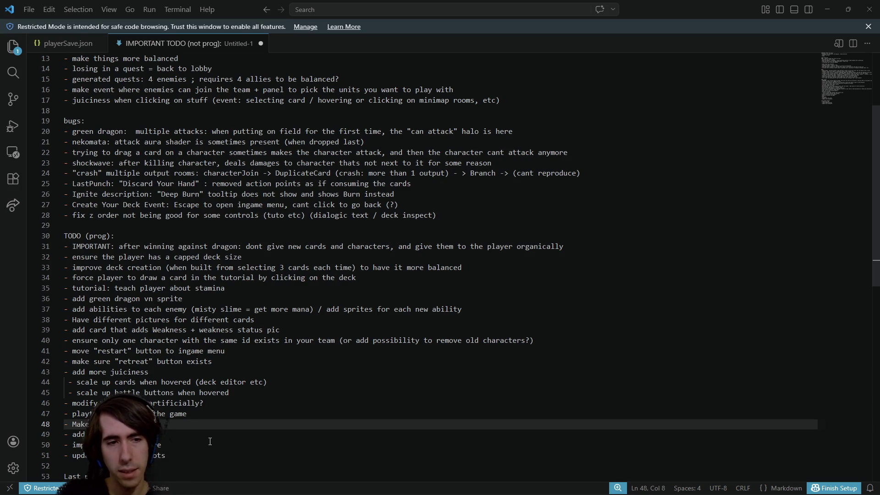
text(ke su)
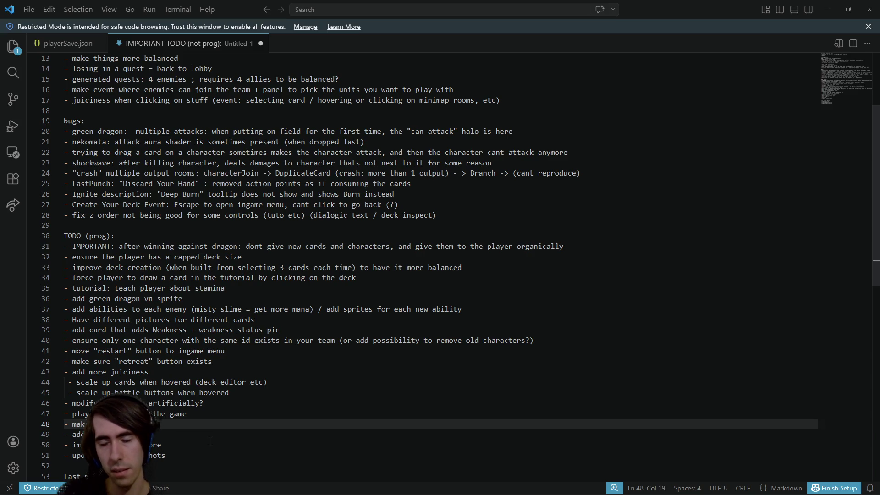
key(BackSpace)
key(BackSpace)
text(nerate)
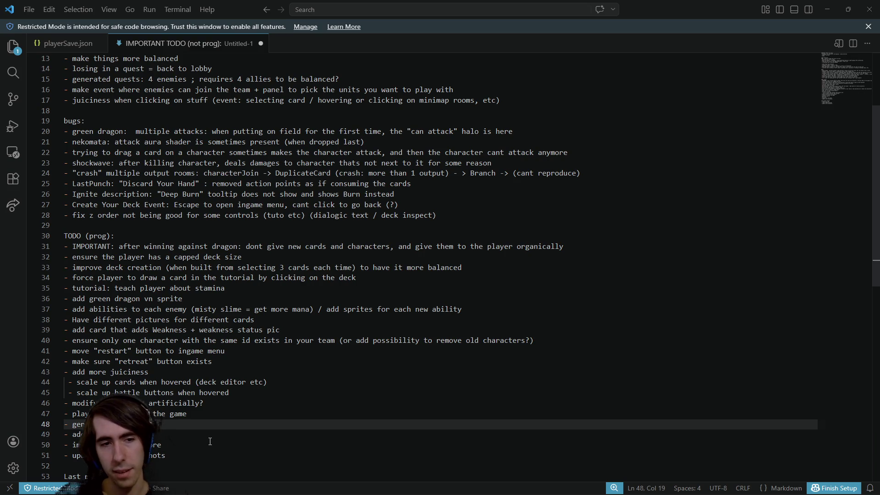
text(s data about quest generation,)
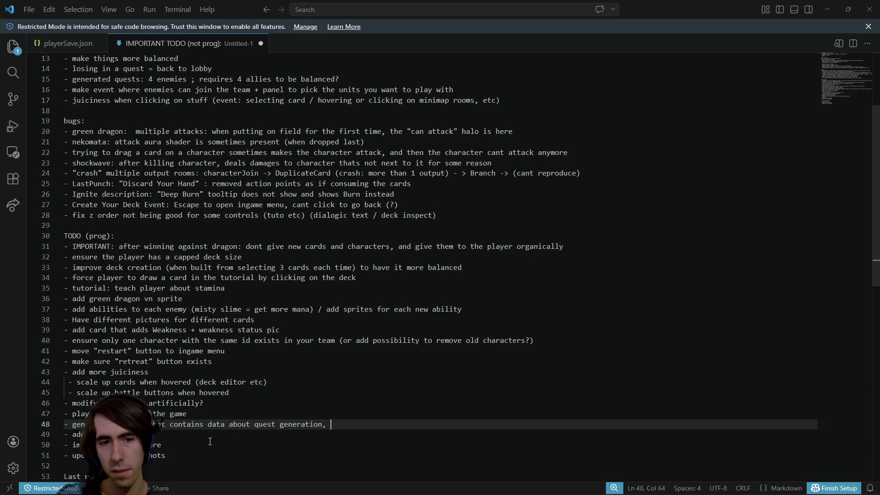
text(player data, etc)
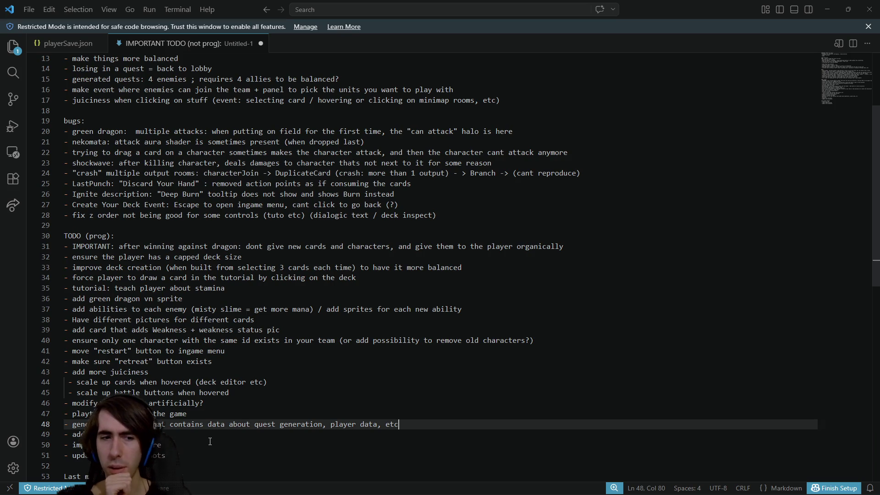
text((player data already saved)
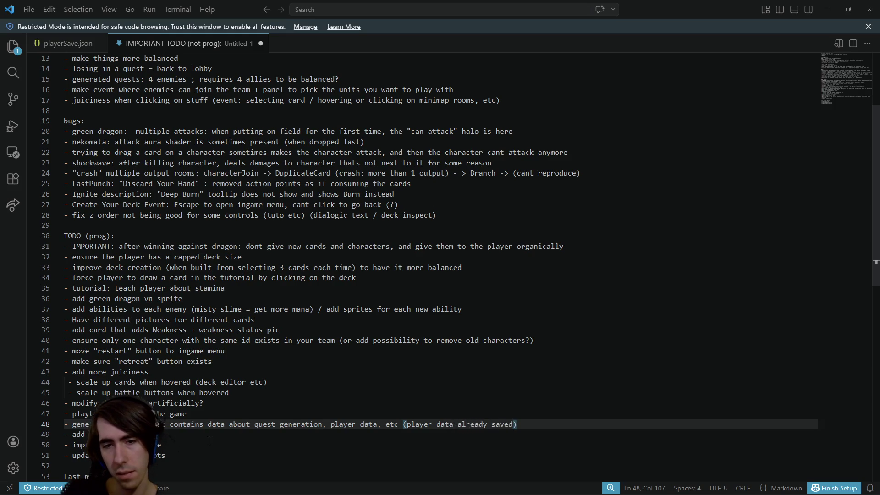
scroll(210, 442, up, 4)
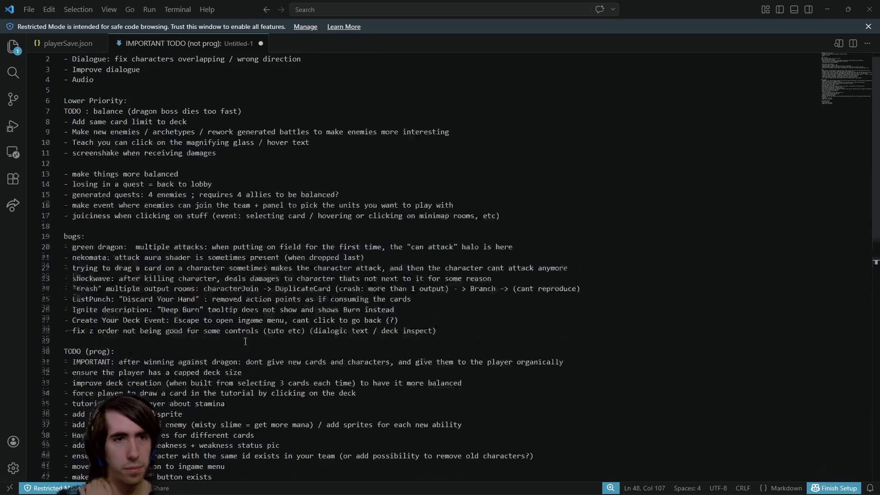
scroll(319, 399, down, 5)
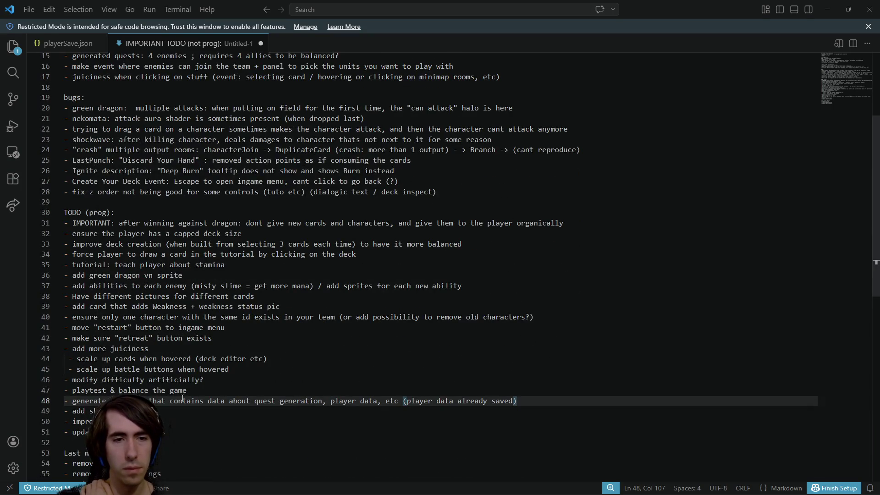
click(149, 401)
text(in c)
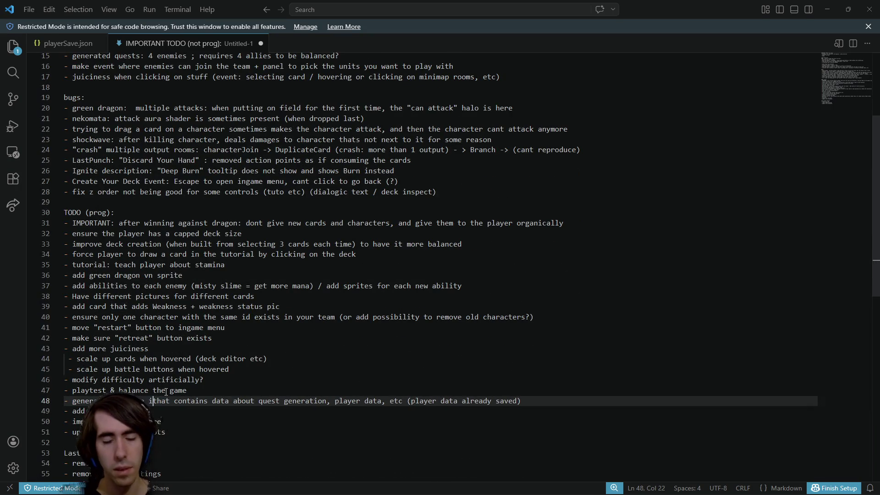
text(ase of crashes)
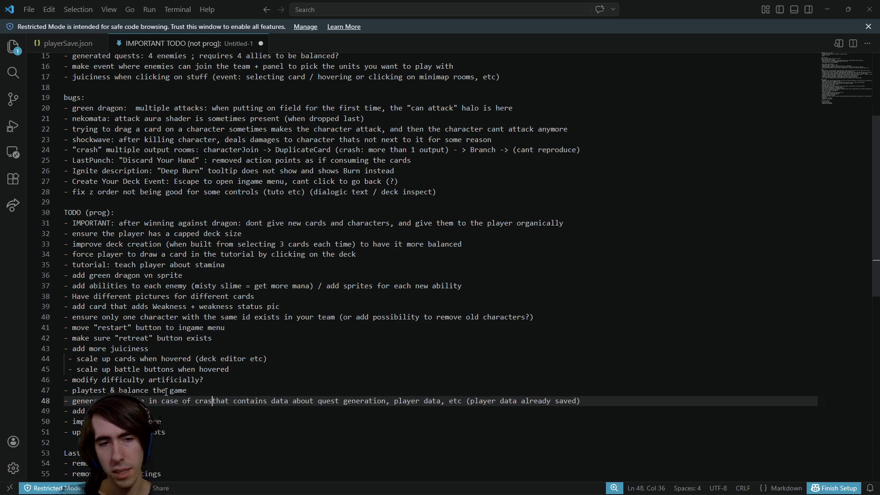
scroll(166, 391, up, 5)
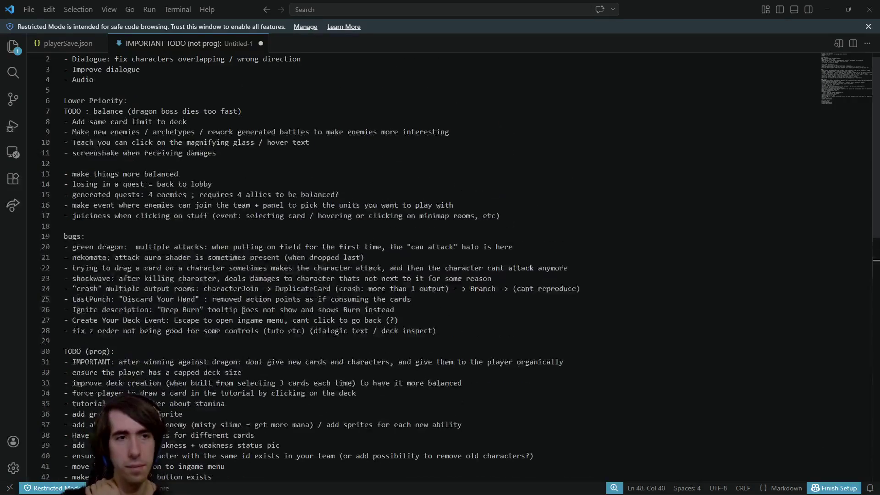
Append '/ deck size limit' to the capped deck size item
click(511, 227)
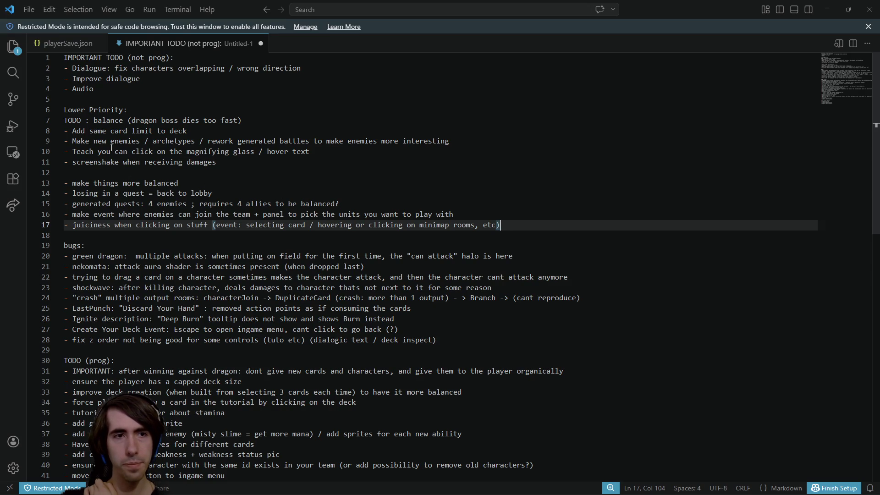
drag(187, 130, 72, 132)
double_click(73, 132)
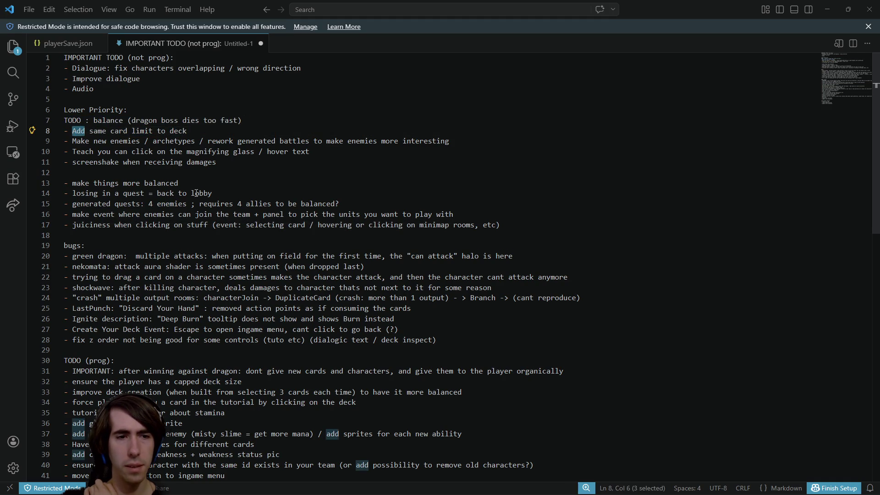
click(210, 134)
key(shift+Home)
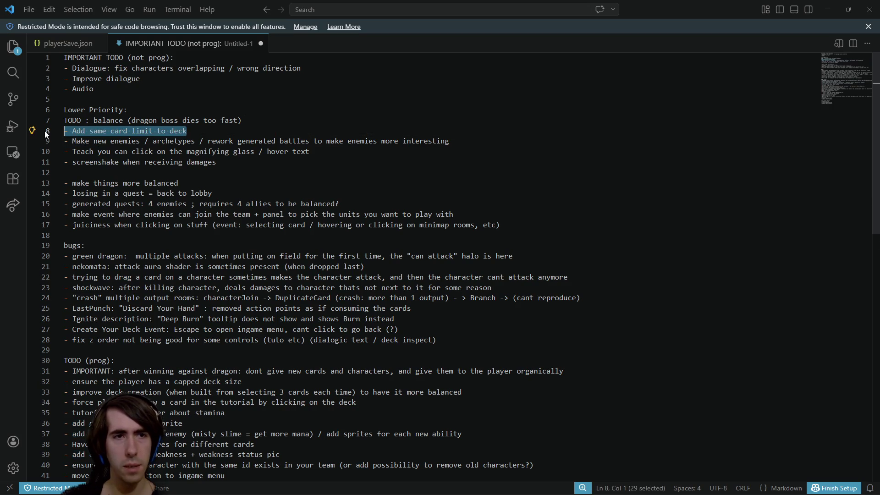
click(234, 381)
key(End)
text(/ d)
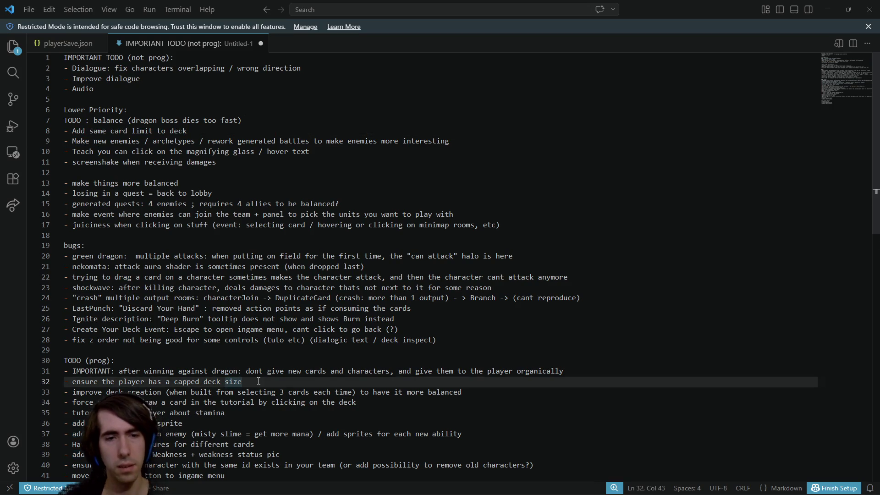
text(eck size limit)
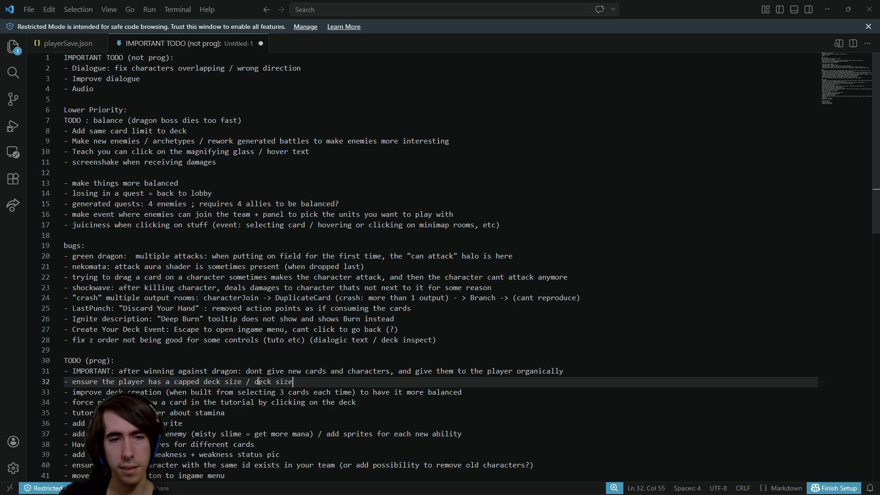
Delete the 'Add same card limit to deck' item
click(197, 131)
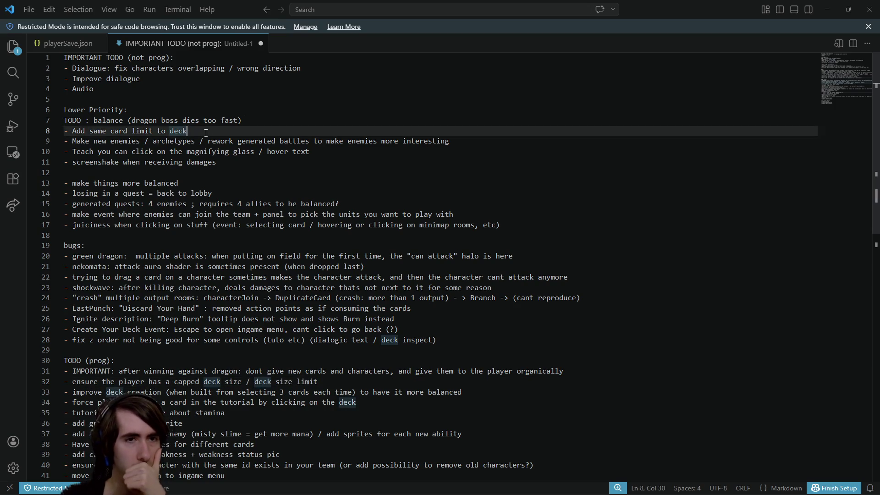
key(shift+Home)
key(BackSpace)
key(BackSpace)
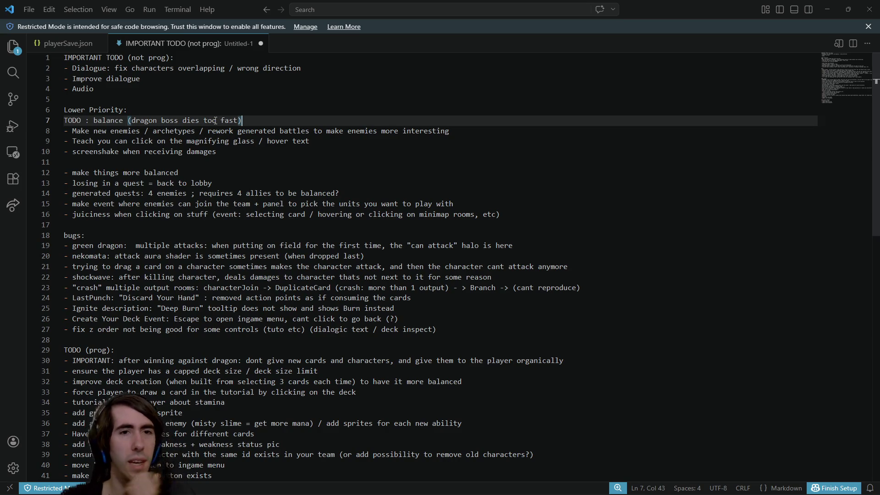
Add a 'Delayed:' heading with an empty list bullet at the end of the notes
click(245, 133)
click(457, 134)
mouse_move(472, 130)
mouse_down()
mouse_move(183, 121)
mouse_move(64, 132)
mouse_up()
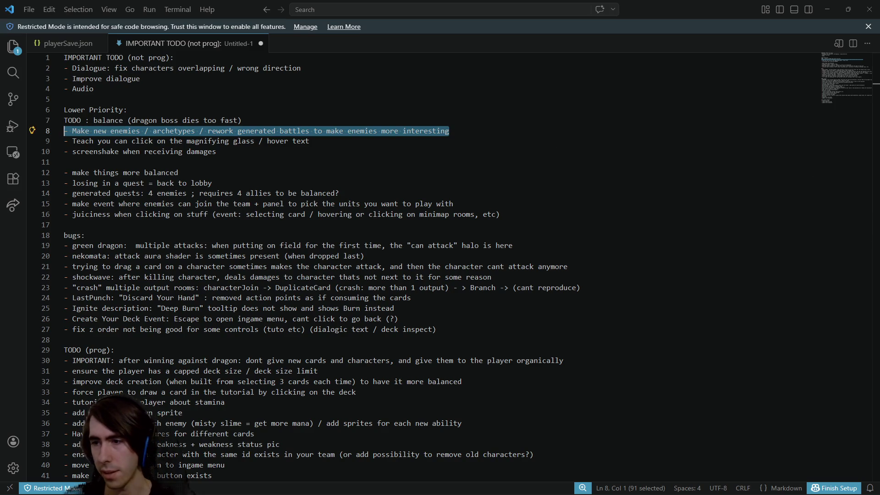
scroll(369, 306, down, 9)
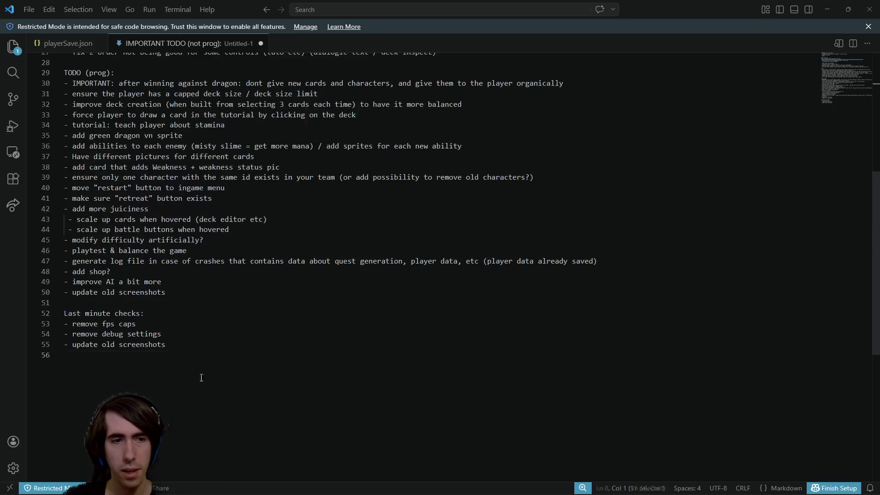
click(202, 377)
key(Return)
key(Return)
key(Return)
text(Delayed:)
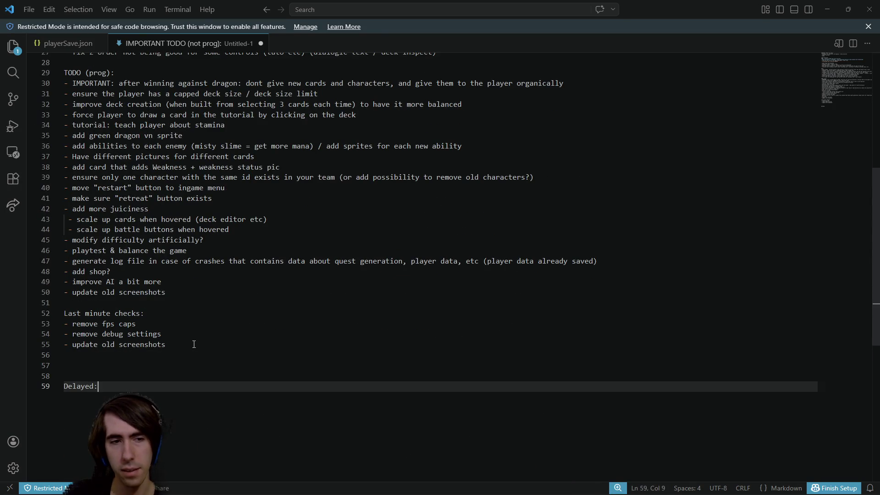
key(Return)
text(-)
Move the line-8 'Make new enemies / archetypes' task under Delayed, removing the duplicate dash
scroll(194, 344, up, 10)
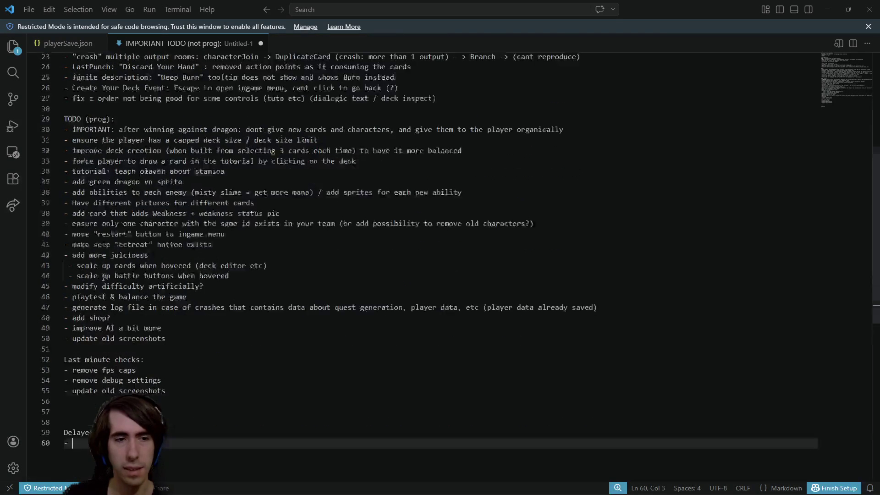
click(463, 131)
key(shift+Home)
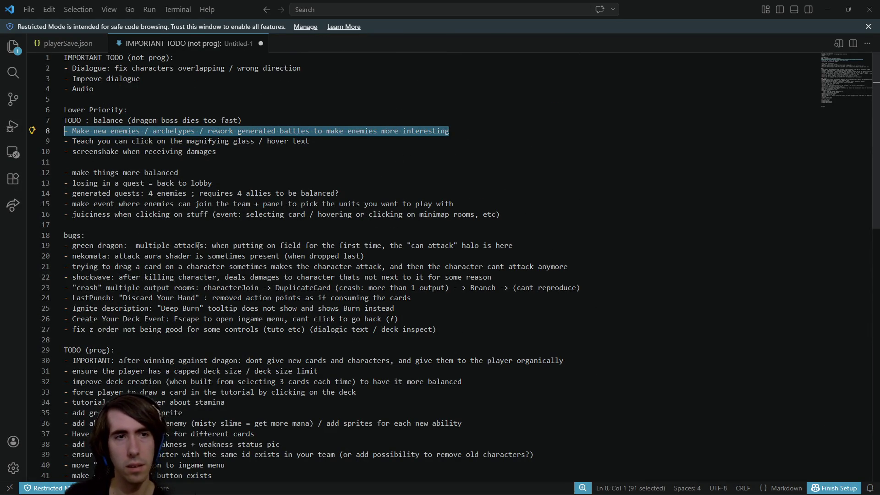
key(ctrl+x)
key(BackSpace)
key(ctrl+End)
key(ctrl+v)
key(Return)
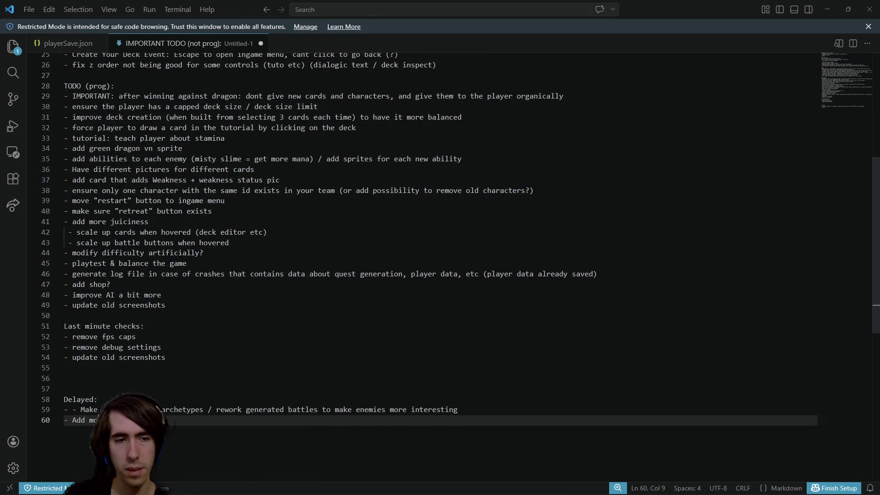
key(Up)
key(ctrl+Left)
key(BackSpace)
key(BackSpace)
key(ctrl+End)
key(Return)
key(Return)
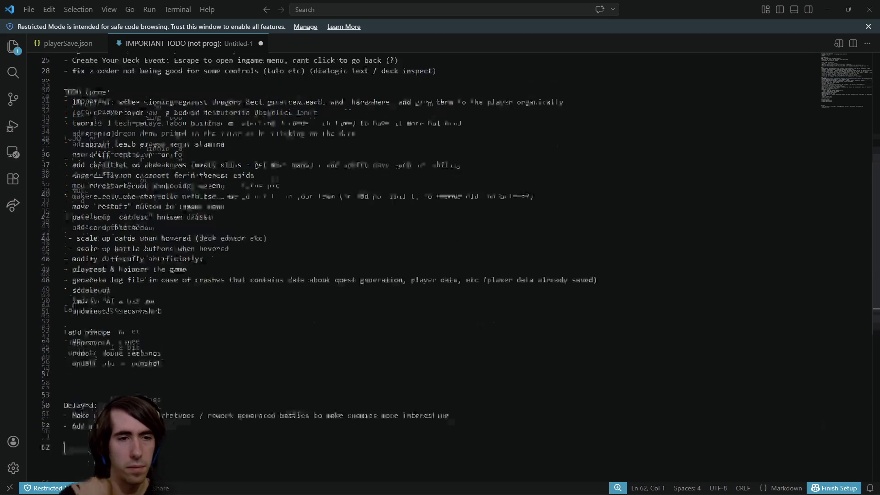
scroll(155, 331, up, 10)
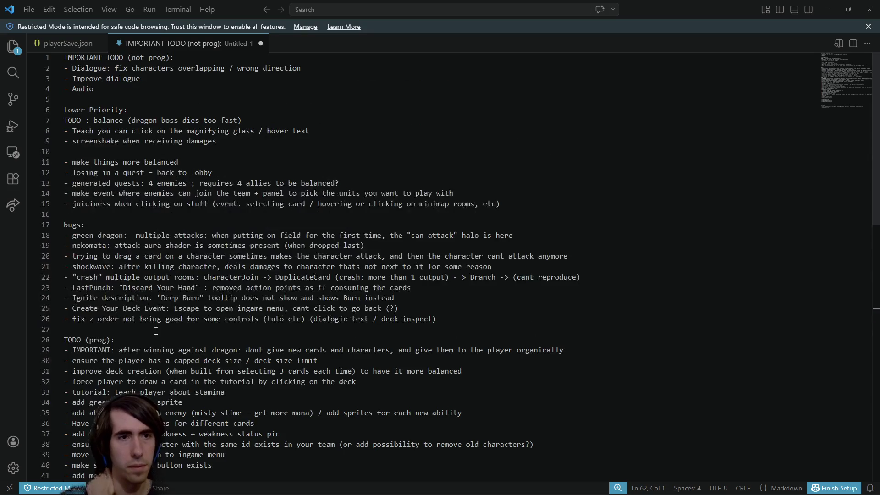
click(211, 131)
Move the screenshake task below 'scale up battle buttons' as a juiciness sub-item, without the duplicate dash
drag(216, 141, 49, 140)
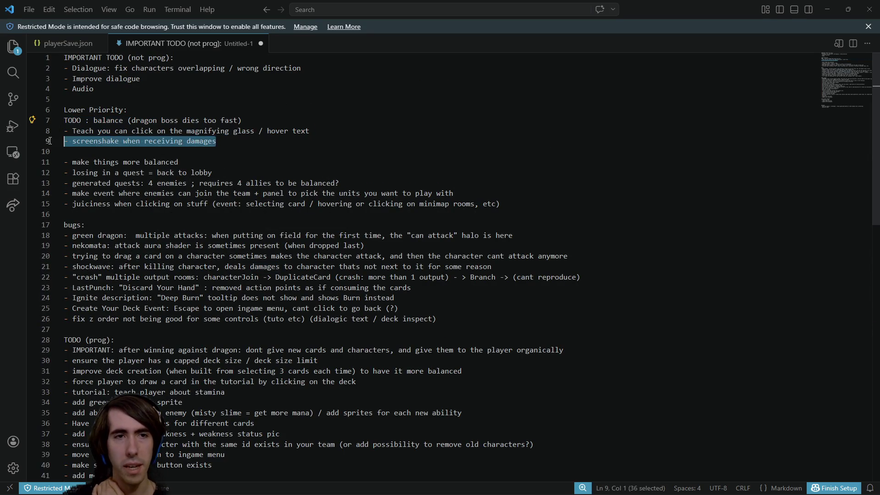
key(BackSpace)
key(BackSpace)
scroll(198, 189, down, 3)
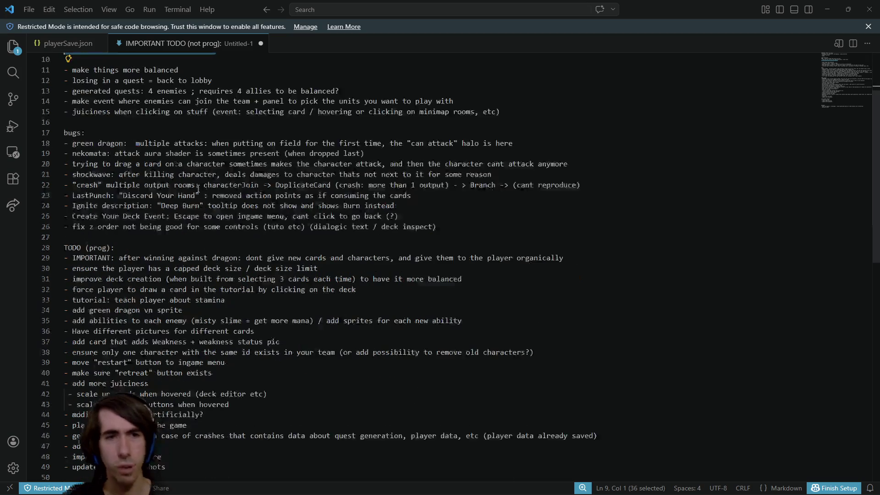
scroll(198, 189, up, 3)
scroll(405, 348, down, 1)
click(249, 433)
key(Return)
scroll(249, 433, down, 1)
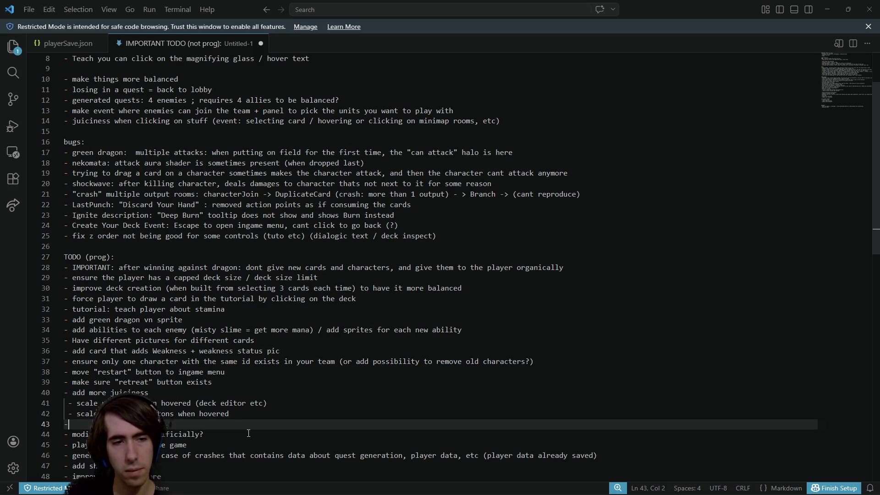
key(ctrl+v)
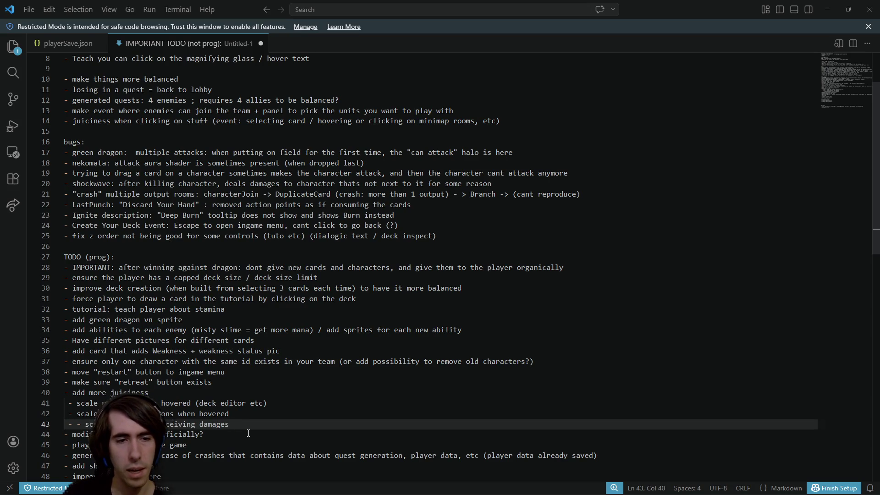
key(Home)
key(Right)
key(Right)
key(BackSpace)
key(BackSpace)
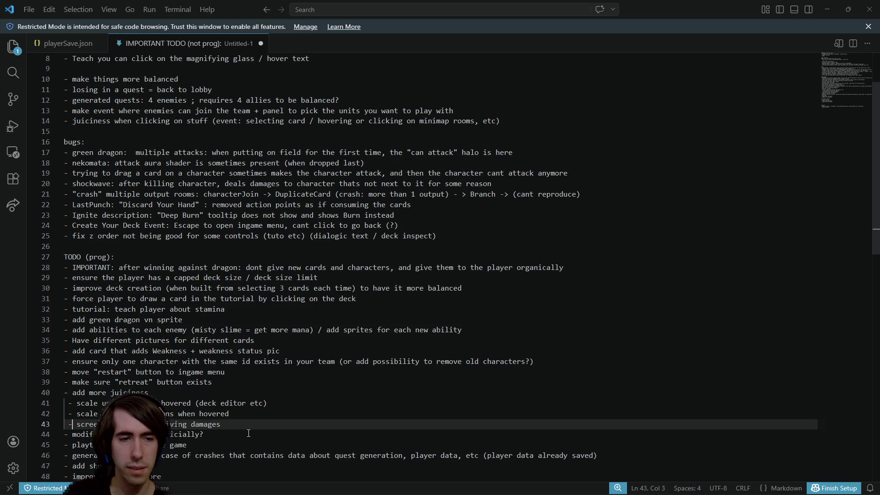
Select the 'Teach you can click on the magnifying glass' task on line 8 and search the notes
scroll(304, 389, up, 3)
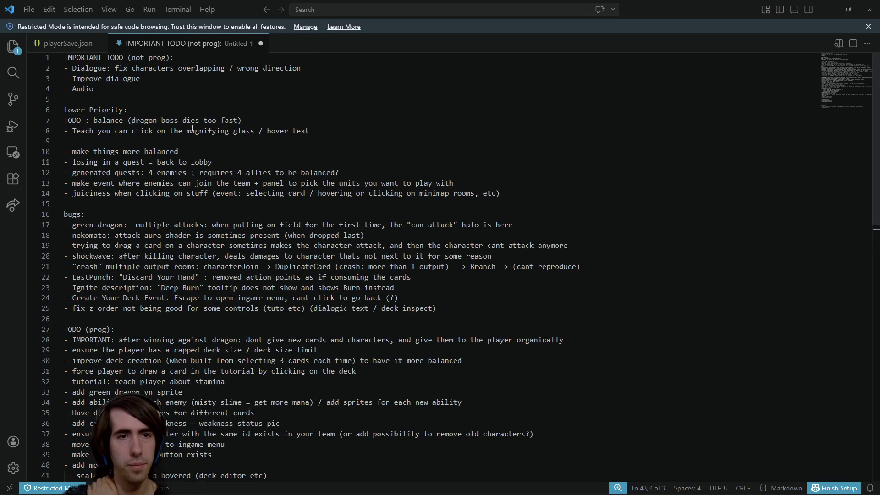
drag(332, 134, 51, 130)
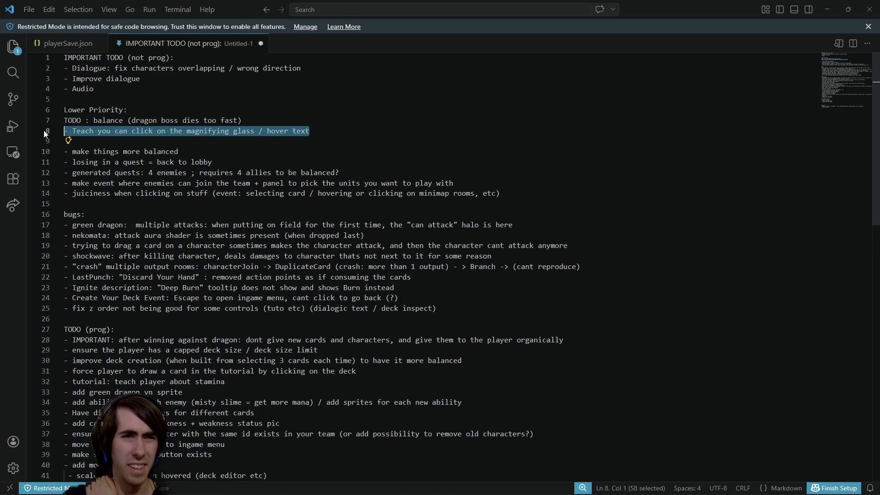
scroll(178, 219, down, 4)
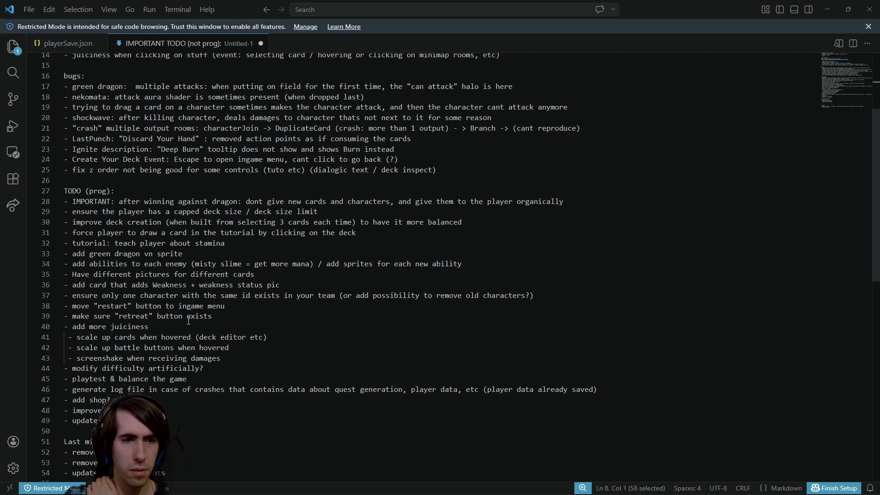
scroll(201, 293, up, 4)
key(ctrl+f)
Find 'teach', add an '- improve FTUE:' item, and nest the stamina task under it without 'tutorial:'
text(teach)
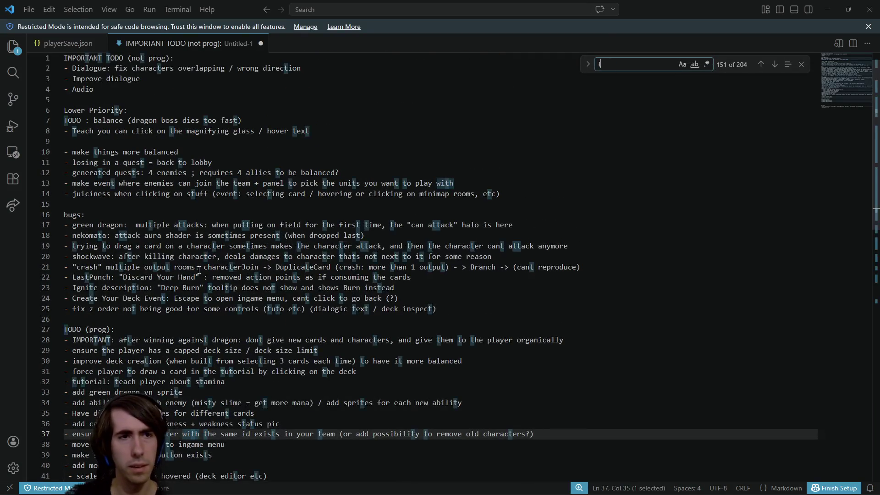
scroll(284, 239, down, 3)
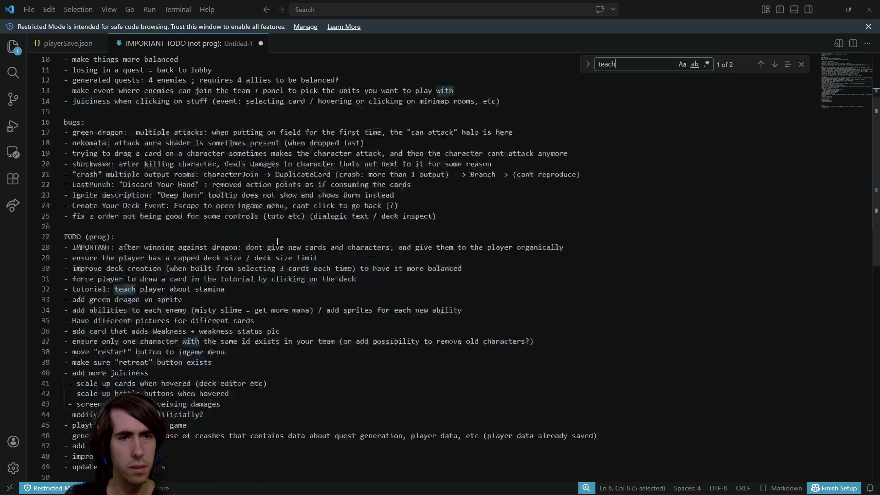
key(Return)
text(- im)
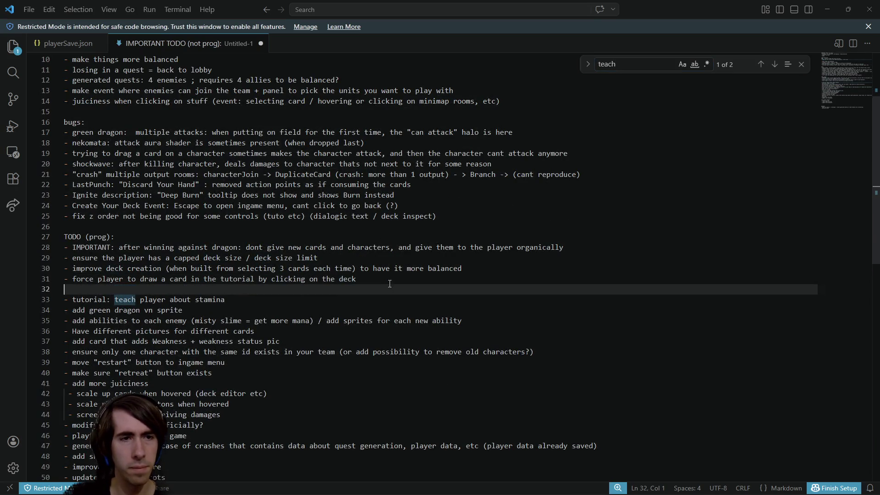
text(prove FTUE:)
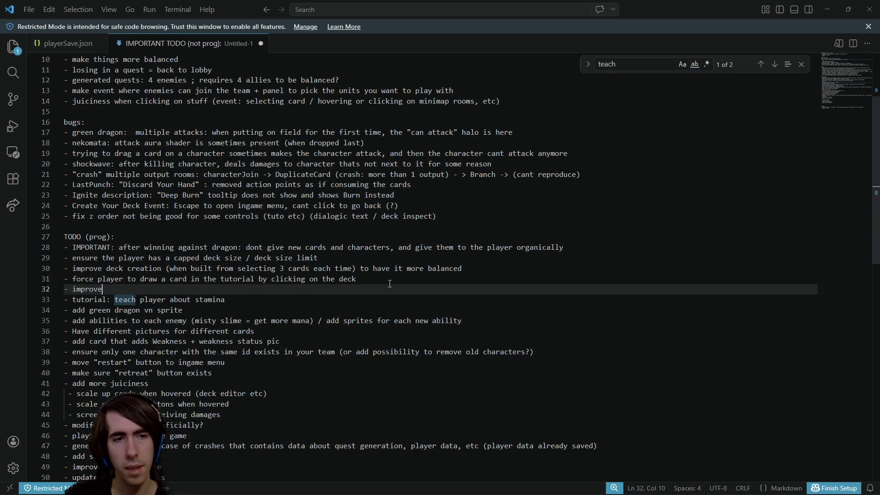
key(Right)
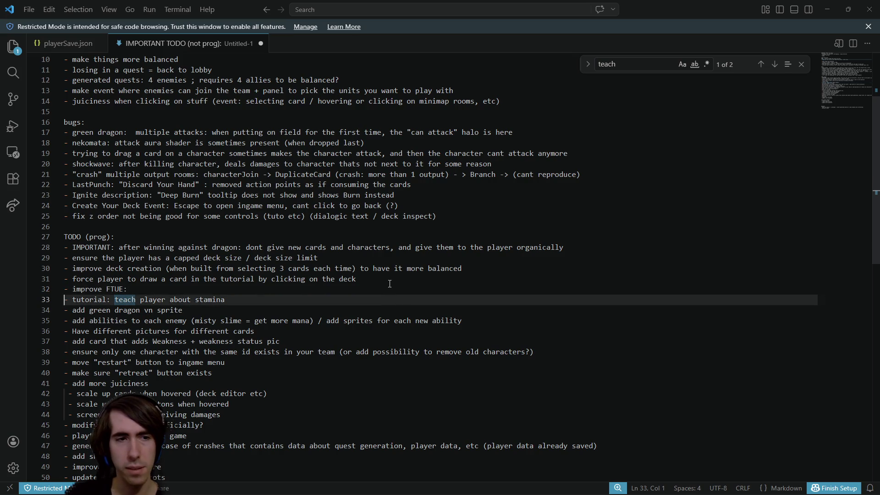
key(Tab)
key(Right)
key(Right)
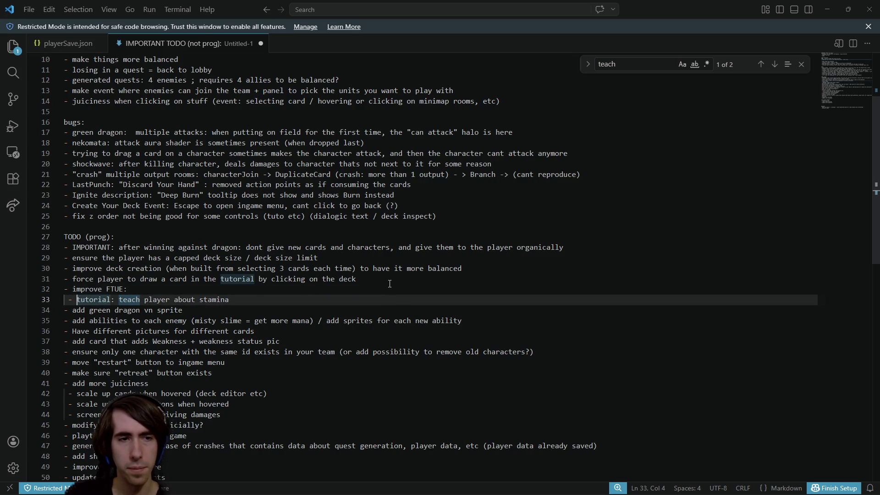
key(ctrl+shift+Right)
key(ctrl+shift+Right)
key(Delete)
key(End)
key(Return)
key(Up)
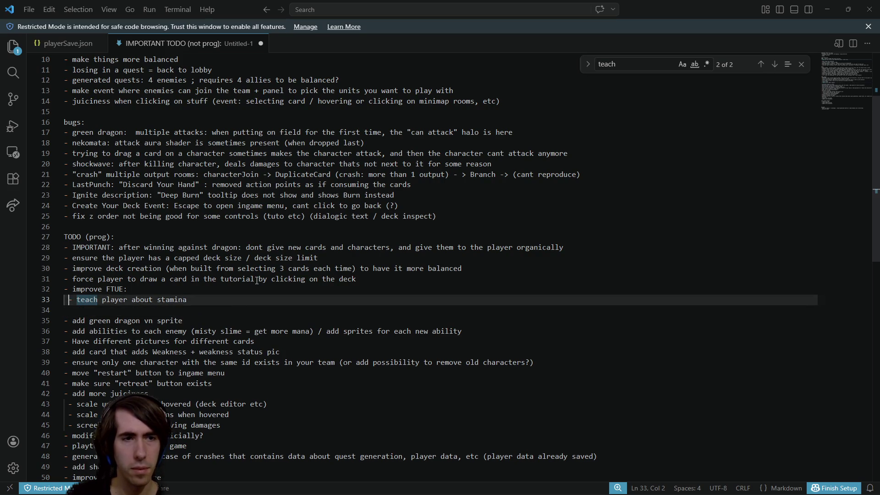
Move the force player task below improve FTUE: as a sub-item
key(Up)
key(Up)
key(Down)
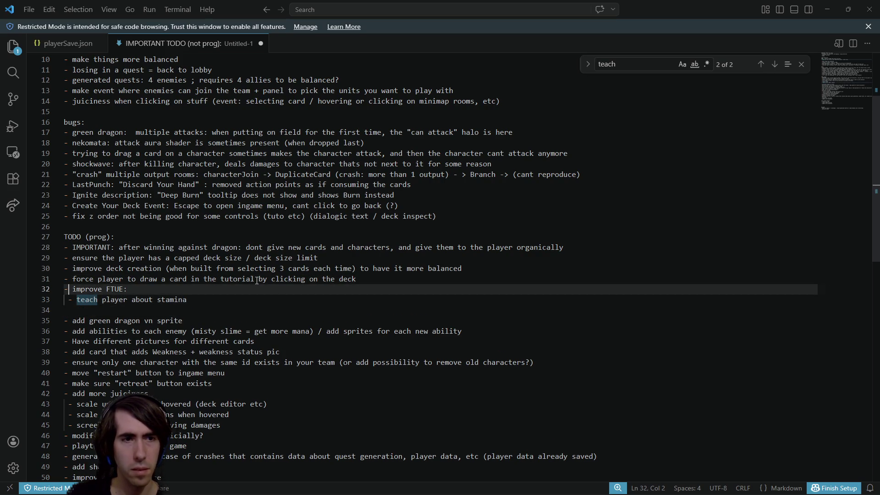
key(Up)
key(alt+Down)
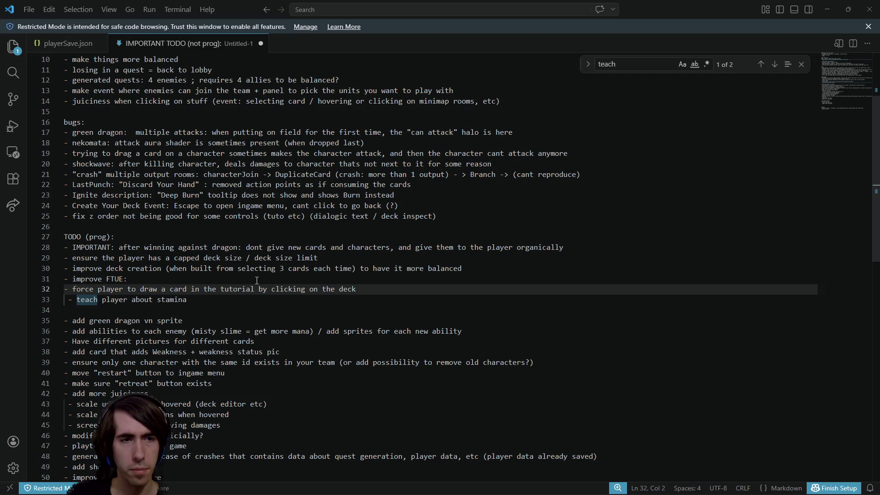
key(Delete)
key(Delete)
key(Tab)
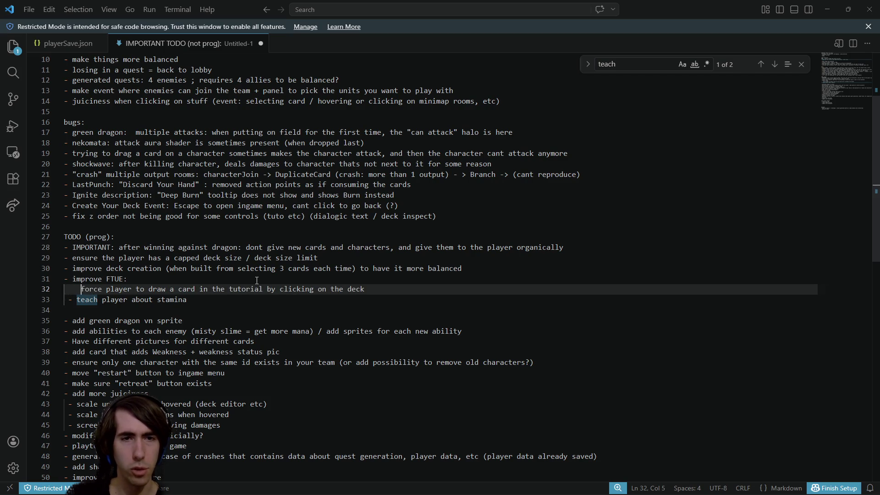
key(shift+Tab)
text(-)
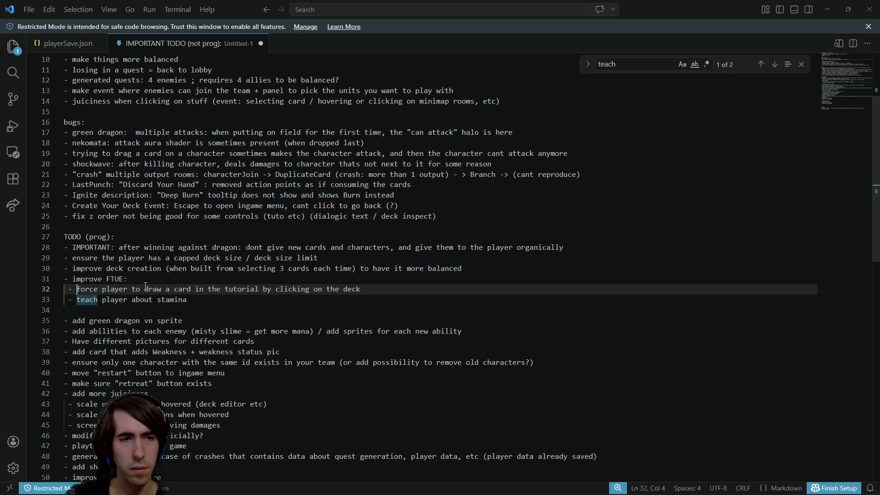
key(Down)
key(Down)
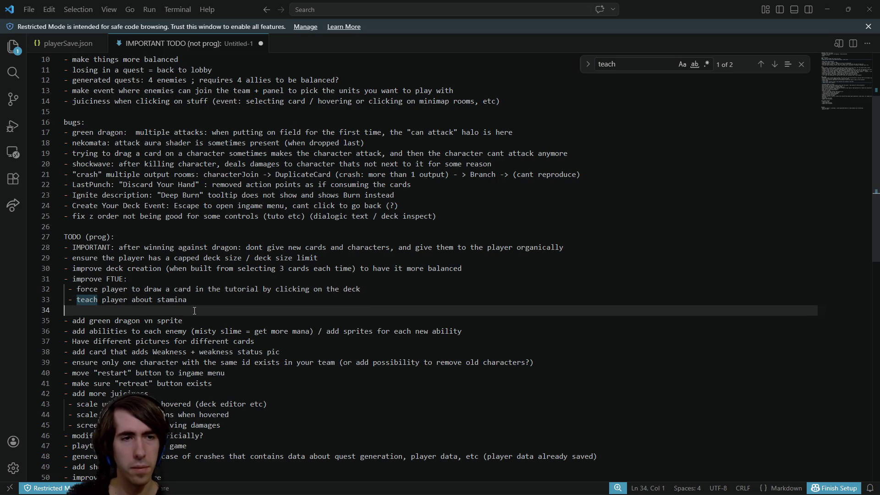
Move the 'Teach you can click on the magnifying glass / hover text' task from line 8 under improve FTUE
scroll(167, 196, up, 2)
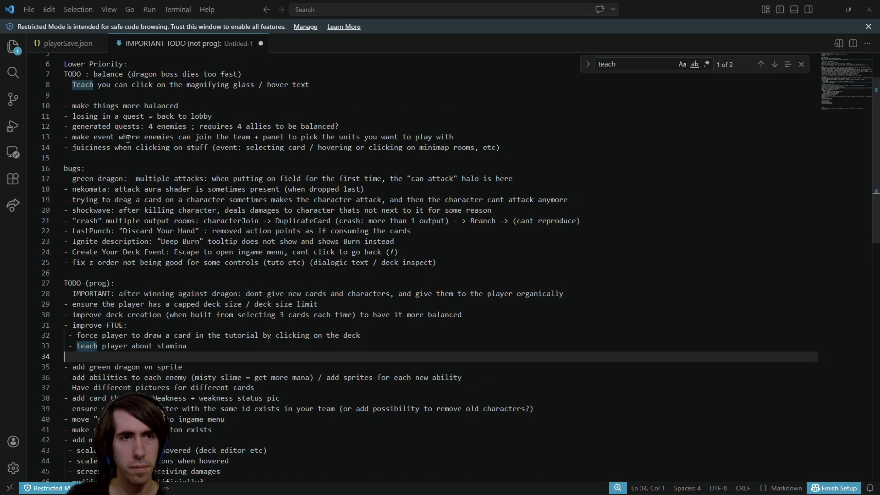
drag(327, 87, 64, 84)
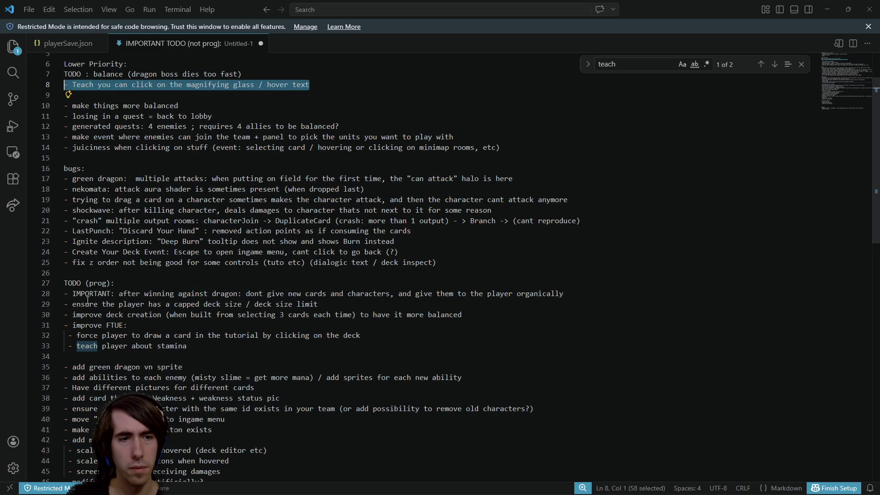
click(200, 346)
key(Return)
key(ctrl+v)
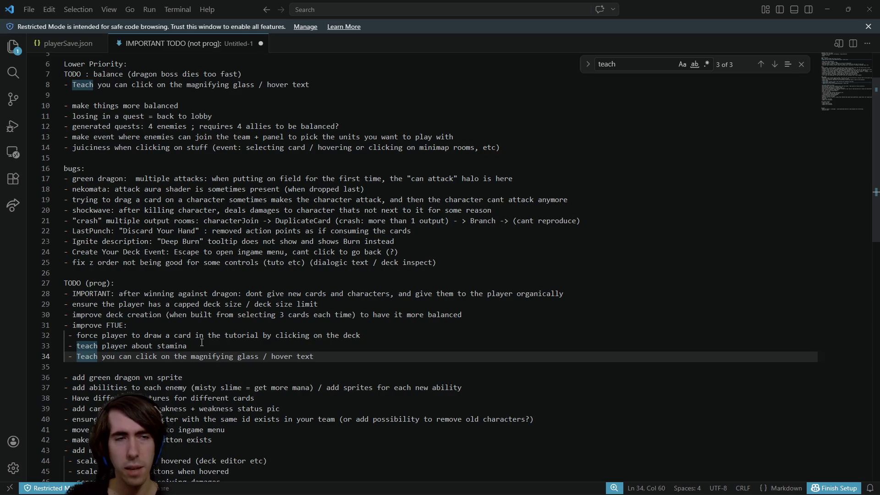
scroll(290, 95, up, 1)
mouse_move(310, 107)
mouse_down()
mouse_move(115, 97)
mouse_move(64, 108)
mouse_up()
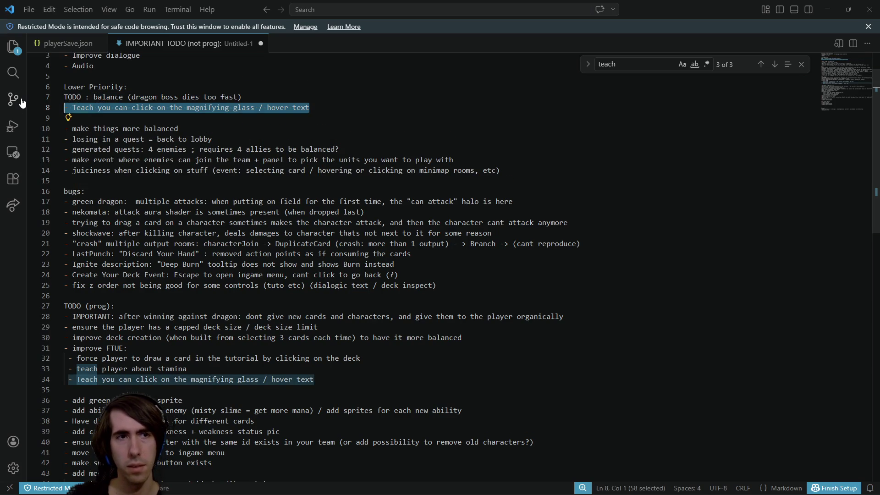
key(Delete)
key(Delete)
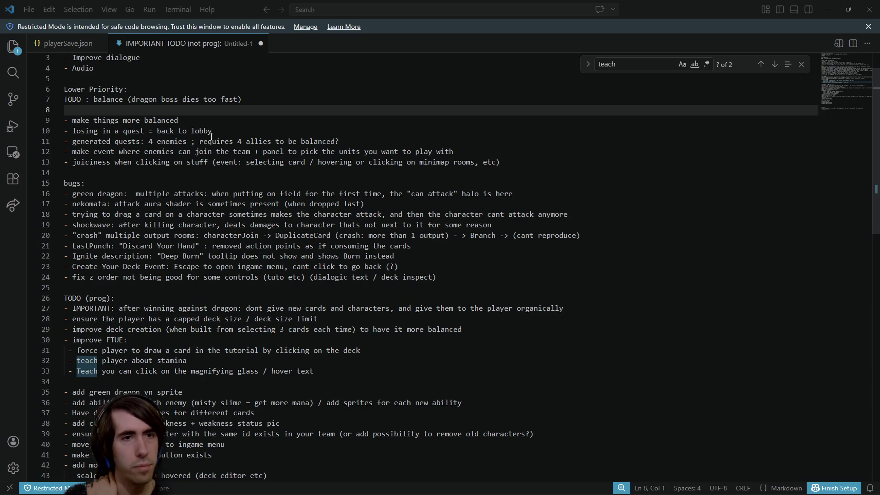
Search the notes for 'balanc' and delete the 'make things more balanced' line
click(201, 120)
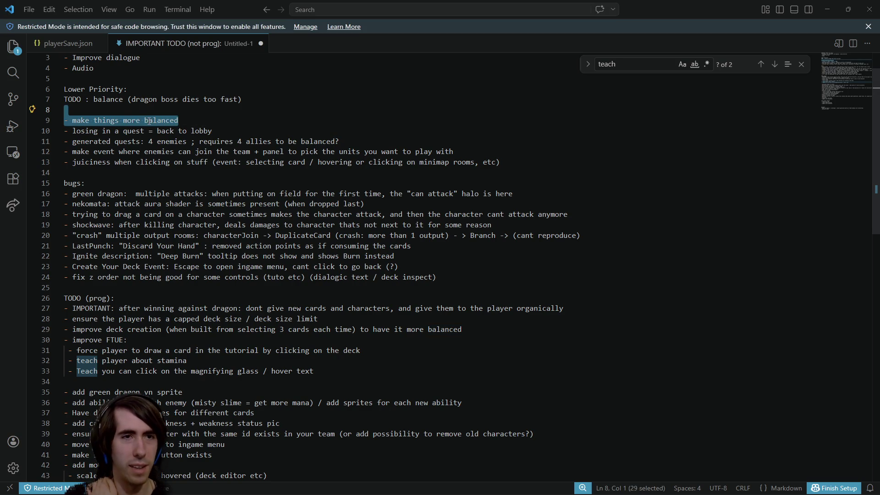
key(shift+Home)
scroll(290, 244, down, 5)
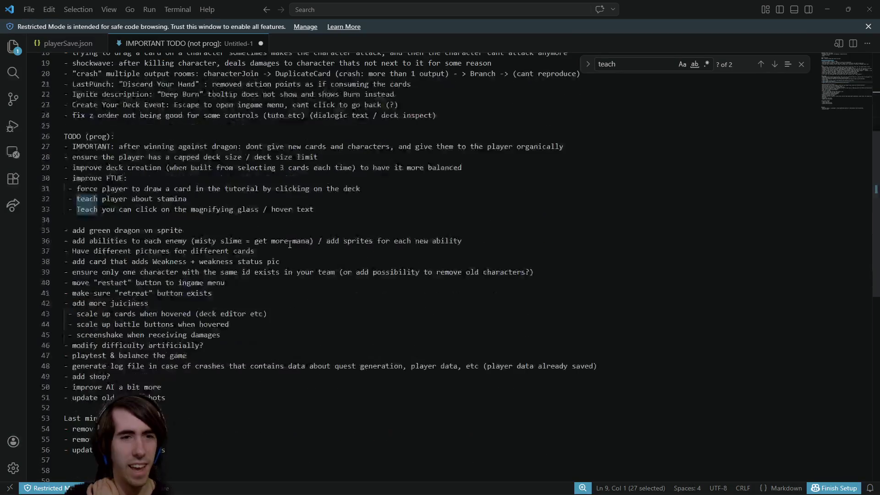
key(ctrl+f)
text(balanc)
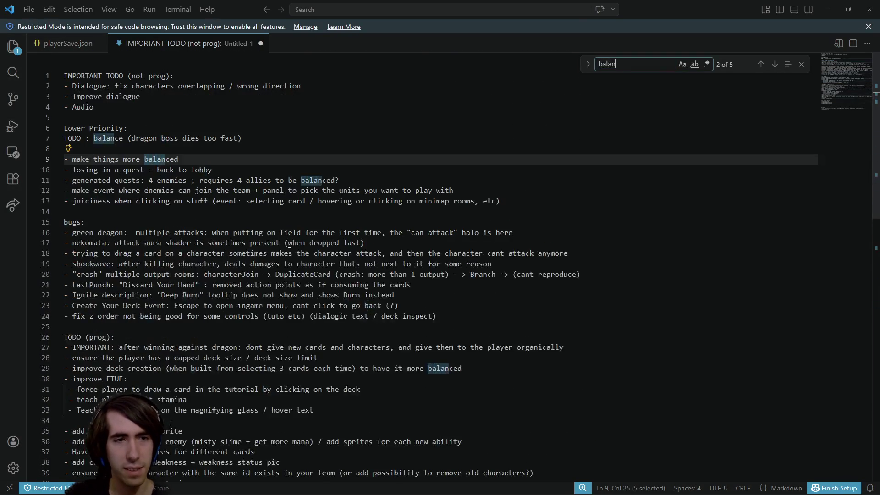
scroll(182, 352, down, 8)
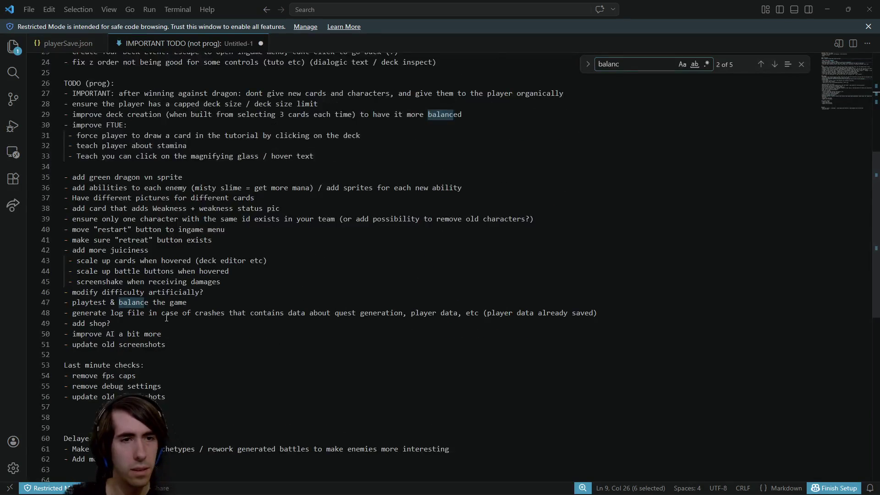
scroll(167, 353, up, 6)
scroll(166, 353, up, 2)
drag(179, 159, 19, 158)
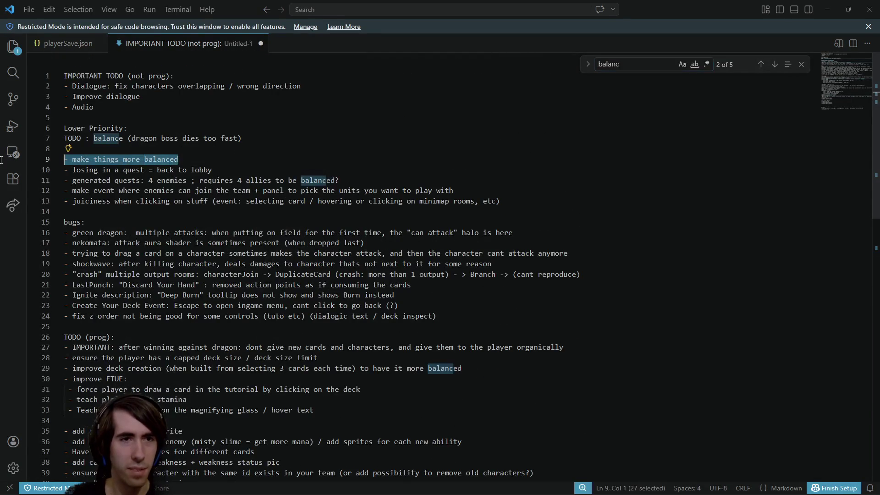
key(BackSpace)
Delete the dragon-boss balance TODO line and cut the 'losing in a quest' line
key(BackSpace)
key(BackSpace)
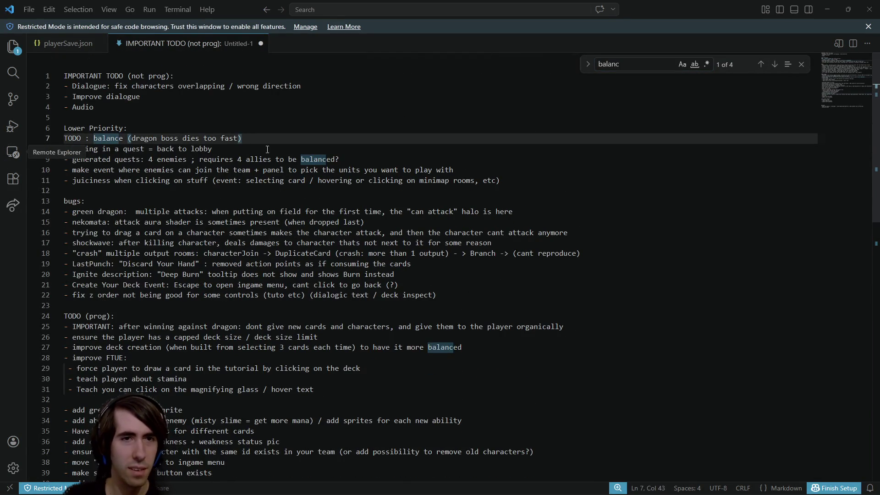
key(shift+Home)
key(BackSpace)
key(BackSpace)
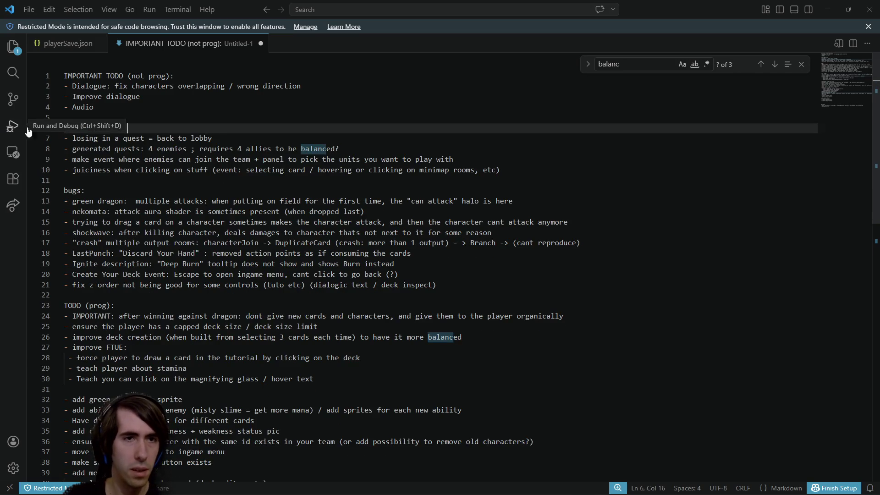
key(Down)
key(End)
key(shift+Home)
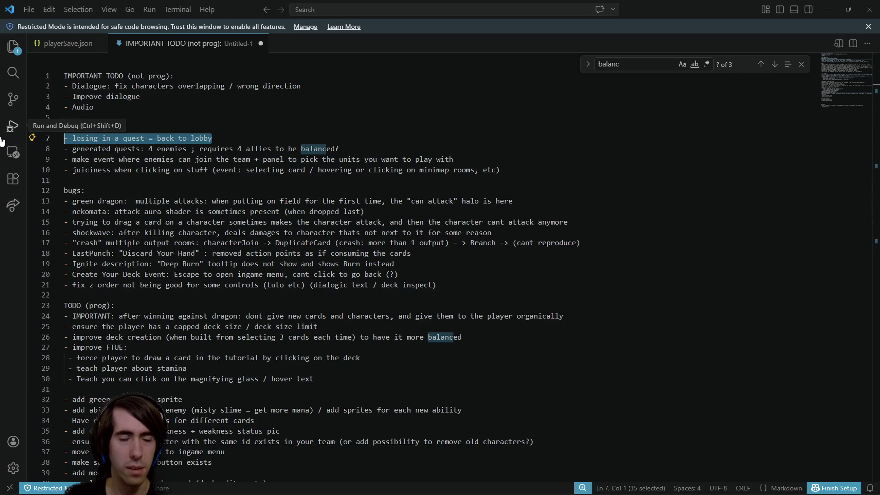
key(BackSpace)
key(BackSpace)
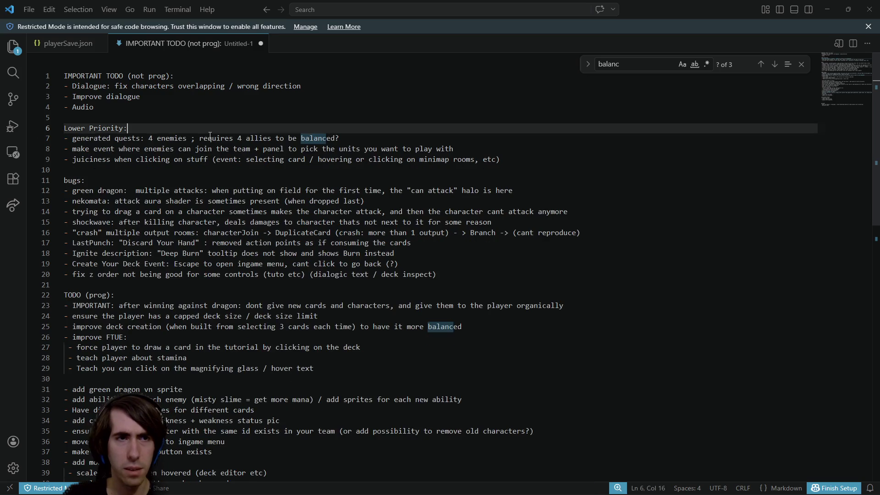
scroll(122, 392, down, 8)
click(122, 392)
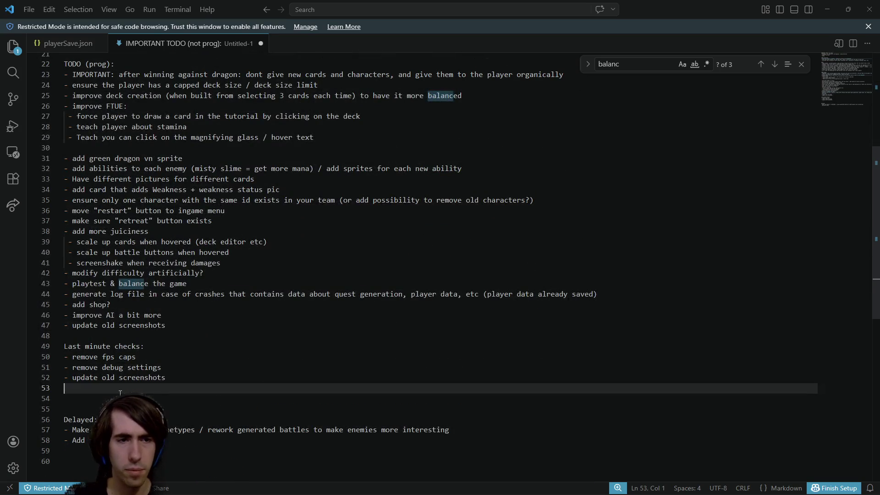
Add a 'To verify:' heading after Last minute checks holding the losing-in-a-quest item
key(Return)
text(To verify:)
key(Return)
key(ctrl+v)
key(Return)
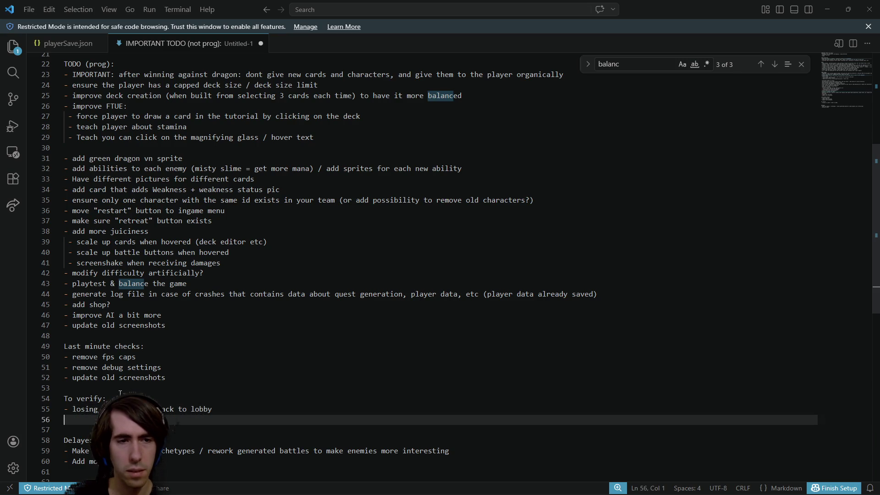
Delete the 'generated quests' and 'make event' lines from Lower Priority
scroll(120, 393, up, 7)
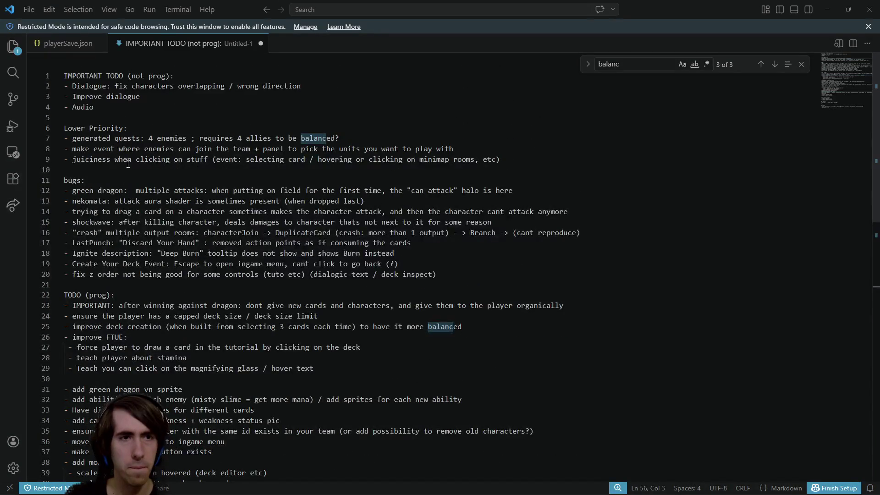
mouse_move(365, 139)
mouse_down()
mouse_move(33, 131)
mouse_move(33, 141)
mouse_up()
key(BackSpace)
key(BackSpace)
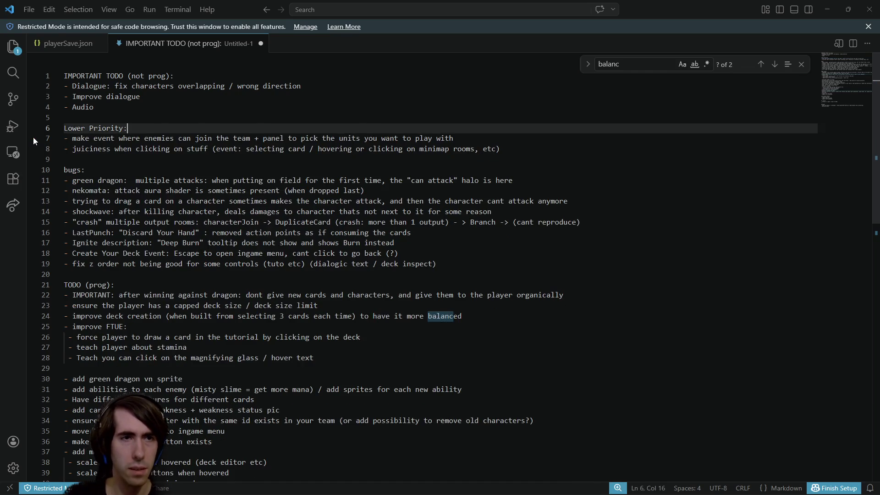
scroll(207, 308, down, 8)
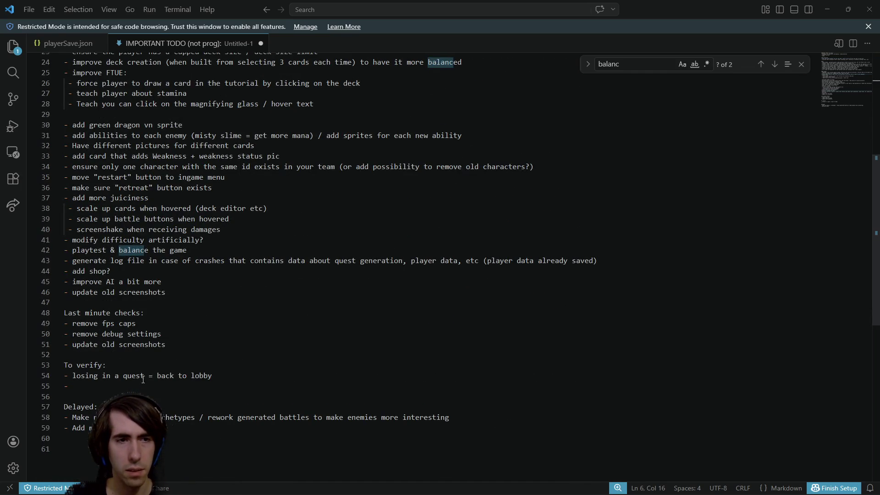
scroll(143, 379, up, 8)
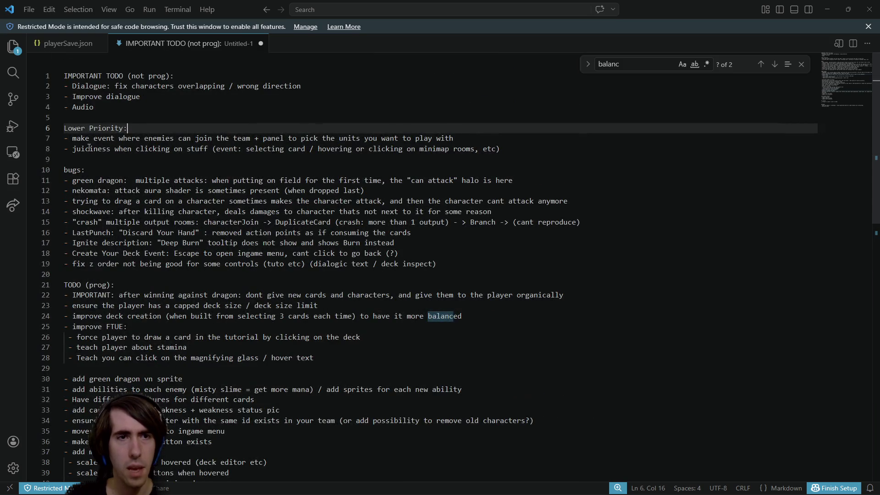
drag(72, 138, 318, 143)
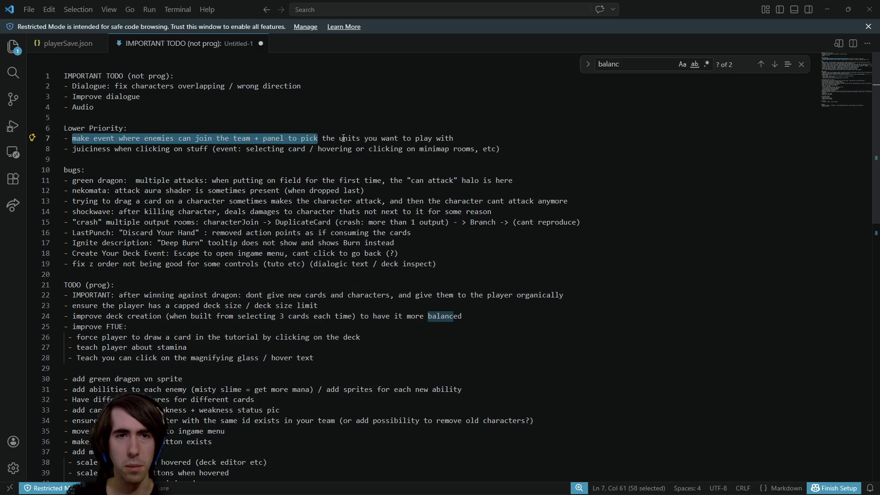
click(403, 138)
drag(453, 137, 53, 137)
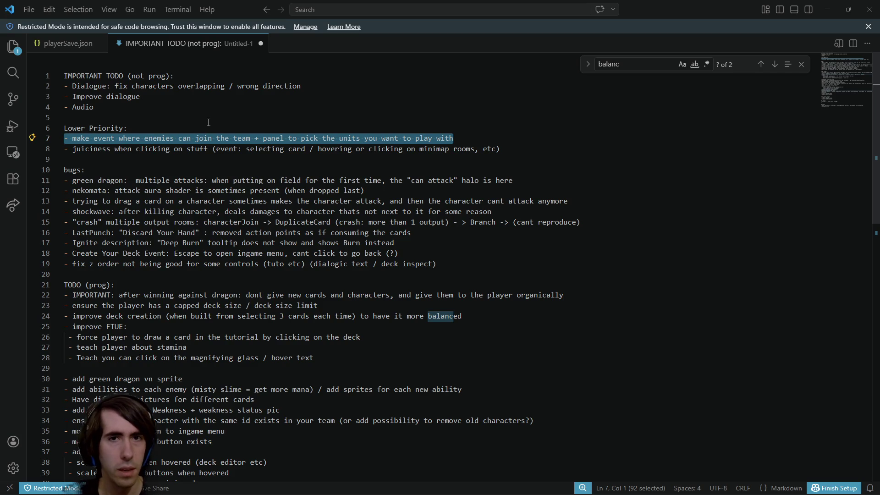
key(BackSpace)
key(BackSpace)
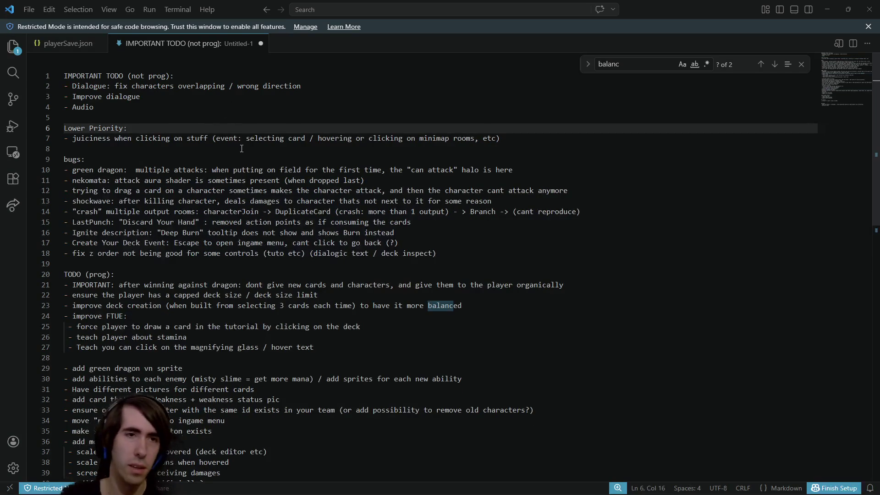
Add '- effect when hovering or clicking on minimap rooms' under the screenshake sub-item
triple_click(528, 141)
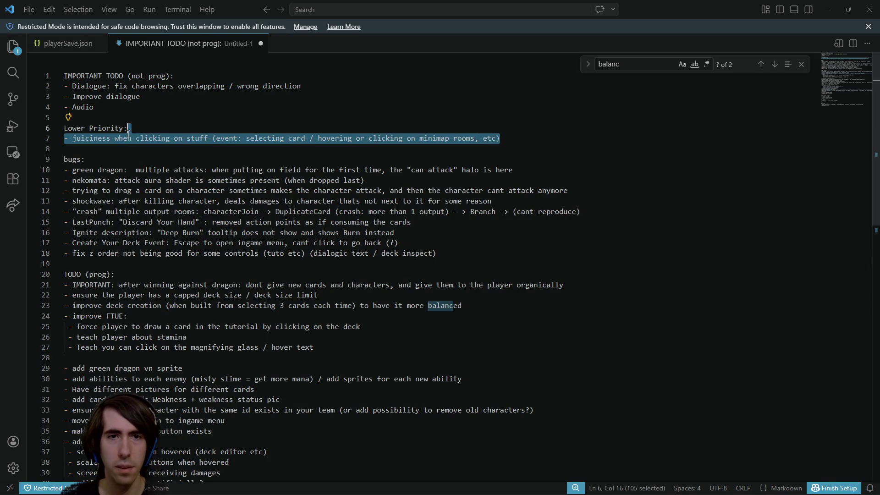
click(337, 138)
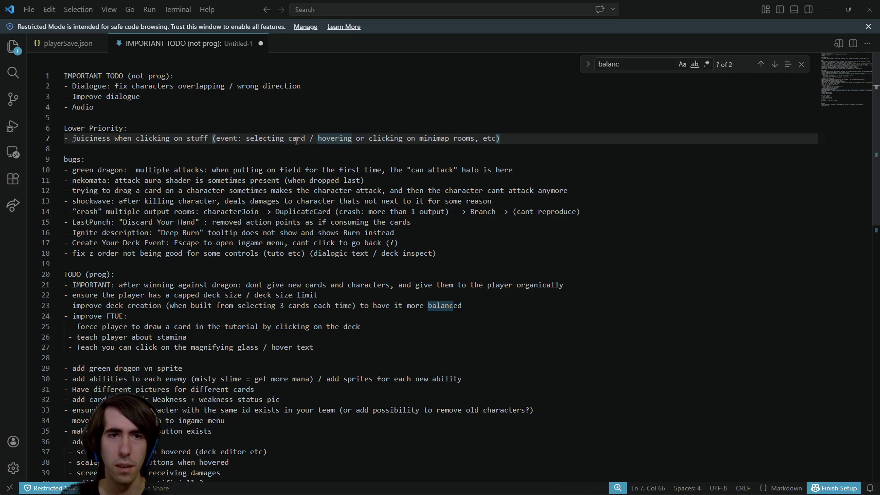
drag(318, 138, 476, 141)
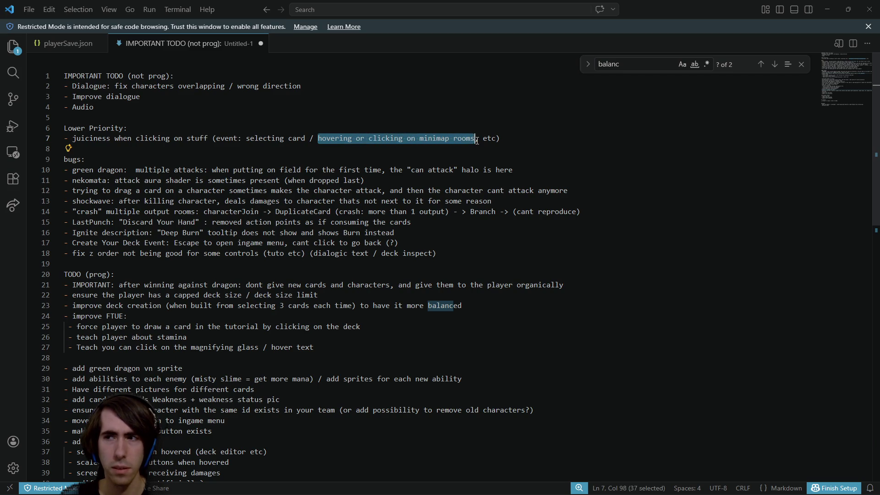
scroll(468, 201, down, 3)
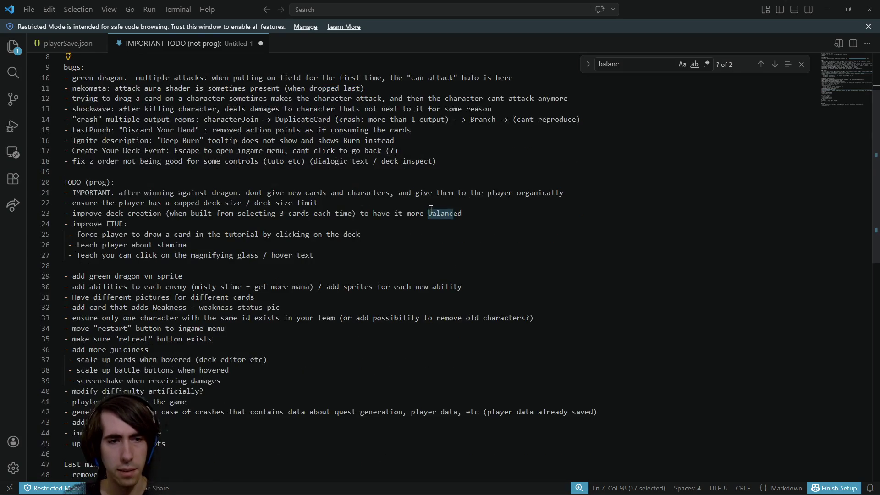
scroll(240, 266, down, 2)
click(237, 333)
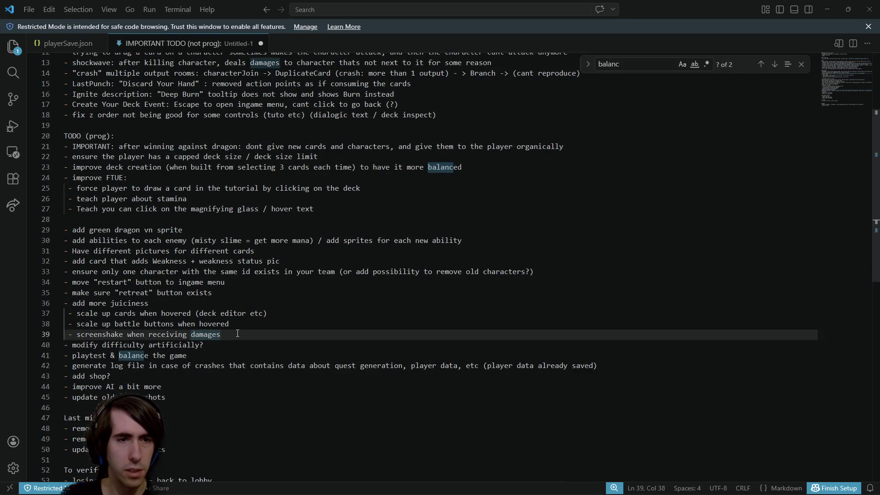
key(Return)
text(- hovering or clicking on minimap rooms)
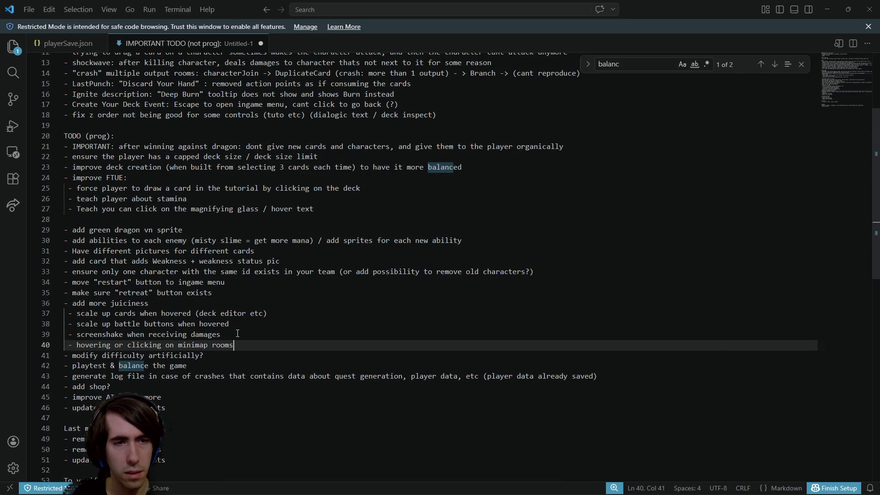
click(238, 333)
key(Down)
key(Home)
key(Right)
key(Right)
text(effect when)
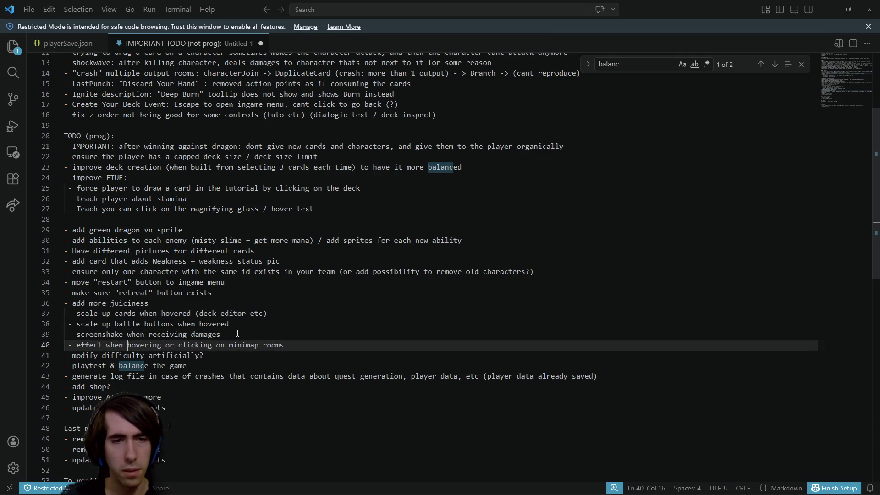
Remove the stray blank lines after the new item and after the FTUE items
key(Down)
key(Home)
key(Return)
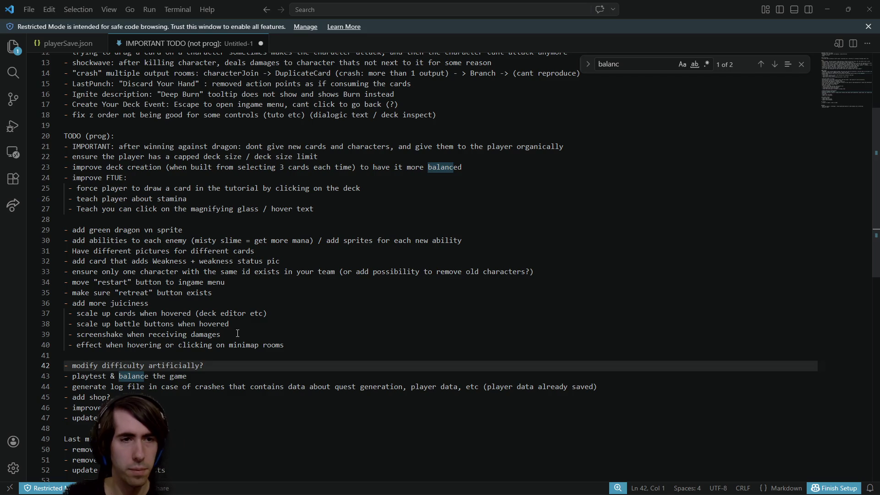
key(Up)
key(BackSpace)
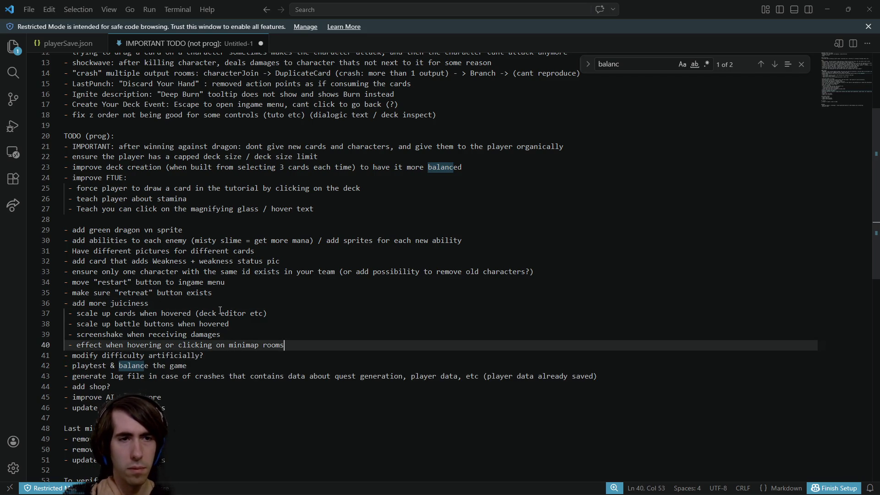
click(175, 222)
key(BackSpace)
scroll(138, 181, up, 5)
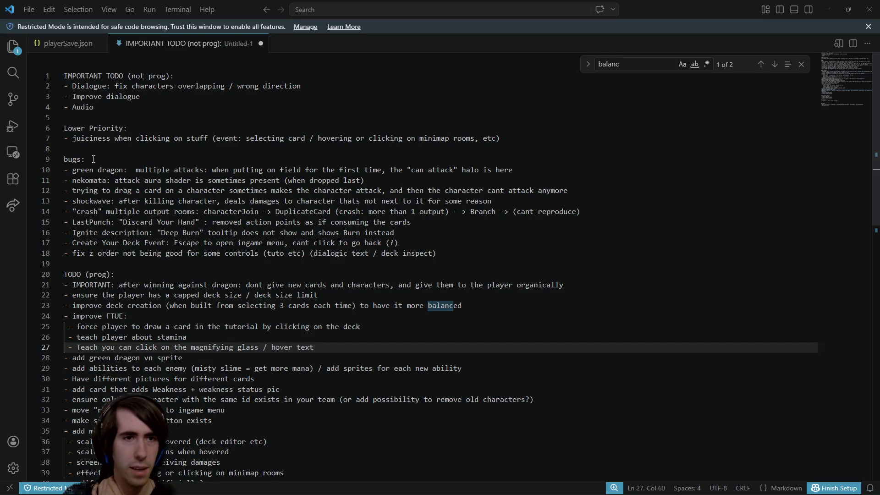
mouse_move(69, 139)
mouse_down()
mouse_move(504, 151)
mouse_move(149, 126)
mouse_up()
key(shift+Up)
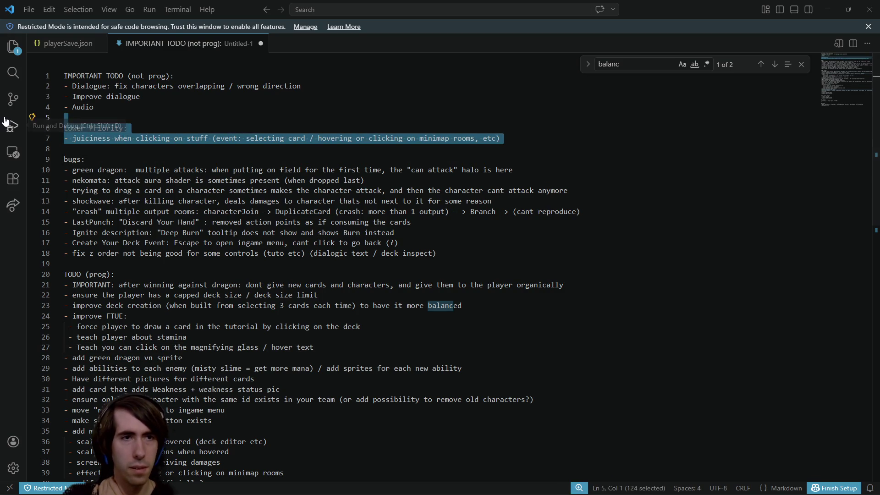
key(BackSpace)
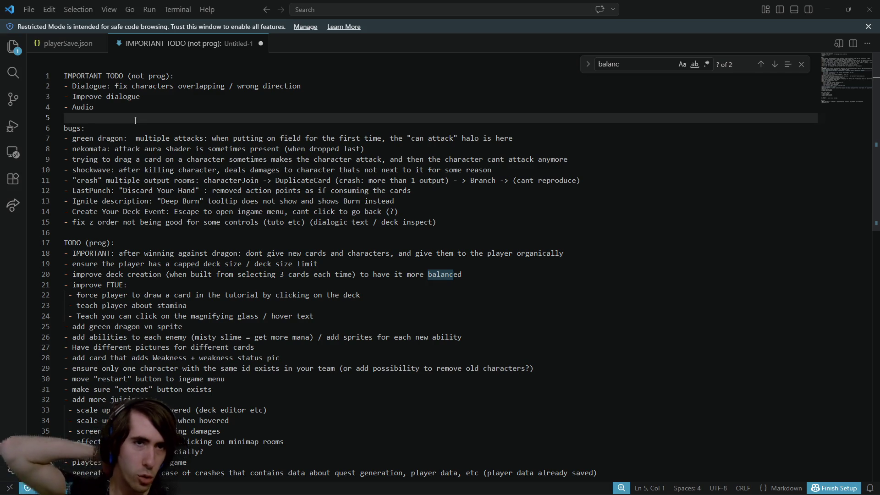
drag(135, 120, 1, 46)
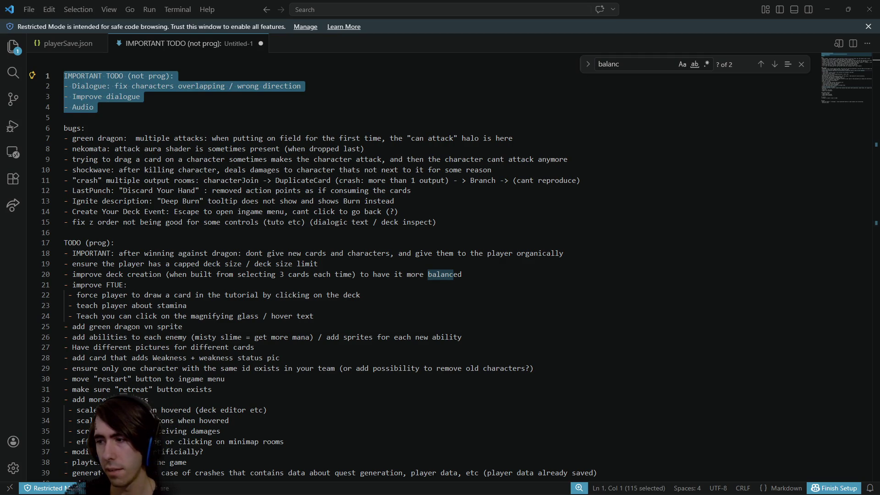
key(alt+Tab)
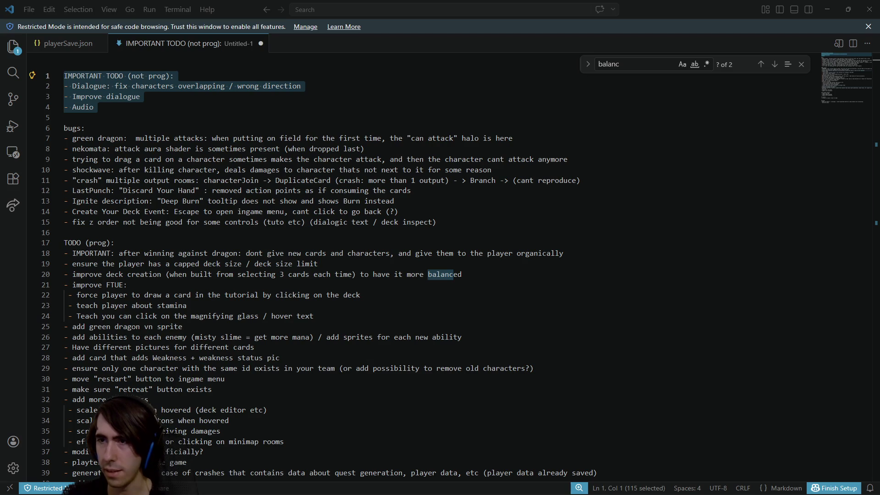
click(195, 117)
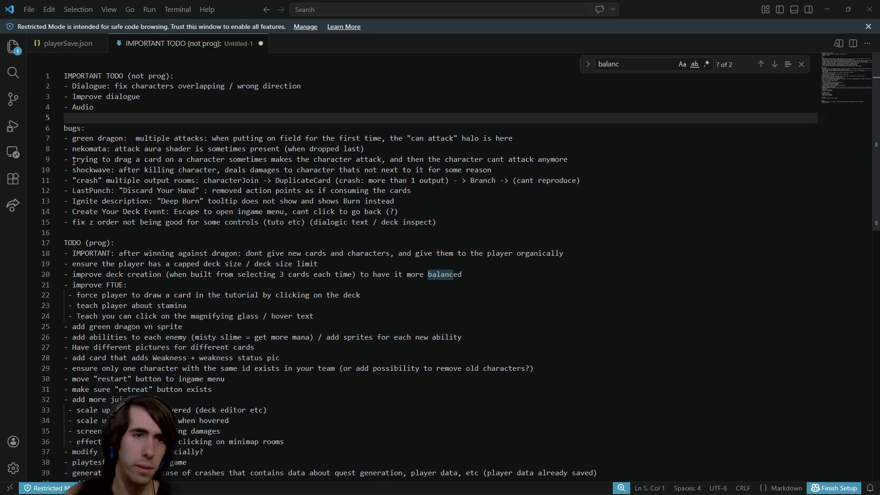
Delete the empty '- ' bullet line under To verify
scroll(245, 280, down, 8)
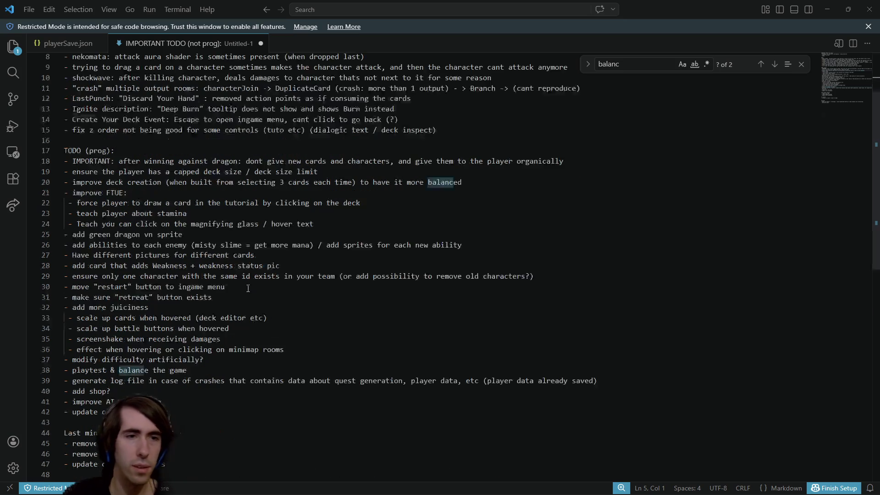
scroll(243, 293, up, 2)
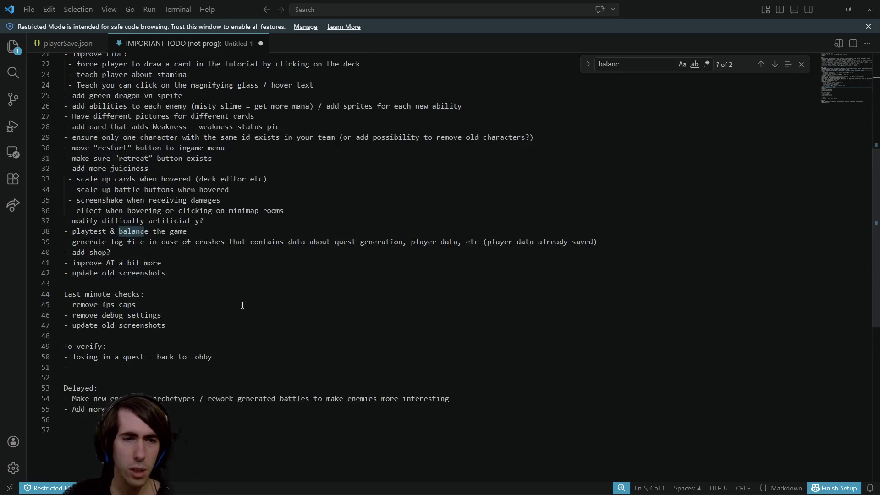
click(150, 368)
key(BackSpace)
key(BackSpace)
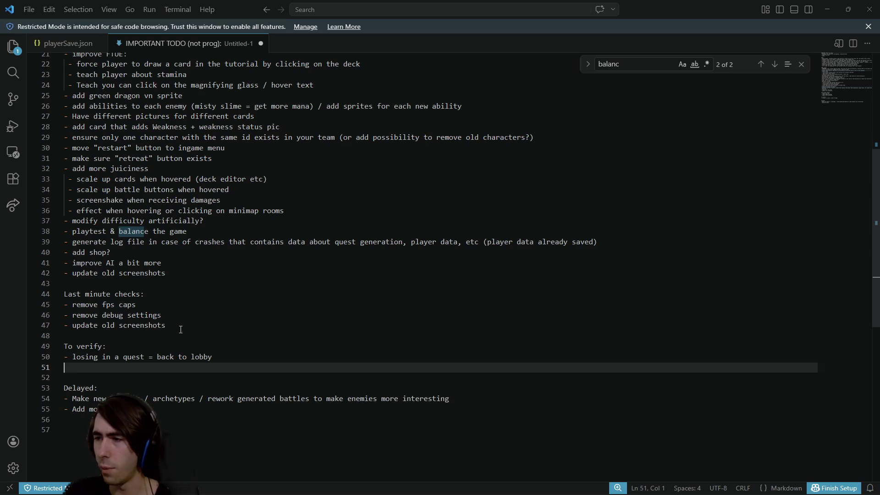
key(BackSpace)
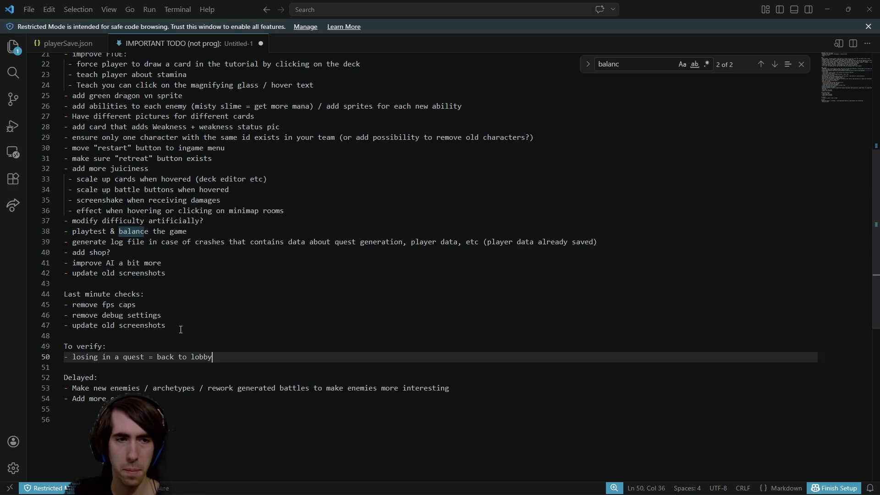
Insert several blank lines between the TODO (prog) list and Last minute checks
click(181, 331)
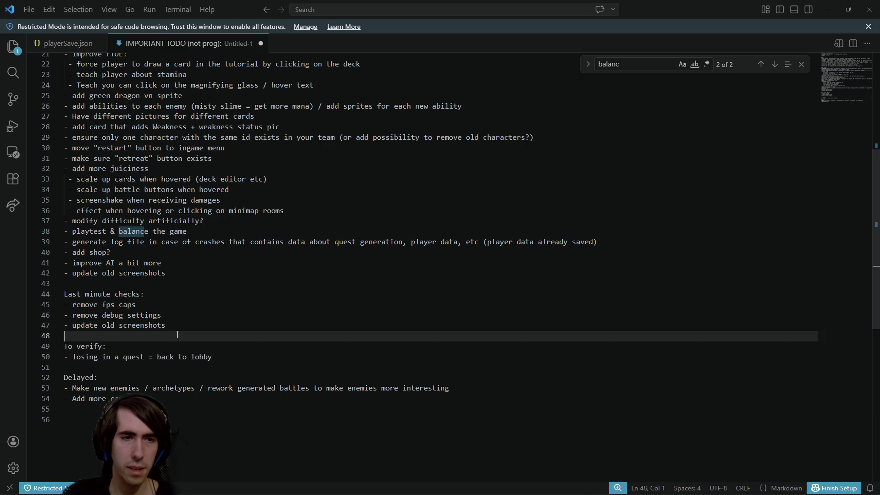
text(\)
key(Return)
key(Return)
key(Up)
key(Up)
key(Up)
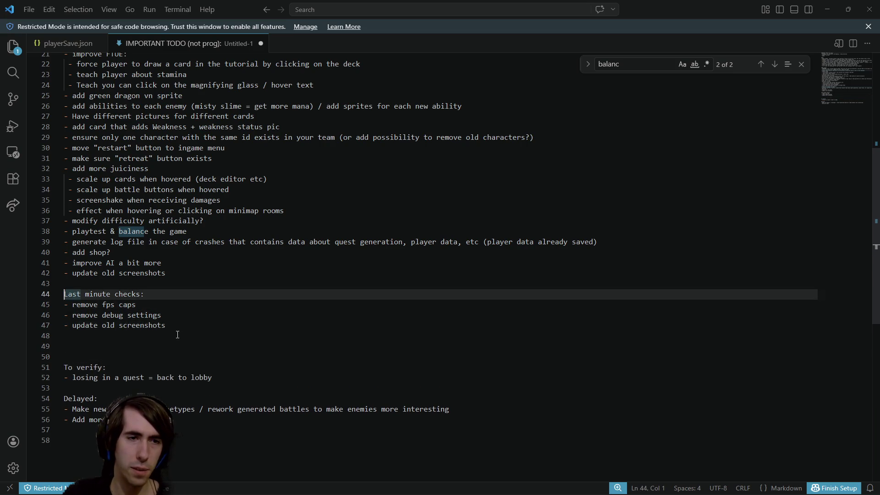
key(Return)
key(Return)
key(Return)
key(Down)
key(Down)
key(Down)
key(Down)
key(BackSpace)
key(BackSpace)
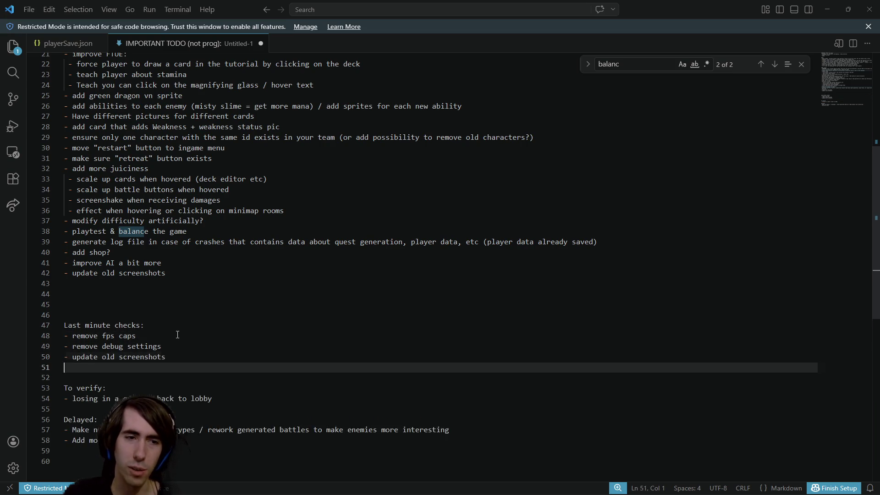
click(169, 290)
scroll(169, 293, up, 5)
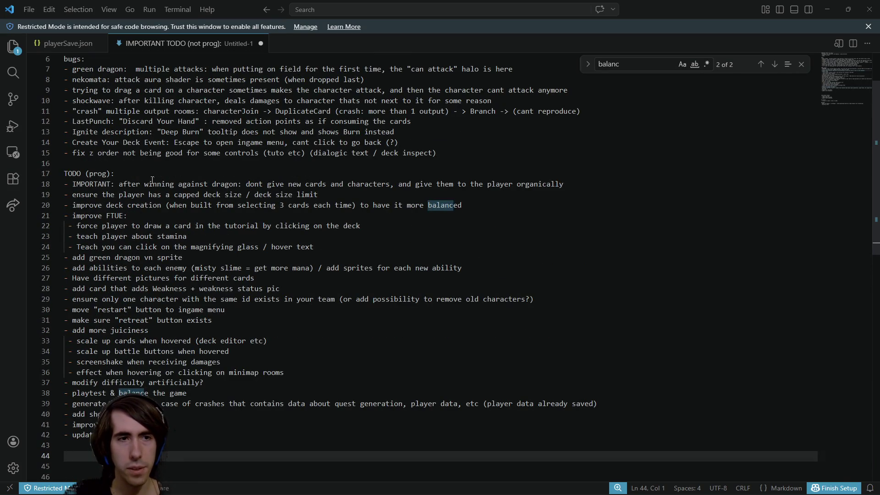
Move the 'improve AI a bit more' item from the TODO (prog) list into the Delayed list
click(145, 183)
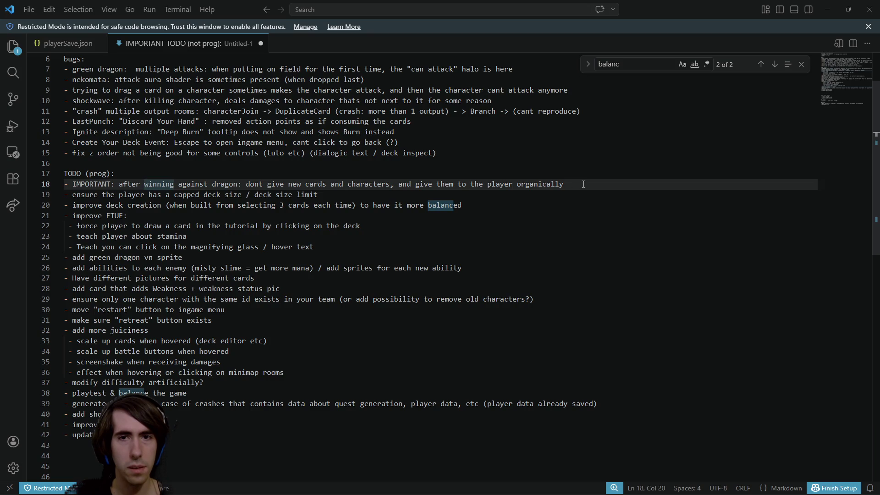
drag(583, 184, 64, 183)
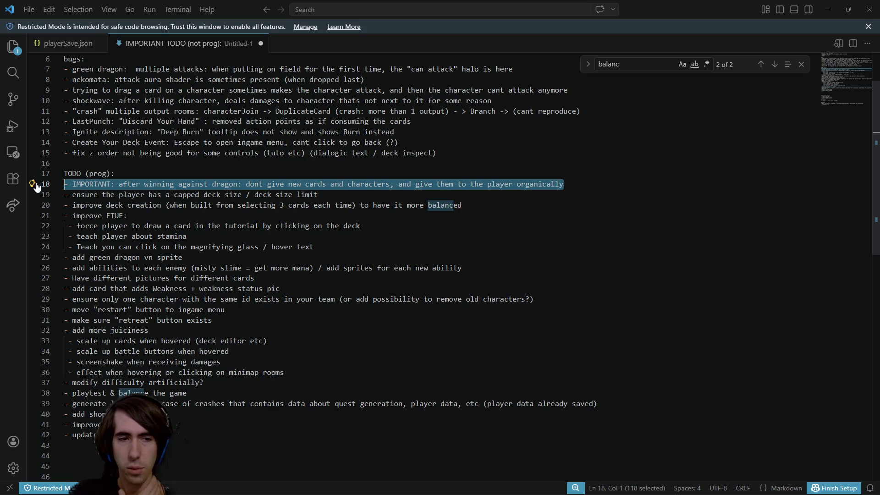
scroll(36, 187, down, 2)
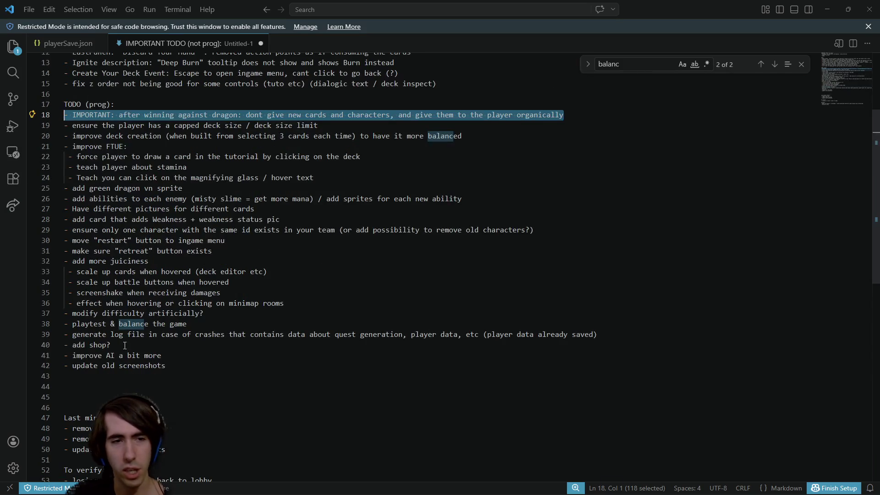
drag(110, 345, 27, 347)
scroll(68, 367, down, 3)
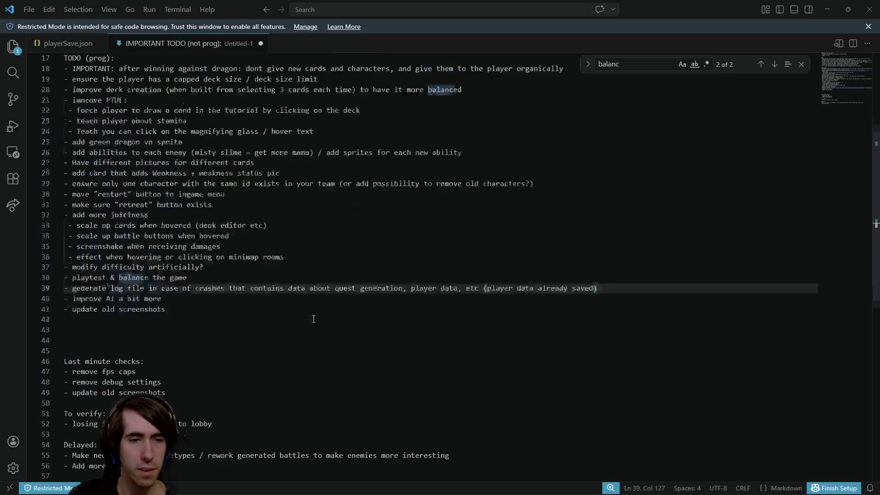
click(111, 424)
scroll(179, 395, up, 4)
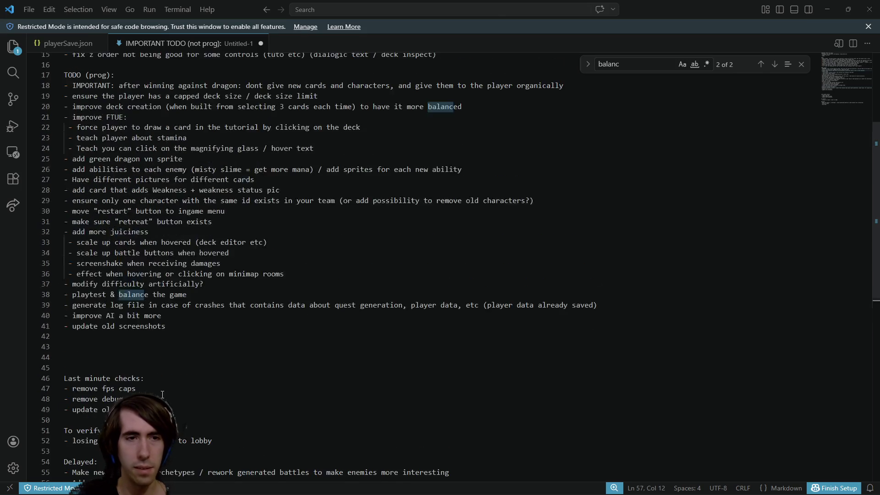
click(180, 395)
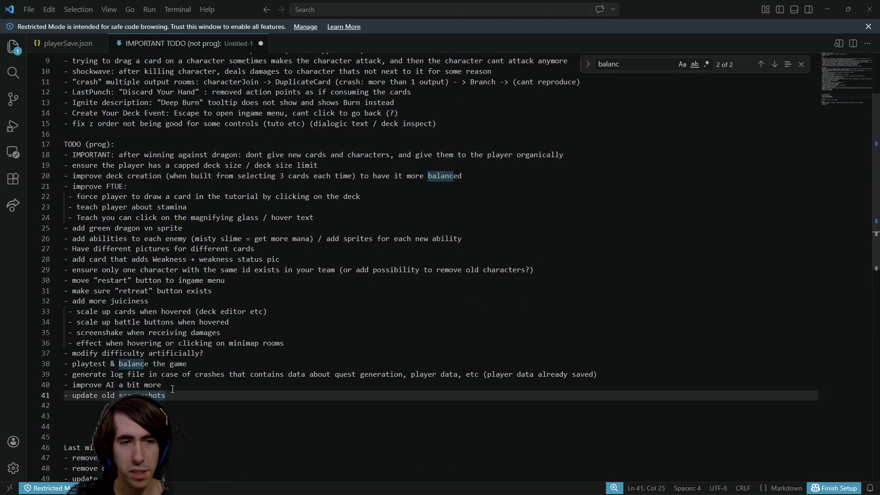
drag(172, 389, 64, 385)
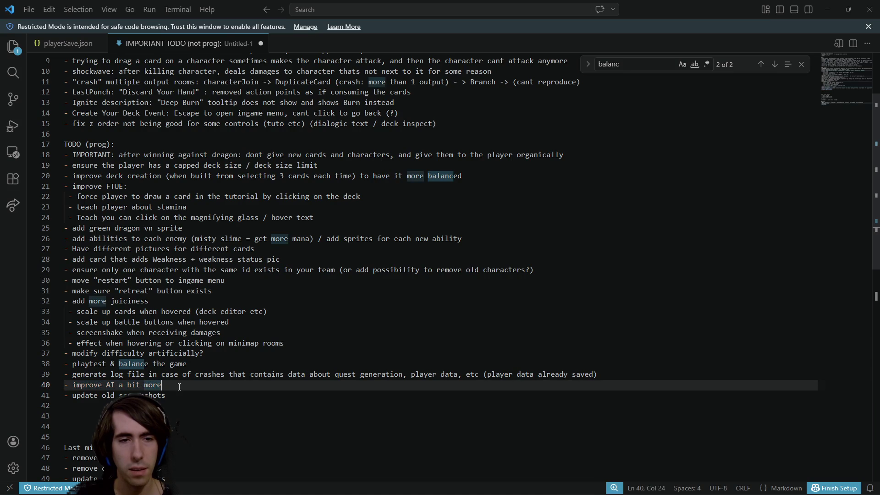
key(BackSpace)
key(BackSpace)
scroll(440, 266, down, 4)
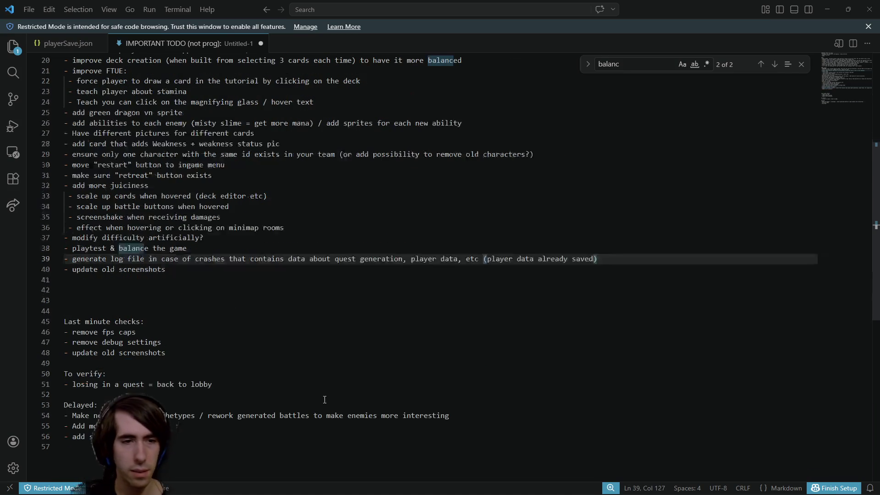
click(65, 447)
key(ctrl+v)
scroll(170, 340, down, 1)
scroll(170, 339, up, 3)
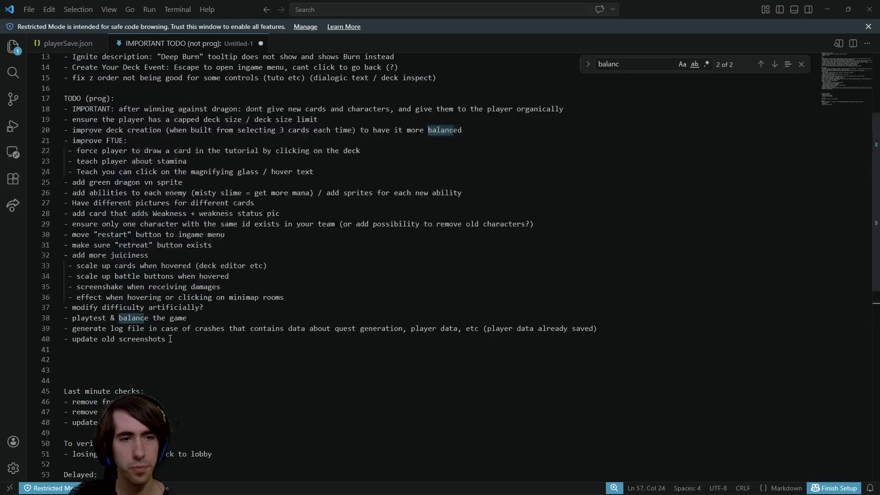
Move the 'modify difficulty artificially' item to a new line under 'improve AI' in Delayed
drag(89, 329, 601, 330)
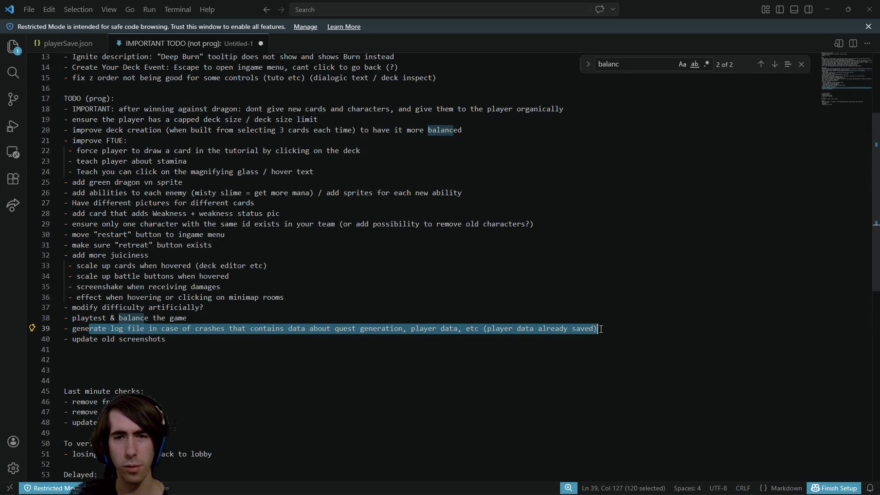
scroll(601, 329, up, 2)
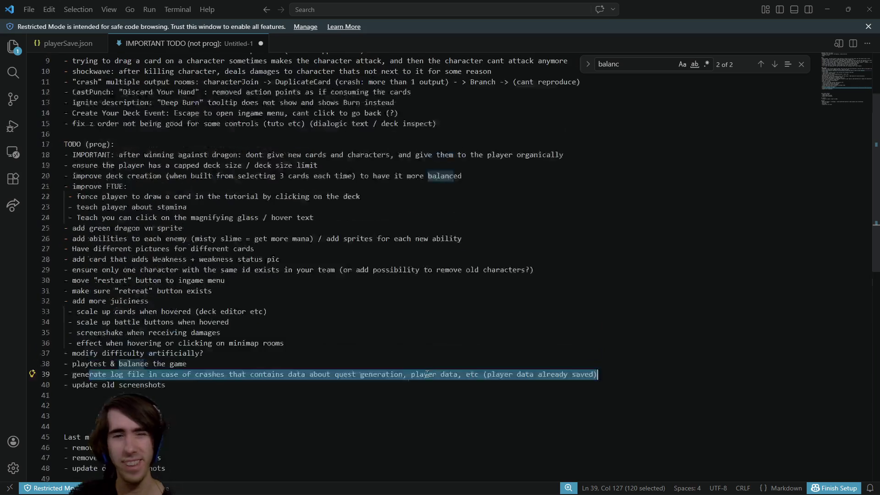
drag(190, 364, 21, 369)
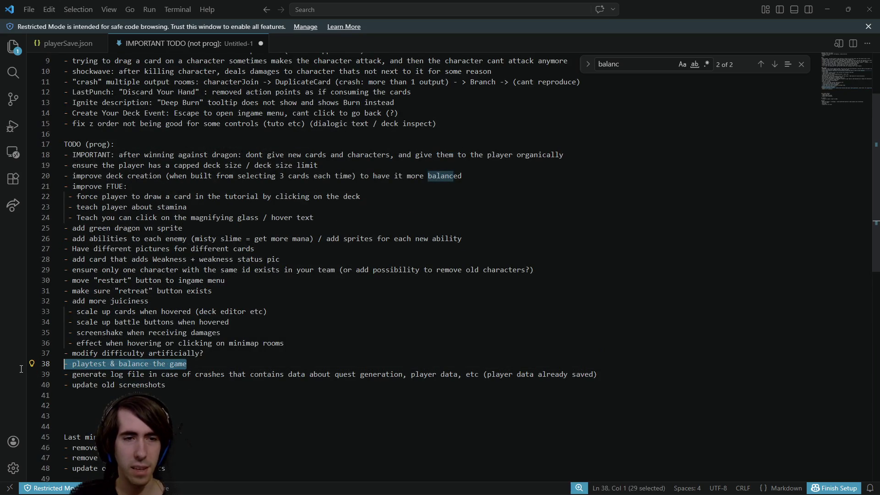
scroll(118, 397, down, 5)
scroll(199, 378, up, 5)
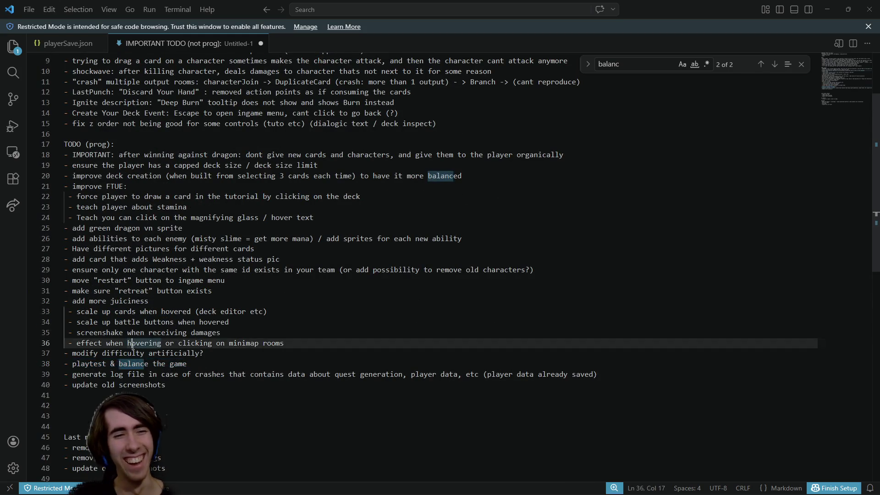
double_click(133, 354)
mouse_move(204, 353)
mouse_down()
mouse_move(83, 363)
mouse_move(31, 349)
mouse_up()
key(ctrl+c)
key(BackSpace)
key(BackSpace)
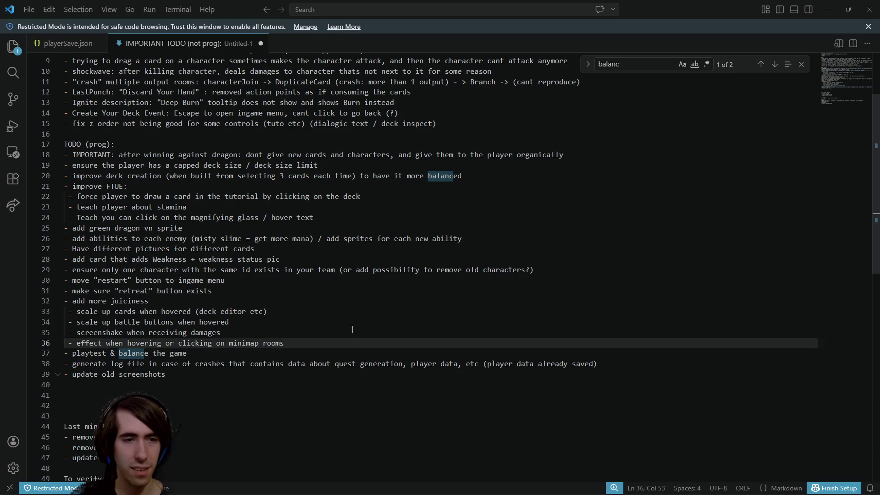
scroll(160, 412, down, 5)
click(161, 413)
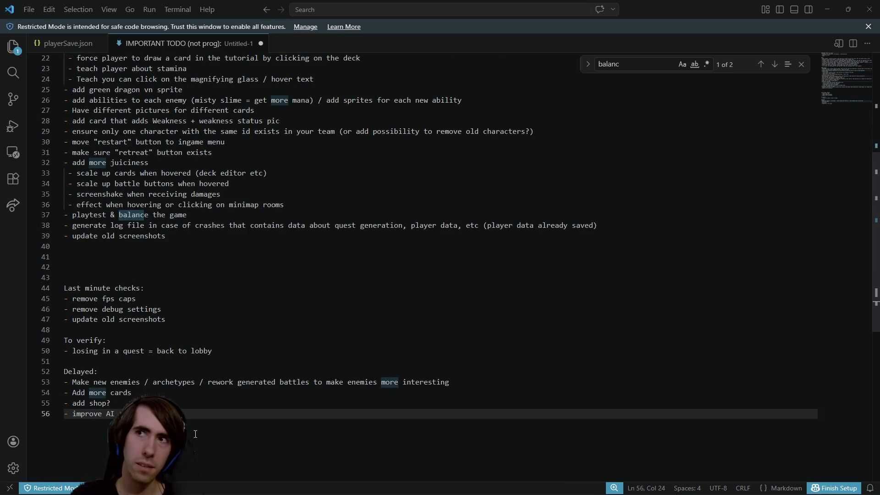
key(Return)
key(ctrl+v)
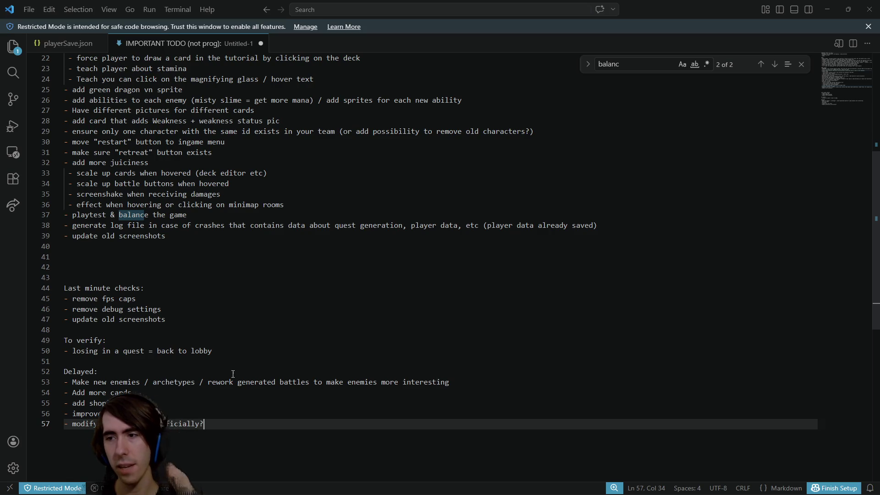
Look over the playtest & balance and restart/retreat button items without changing them
scroll(277, 344, up, 2)
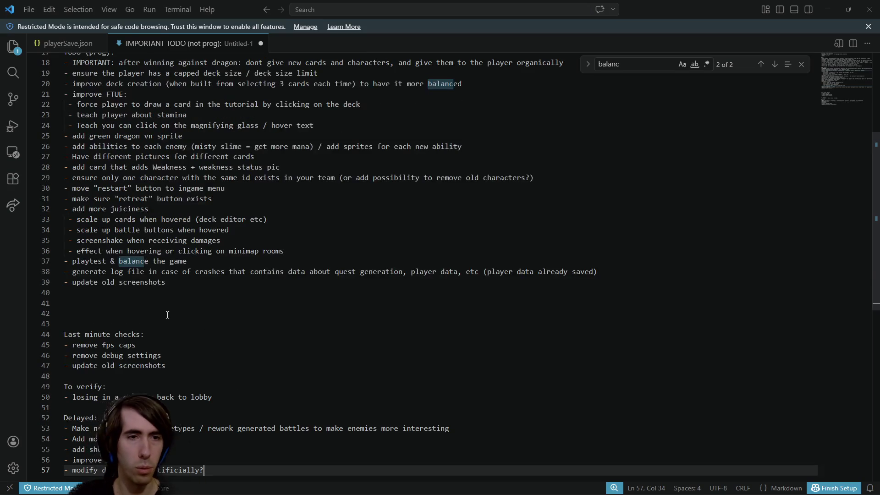
scroll(167, 315, up, 4)
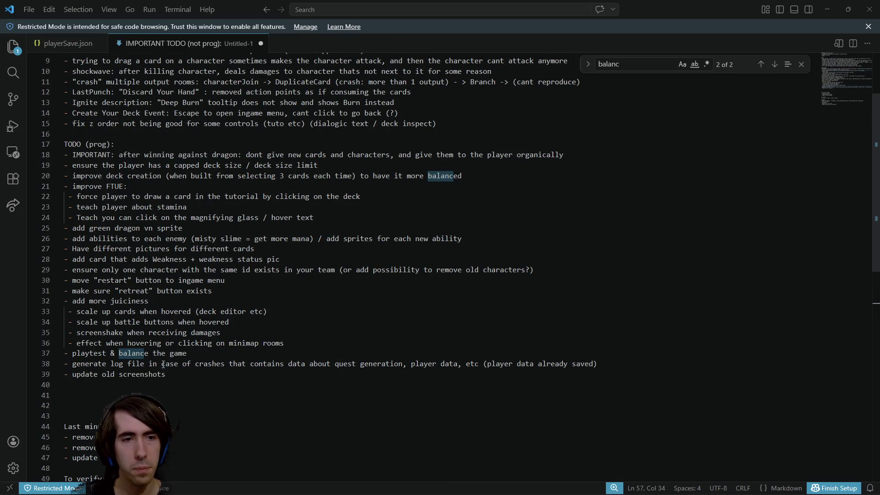
click(189, 353)
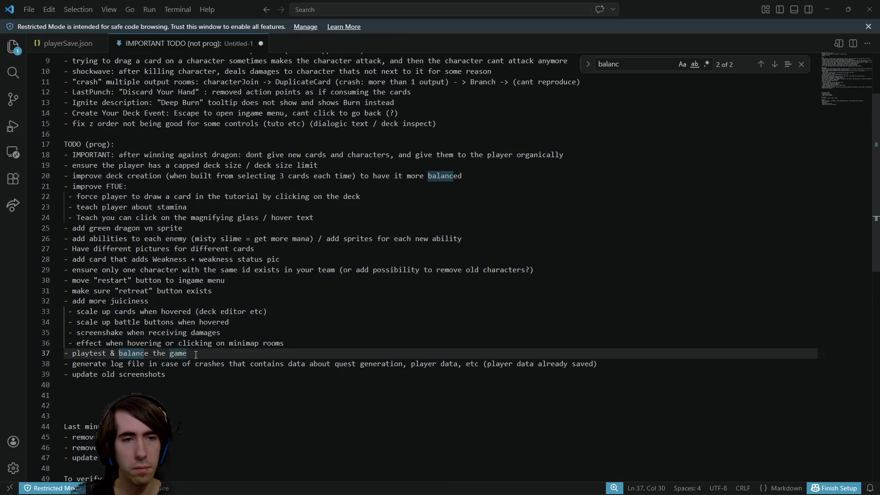
drag(197, 301, 202, 322)
click(204, 322)
scroll(215, 330, up, 2)
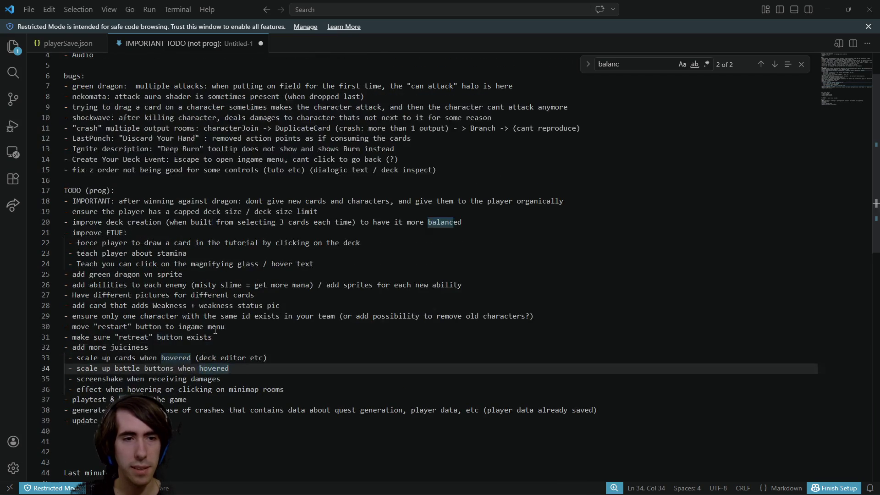
click(241, 339)
key(shift+Up)
key(shift+Home)
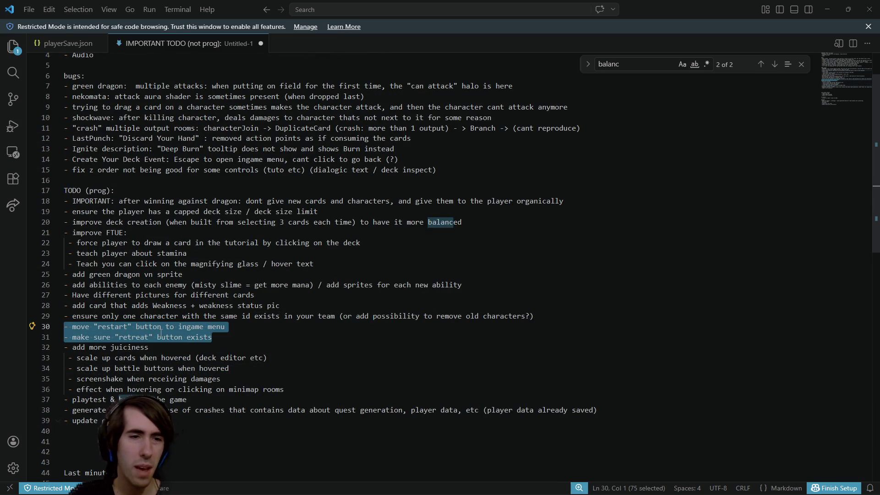
click(272, 341)
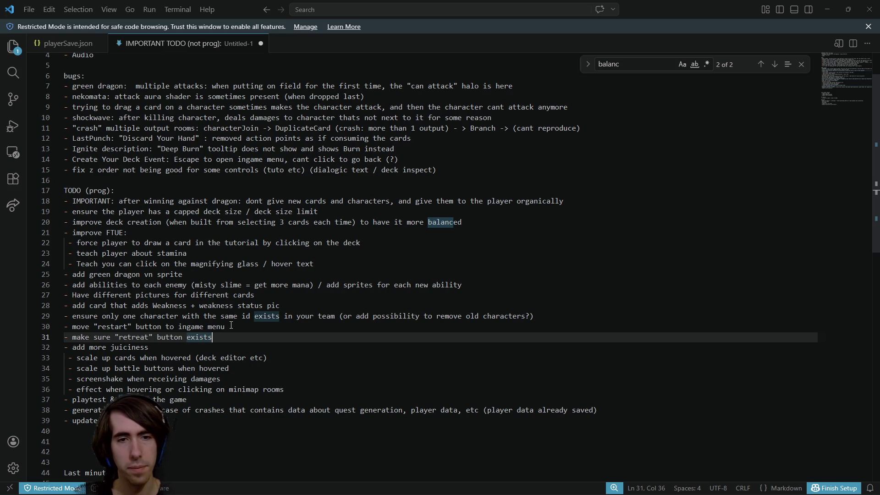
Cut the 'ensure only one character with the same id' line and open a new line after Delayed
drag(331, 316, 539, 313)
click(539, 313)
key(shift+Home)
key(ctrl+c)
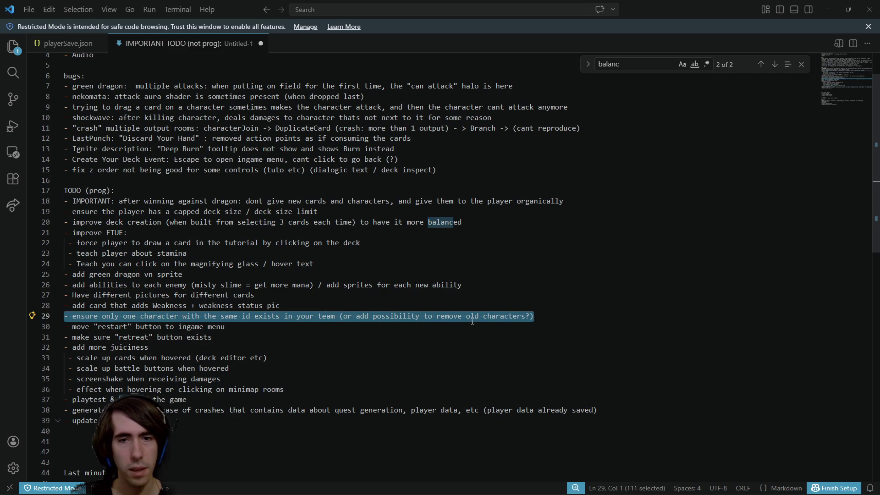
key(BackSpace)
key(BackSpace)
scroll(275, 321, down, 6)
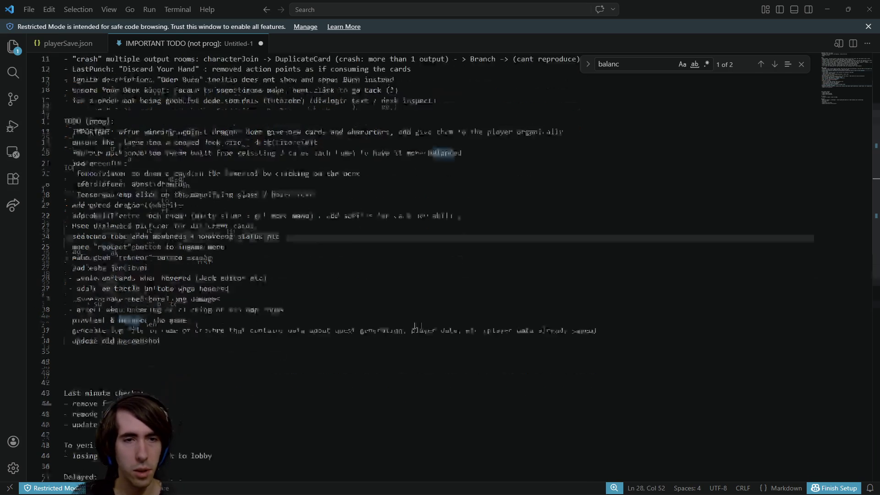
click(217, 372)
key(Return)
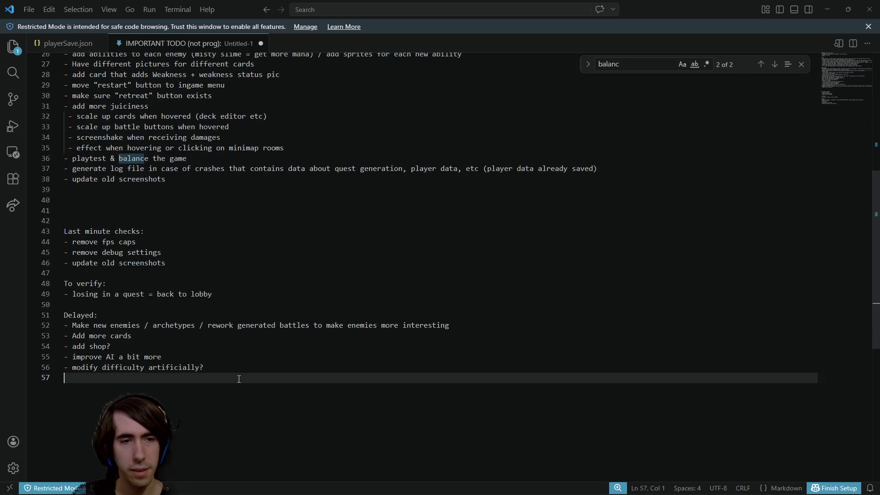
Paste the one-character-per-id item at line 57, then review the remaining TODO (prog) items
key(ctrl+v)
scroll(325, 310, up, 7)
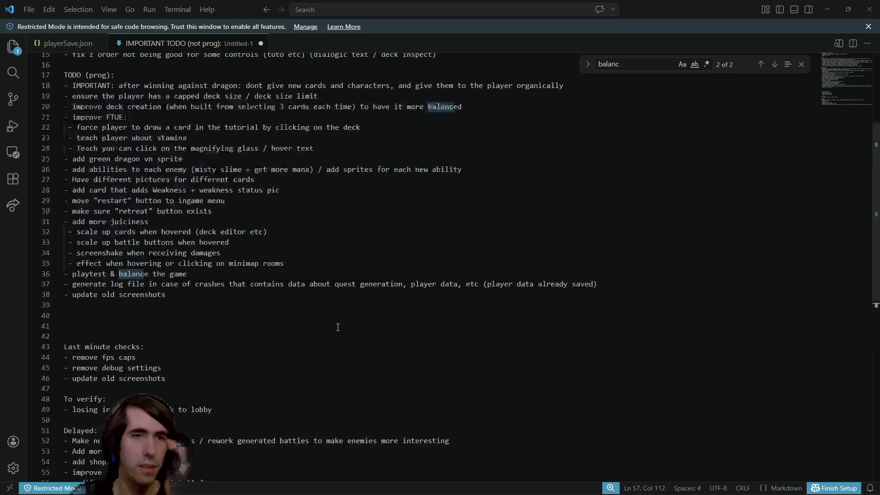
scroll(219, 275, up, 1)
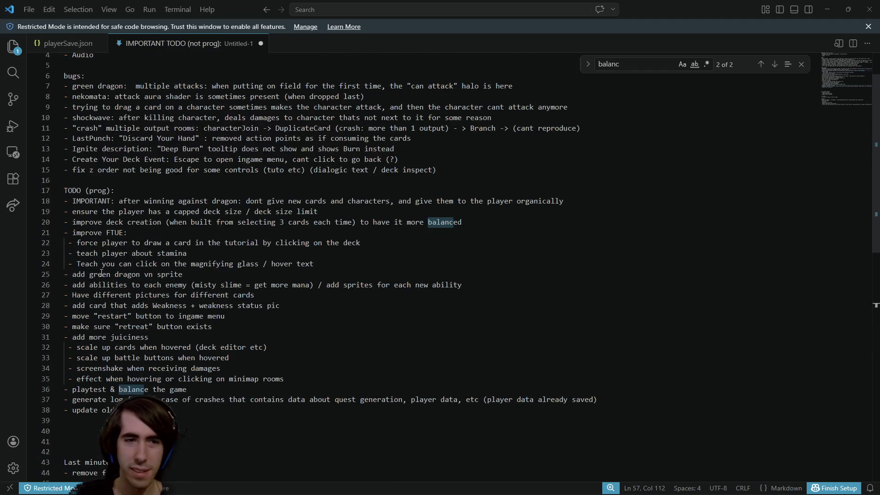
triple_click(76, 285)
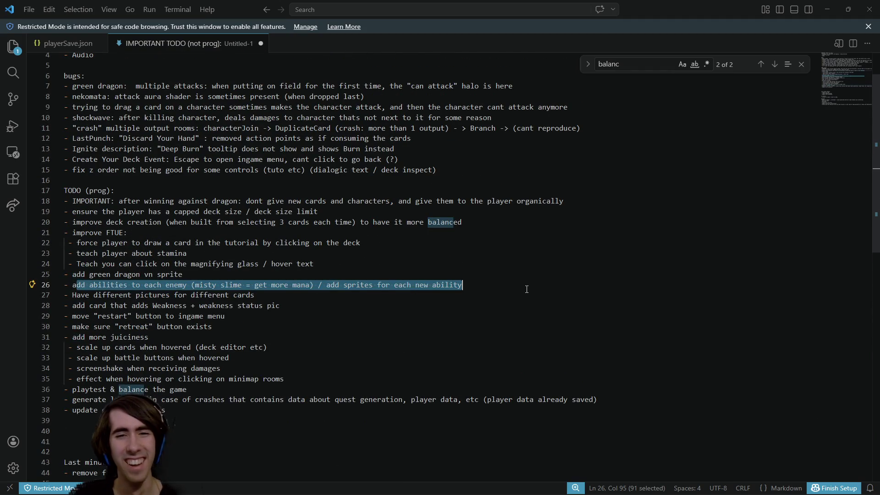
click(527, 289)
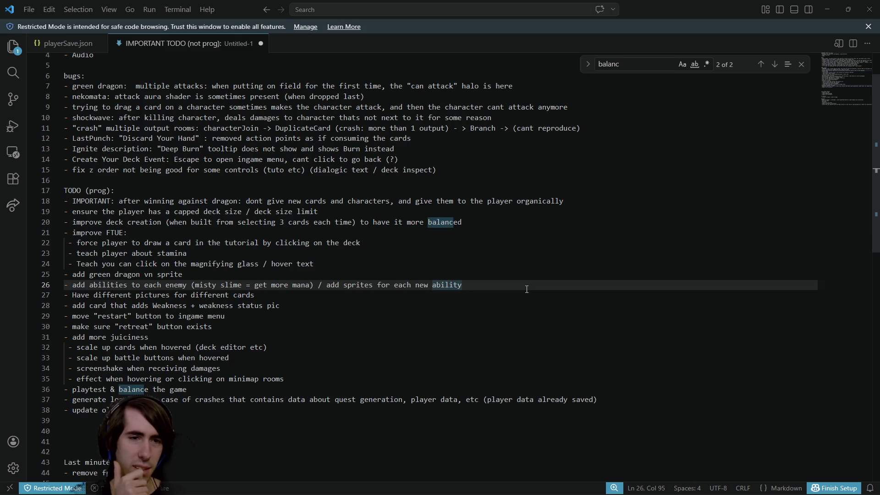
drag(232, 322, 64, 316)
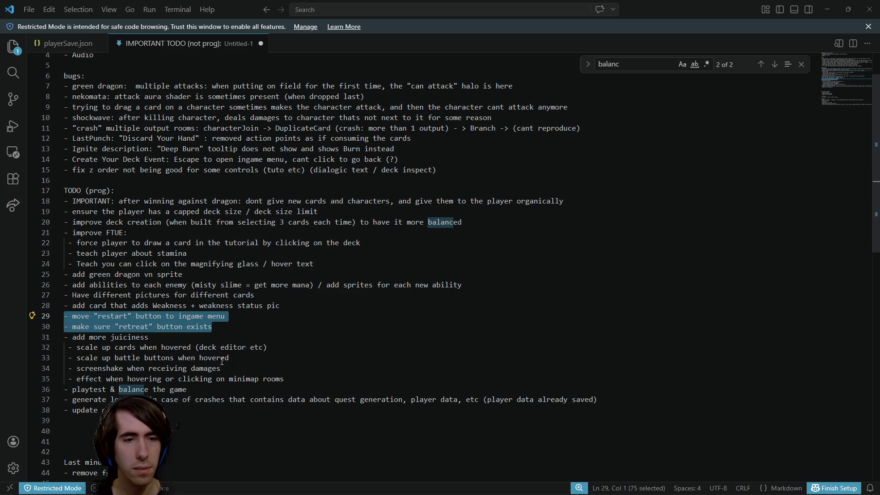
Move the five-line 'add more juiciness' block to just below the log file item
mouse_move(283, 379)
mouse_down()
mouse_move(301, 379)
mouse_move(36, 342)
mouse_up()
key(ctrl+c)
key(BackSpace)
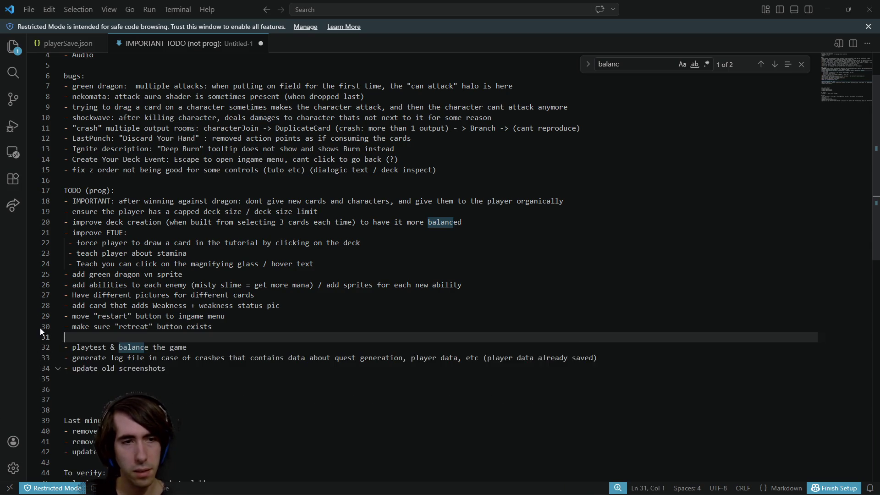
key(BackSpace)
click(624, 343)
key(Return)
key(Return)
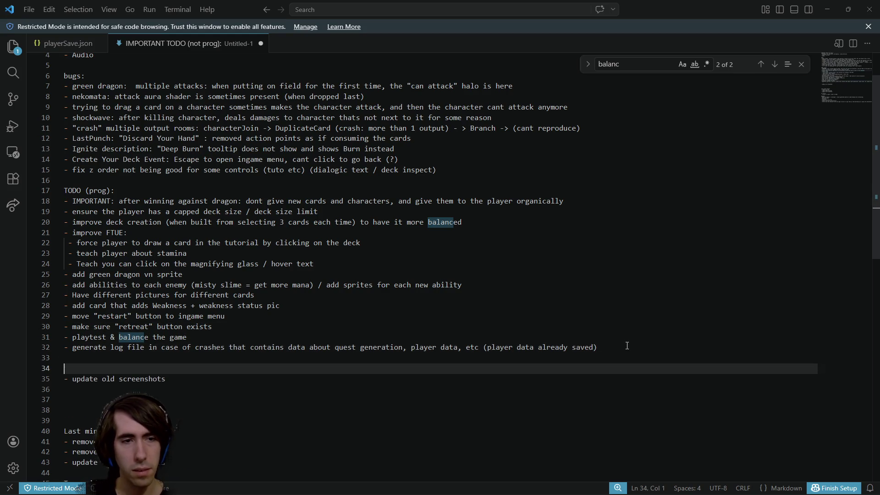
key(ctrl+v)
Move the 'update old screenshots' line to sit right under '- Audio'
drag(195, 449, 7, 419)
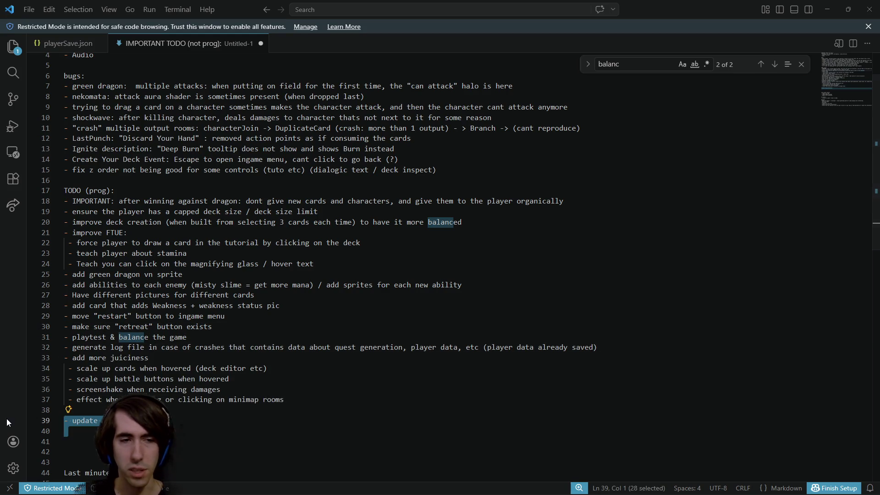
key(BackSpace)
key(Up)
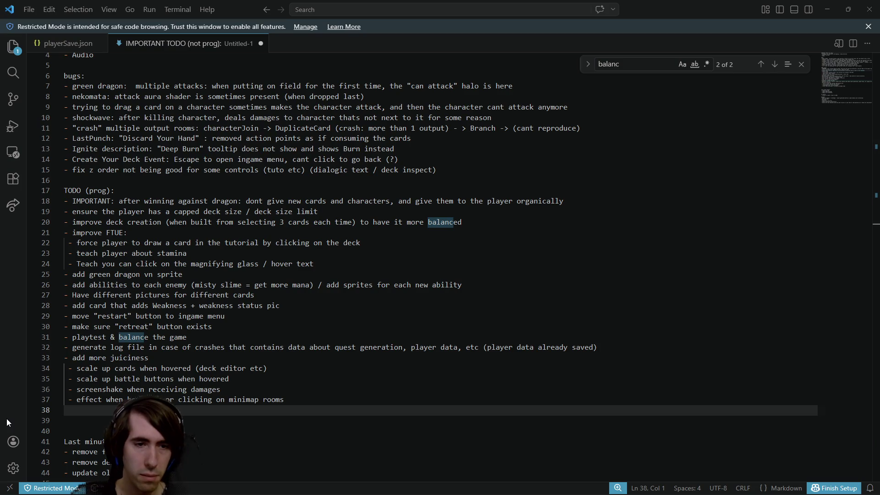
scroll(137, 449, down, 1)
drag(165, 449, 19, 449)
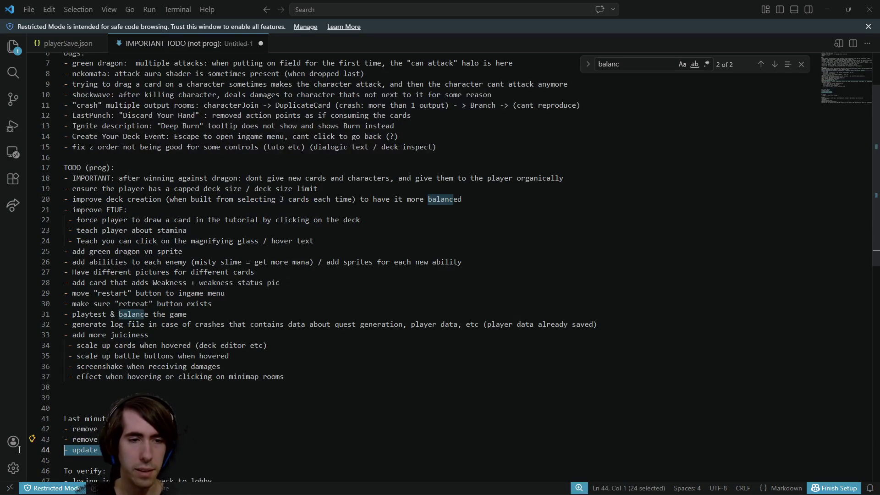
scroll(207, 255, up, 3)
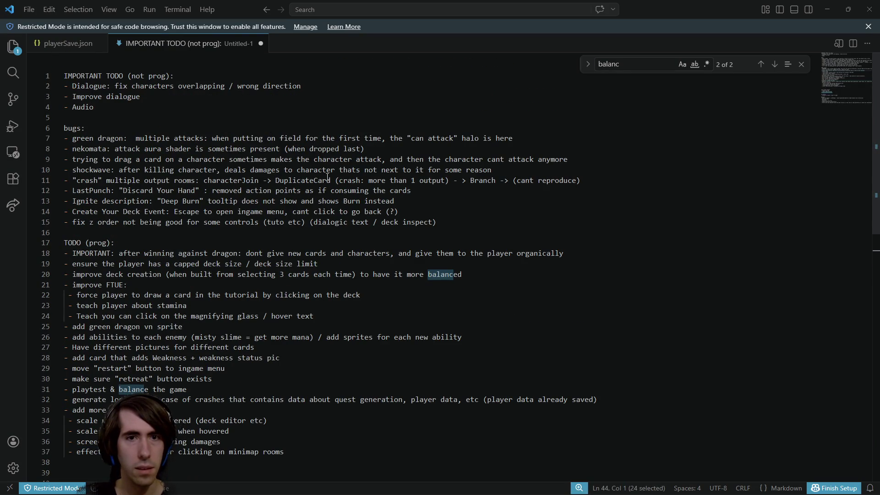
click(154, 108)
key(Return)
text(- update old screenshots)
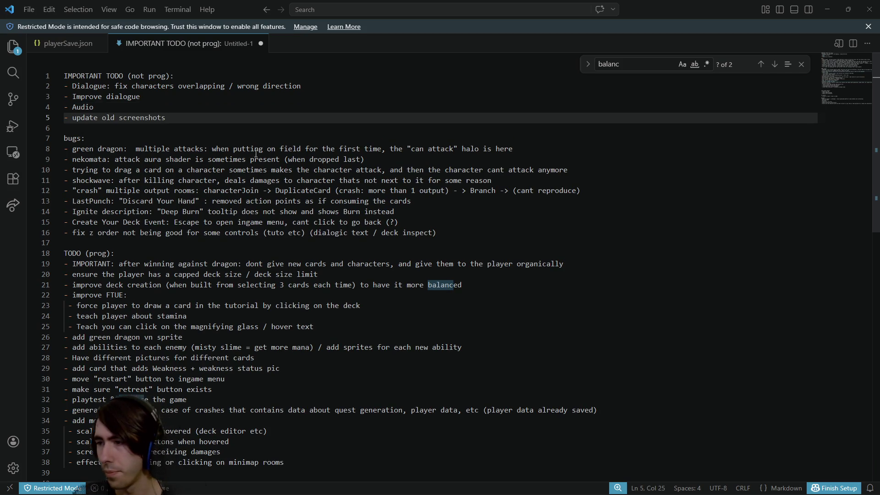
Look over line 20 and the bugs list without changing anything
scroll(271, 151, down, 1)
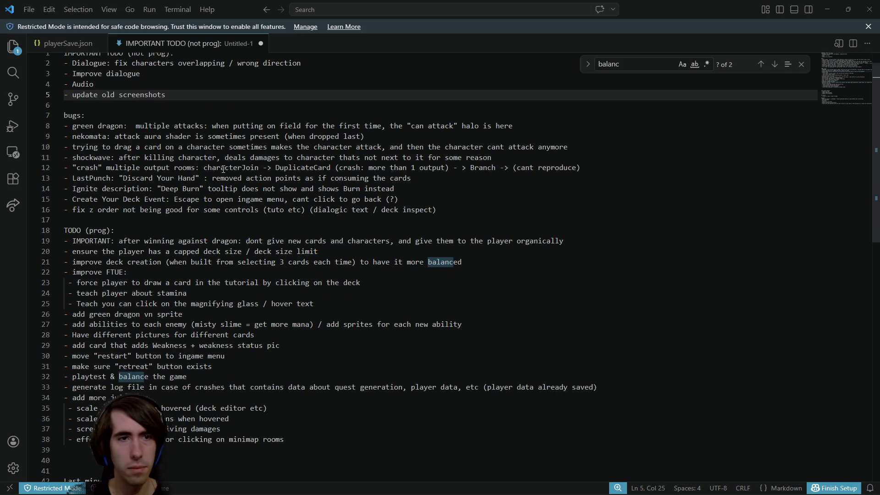
scroll(332, 226, down, 1)
drag(74, 228, 275, 234)
click(305, 227)
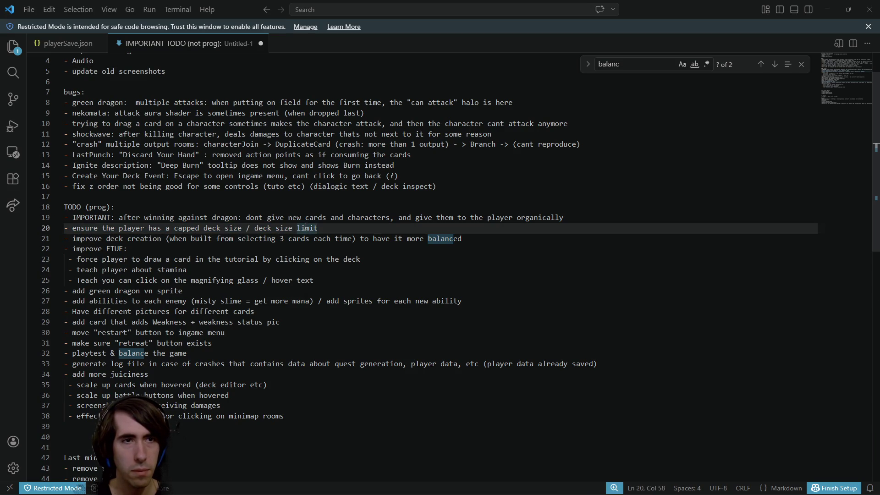
scroll(304, 227, up, 2)
mouse_move(64, 148)
mouse_down()
mouse_move(362, 159)
mouse_move(390, 201)
mouse_up()
click(371, 201)
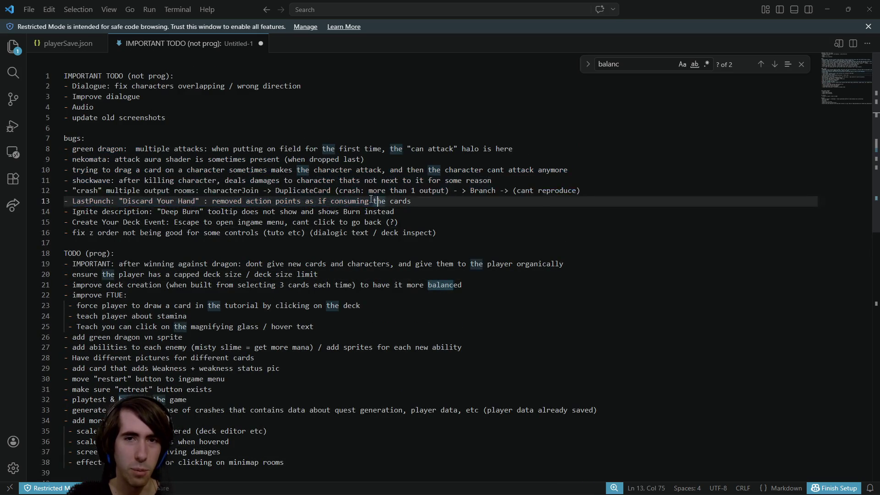
Review the first TODO (prog) items and the four improve FTUE lines
scroll(369, 200, down, 2)
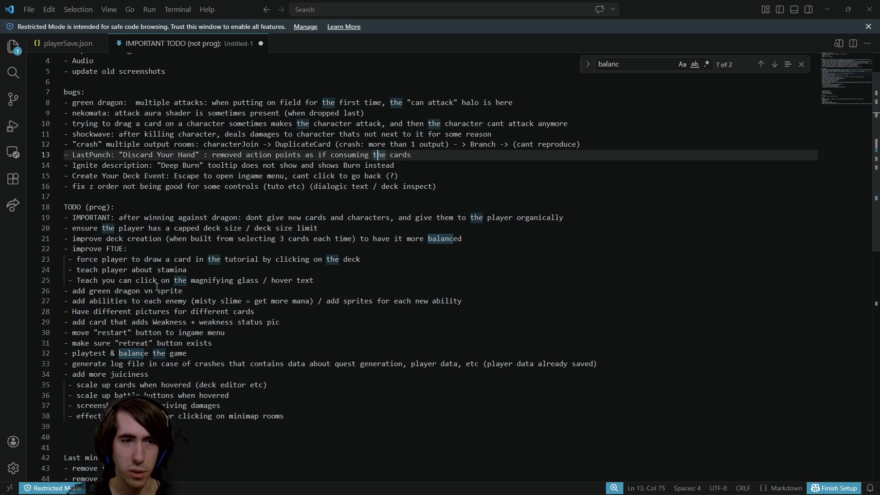
drag(72, 322, 264, 323)
scroll(238, 275, up, 1)
scroll(237, 268, down, 1)
scroll(237, 269, up, 1)
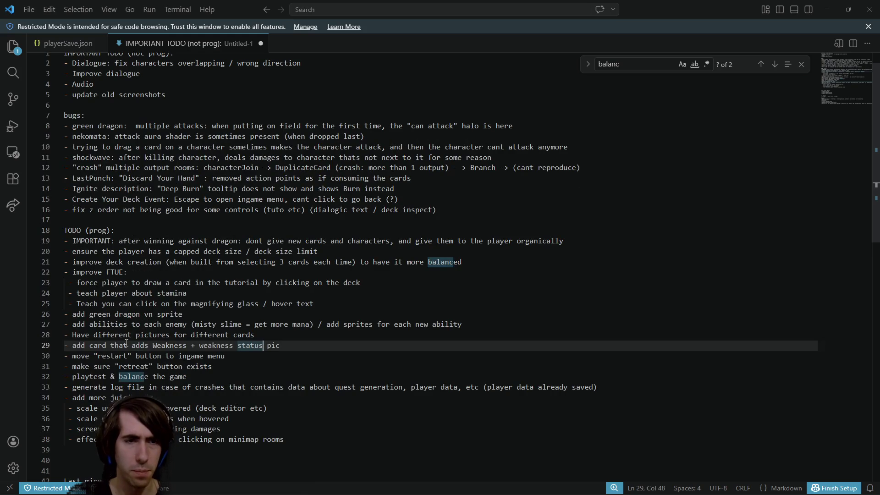
drag(185, 398, 198, 388)
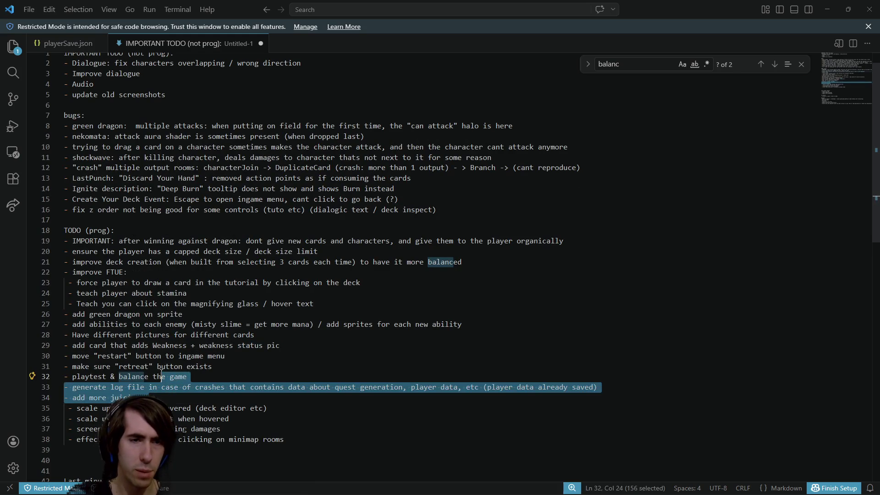
click(160, 374)
click(112, 335)
drag(118, 269, 64, 240)
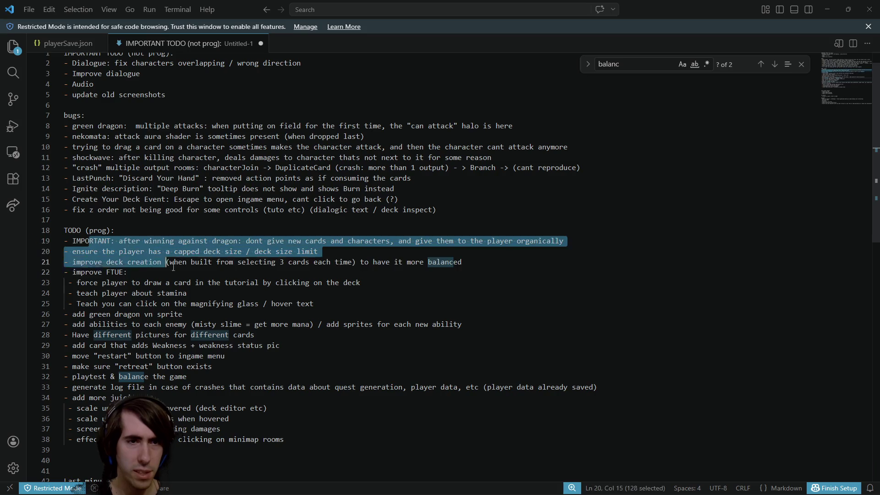
click(118, 269)
mouse_move(313, 303)
mouse_down()
mouse_move(69, 303)
mouse_move(69, 282)
mouse_move(31, 275)
mouse_up()
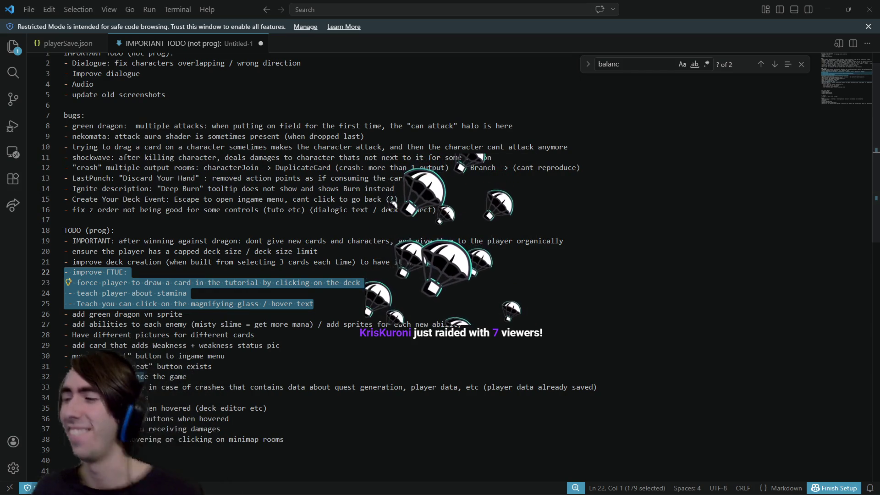
key(alt+Tab)
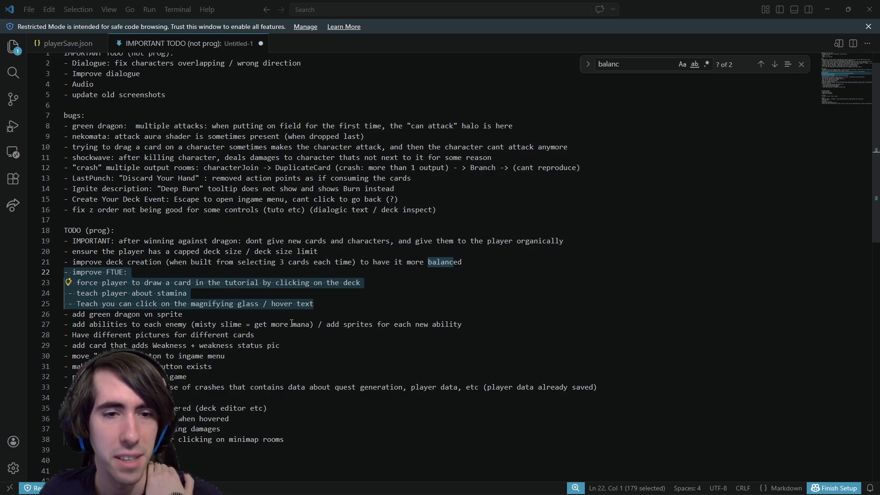
click(400, 303)
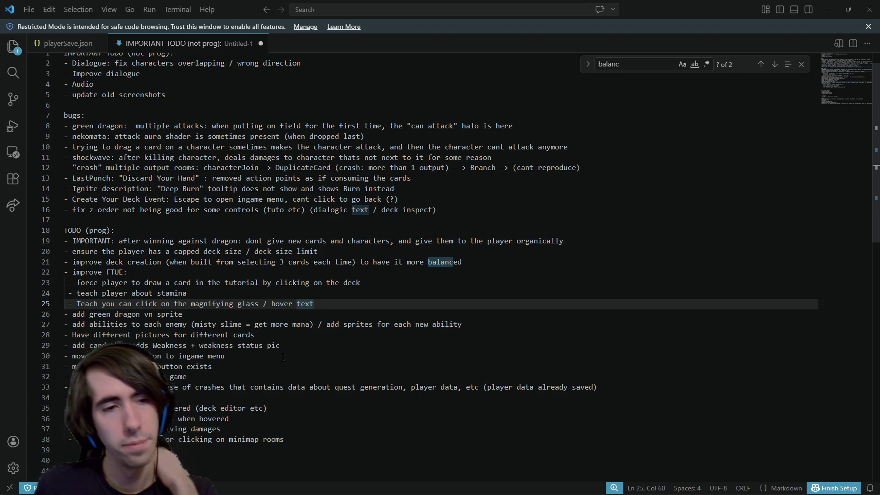
scroll(256, 321, down, 6)
scroll(238, 296, up, 4)
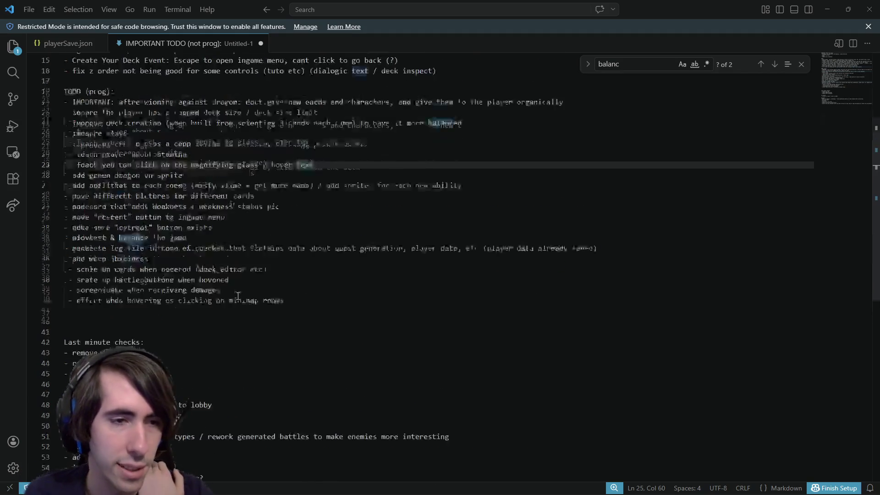
scroll(238, 296, up, 2)
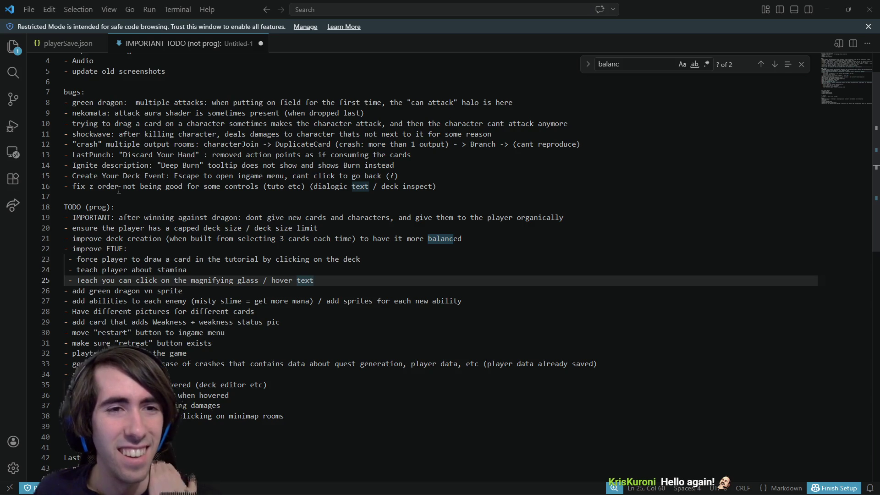
Delete the Create Your Deck Event bug line, then undo that deletion
click(132, 102)
scroll(137, 104, up, 1)
drag(133, 120, 360, 143)
click(360, 143)
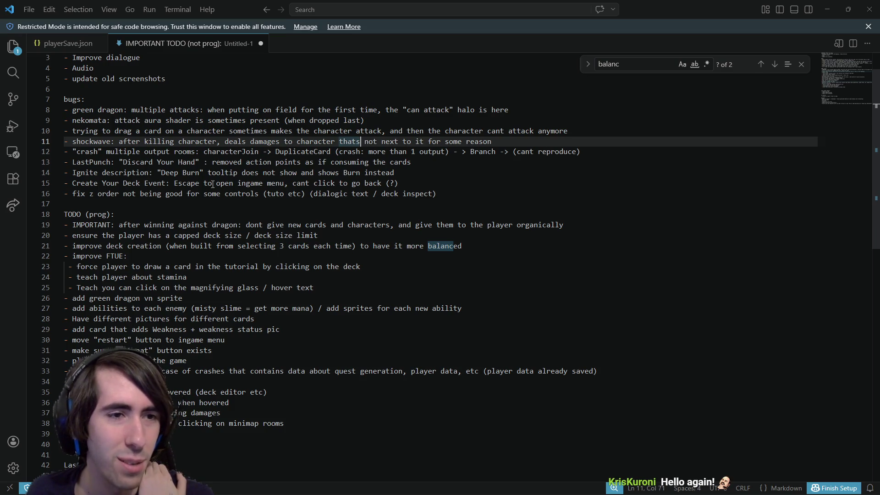
mouse_move(399, 183)
mouse_down()
mouse_move(225, 173)
mouse_move(305, 193)
mouse_move(63, 184)
mouse_up()
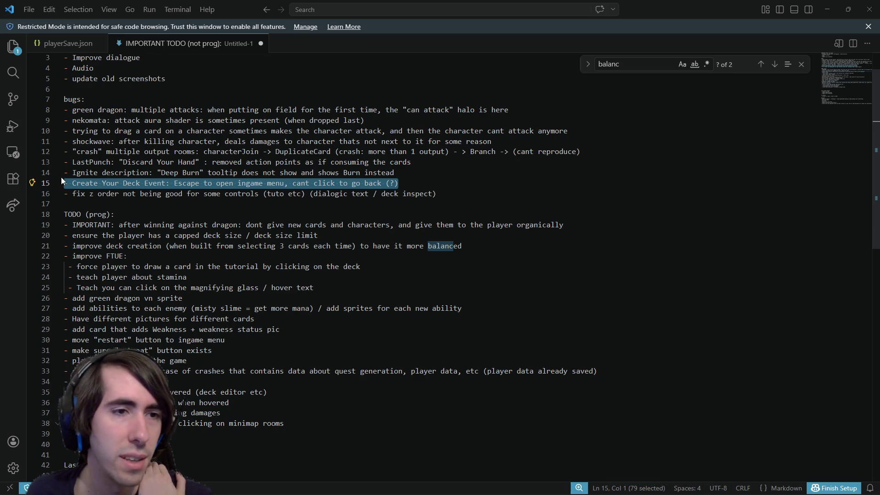
drag(459, 184, 54, 180)
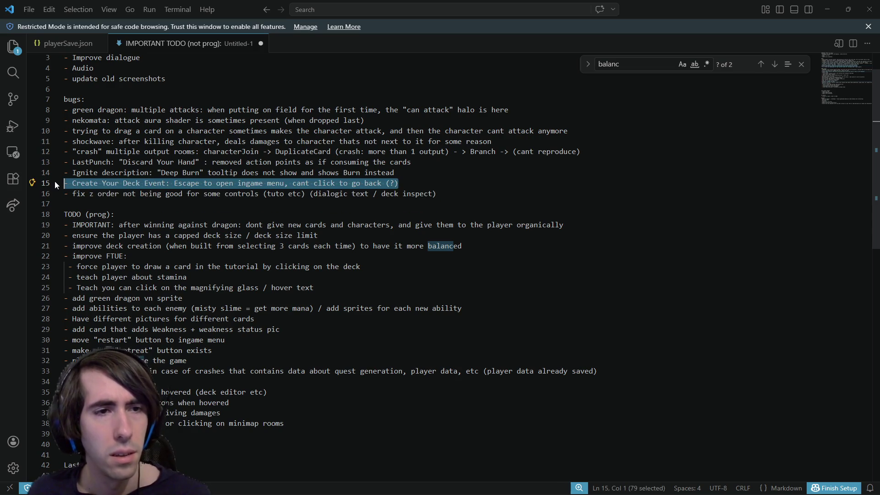
key(BackSpace)
key(BackSpace)
scroll(249, 258, down, 3)
scroll(250, 258, up, 4)
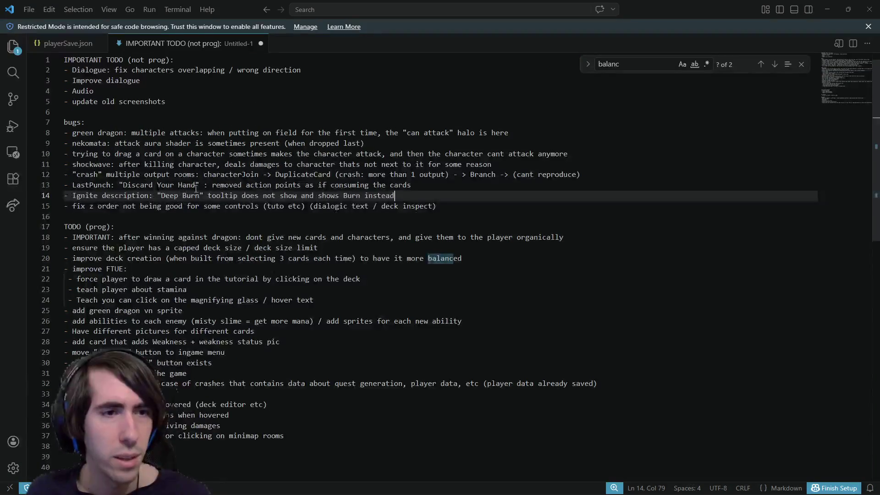
key(ctrl+z)
key(ctrl+z)
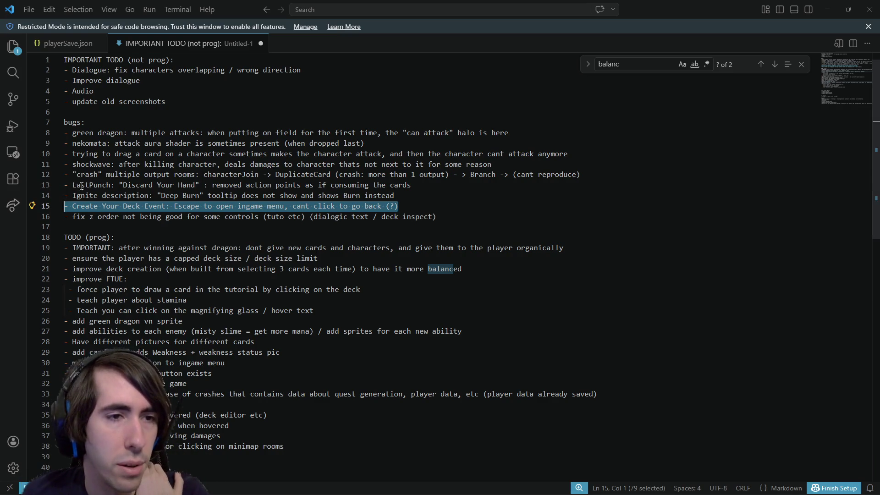
Inspect the LastPunch and Ignite tooltip bug lines
double_click(103, 185)
click(102, 195)
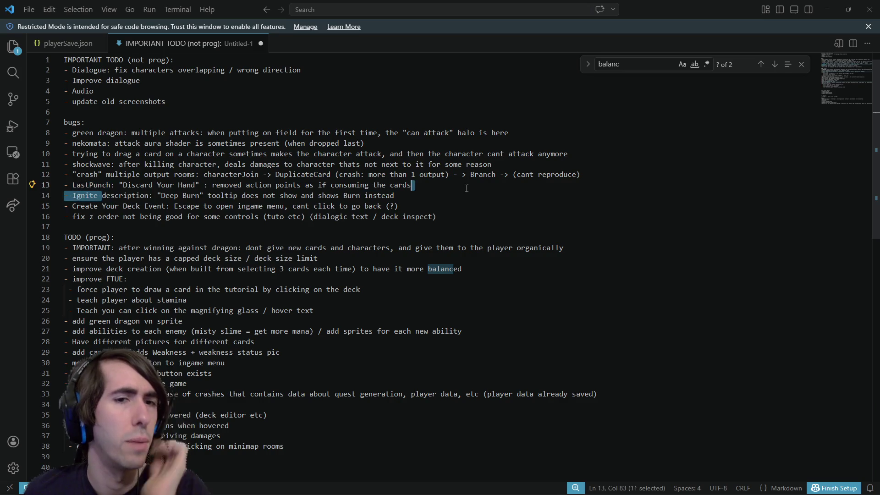
key(shift+End)
drag(111, 185, 378, 198)
key(End)
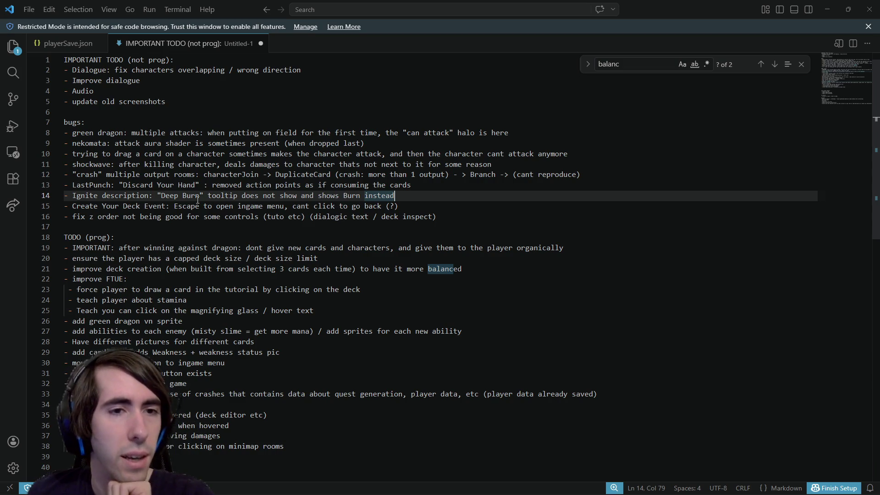
drag(212, 185, 344, 185)
click(344, 185)
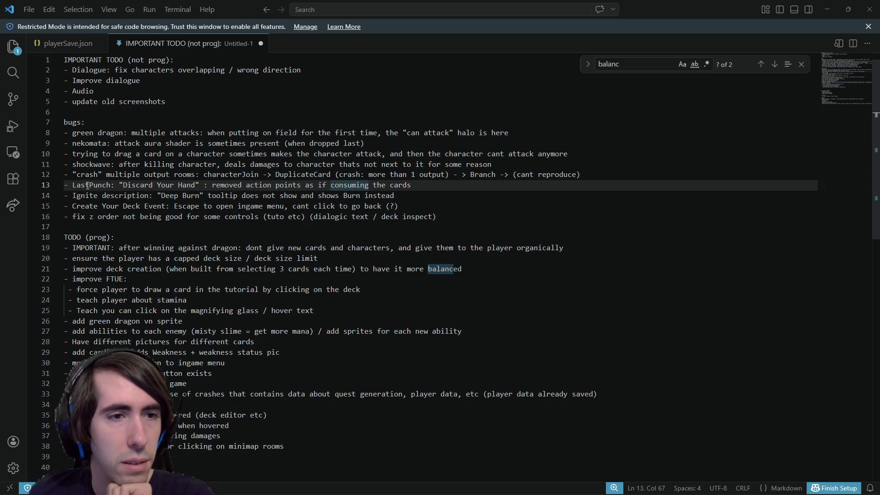
drag(87, 185, 421, 201)
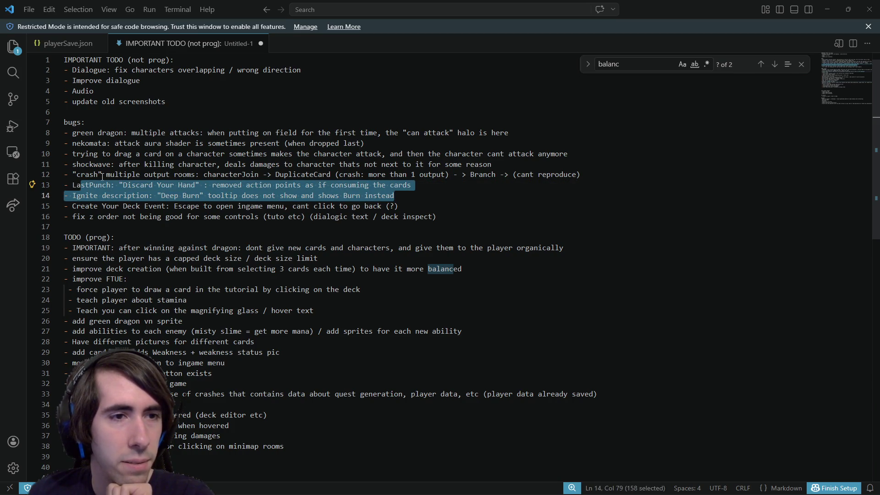
Move the 'trying to drag a card' and 'crash multiple output rooms' lines down with Alt+Down
mouse_move(90, 175)
mouse_down()
mouse_move(281, 164)
mouse_move(252, 174)
mouse_move(591, 185)
mouse_move(598, 175)
mouse_up()
mouse_move(72, 154)
mouse_down()
mouse_move(207, 159)
mouse_move(280, 143)
mouse_move(278, 153)
mouse_up()
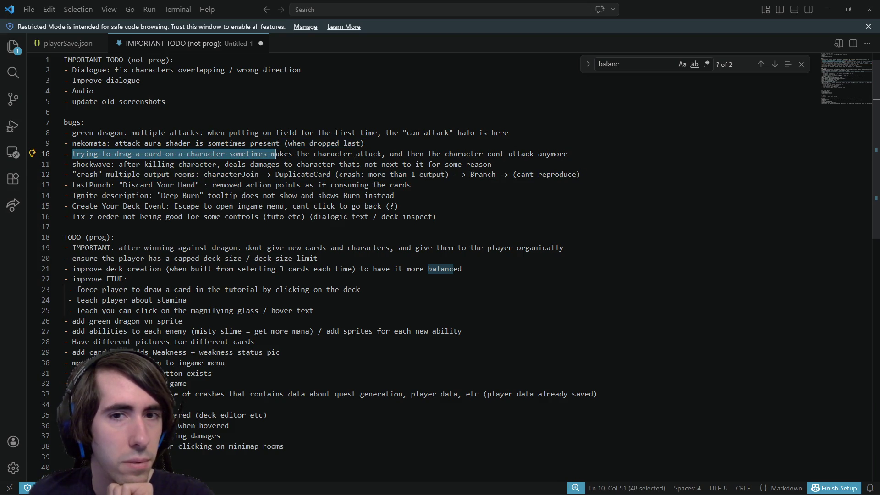
click(589, 154)
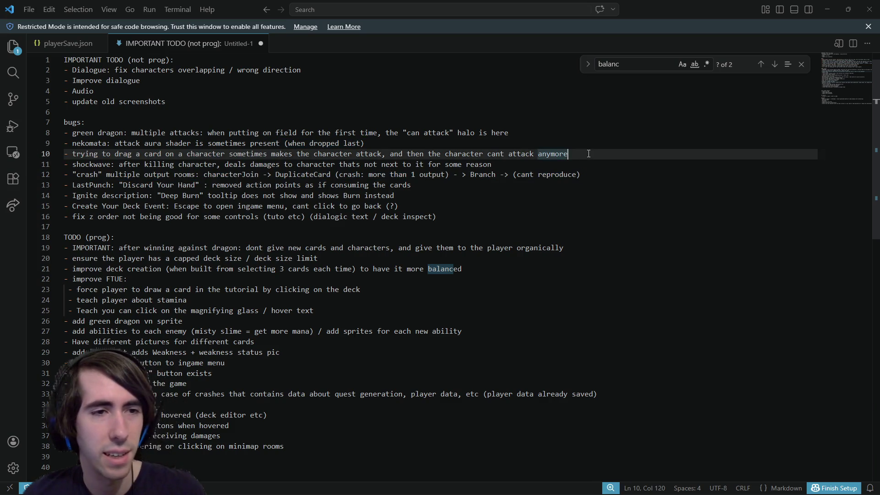
key(alt+Down)
key(alt+Down)
key(alt+Down)
key(alt+Down)
key(alt+Down)
key(Up)
key(Up)
key(Up)
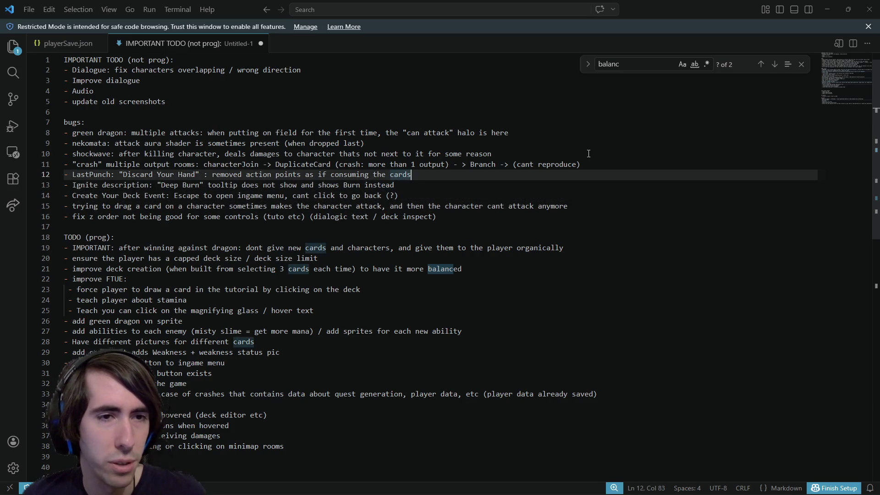
key(Up)
key(alt+Down)
key(alt+Down)
key(alt+Down)
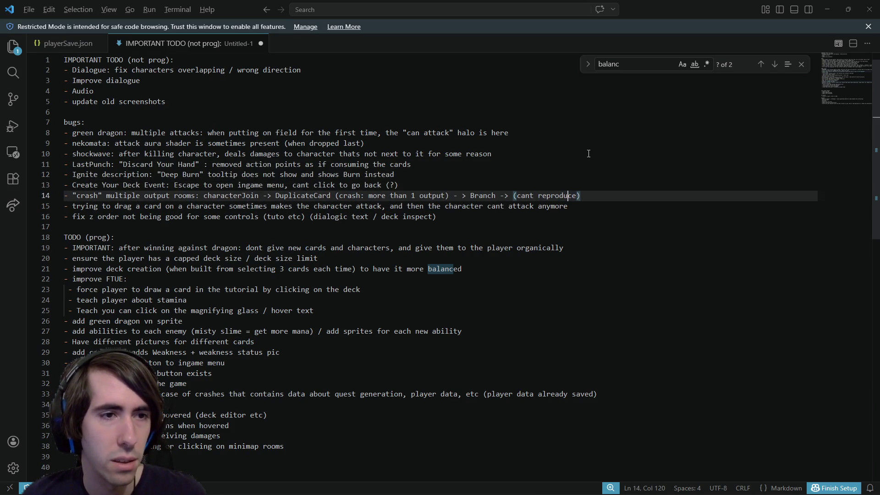
Check the reordered bug entries and the green dragon line, then return to Godot
drag(435, 185, 22, 135)
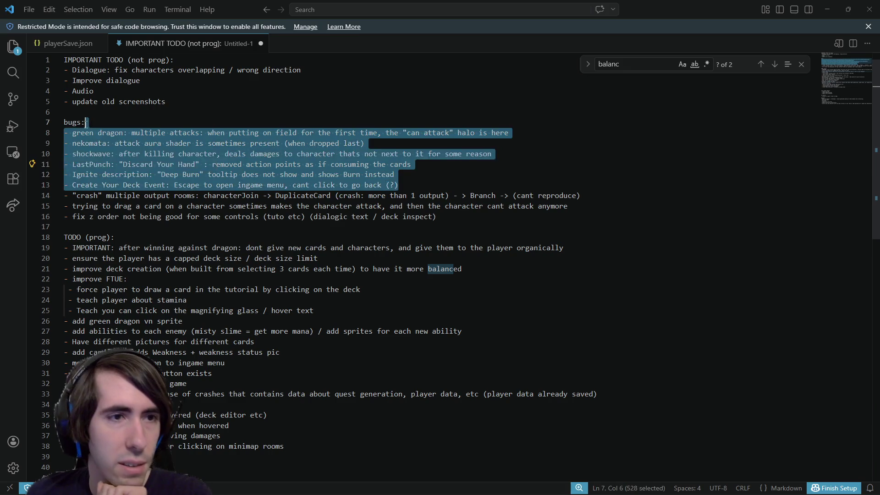
click(147, 133)
click(184, 133)
click(237, 133)
double_click(237, 133)
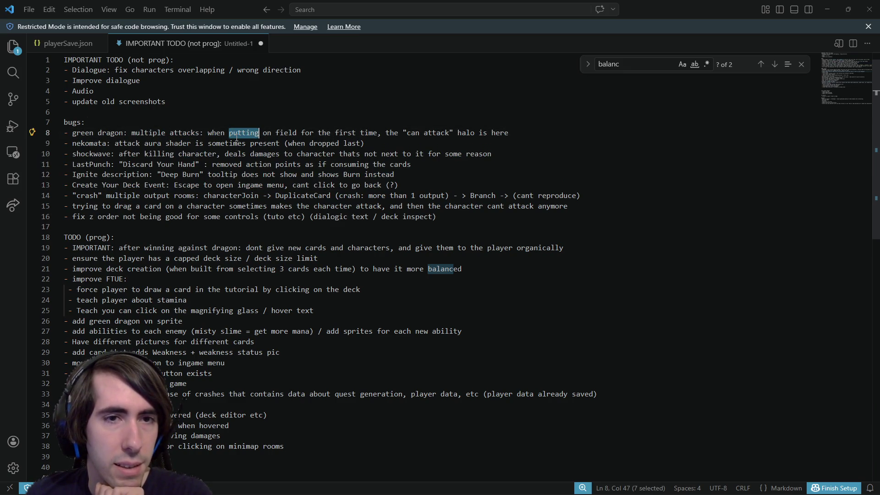
click(424, 133)
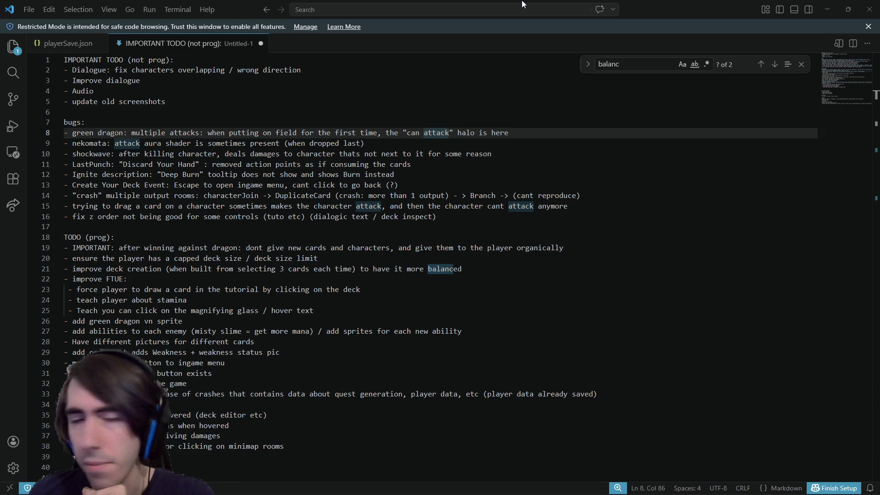
key(alt+Tab)
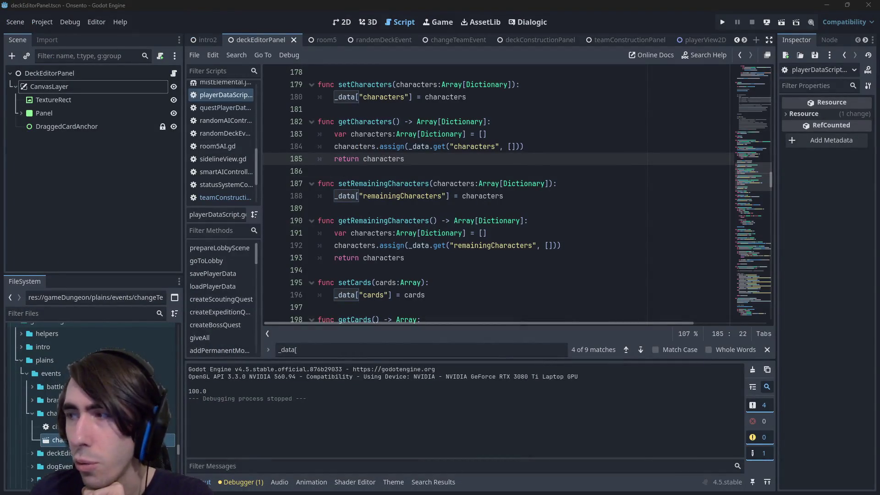
Open the miniboss1 battle scene tab and run it as the current scene
click(541, 167)
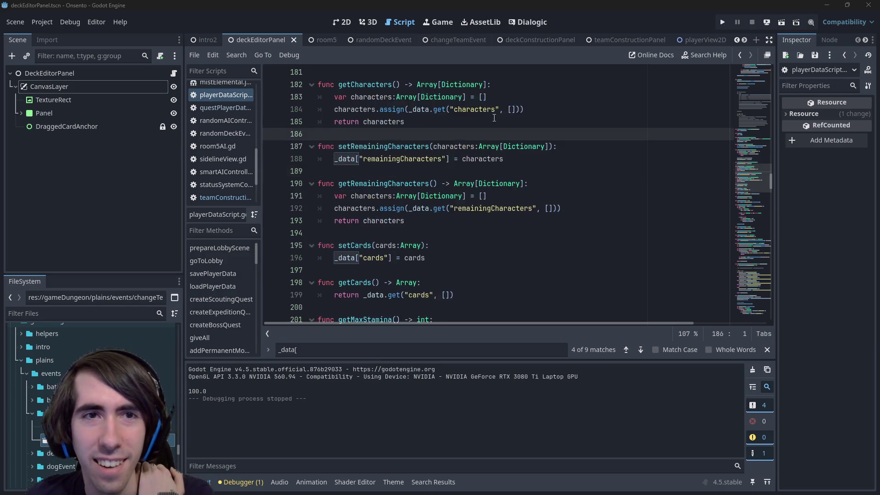
scroll(440, 42, down, 5)
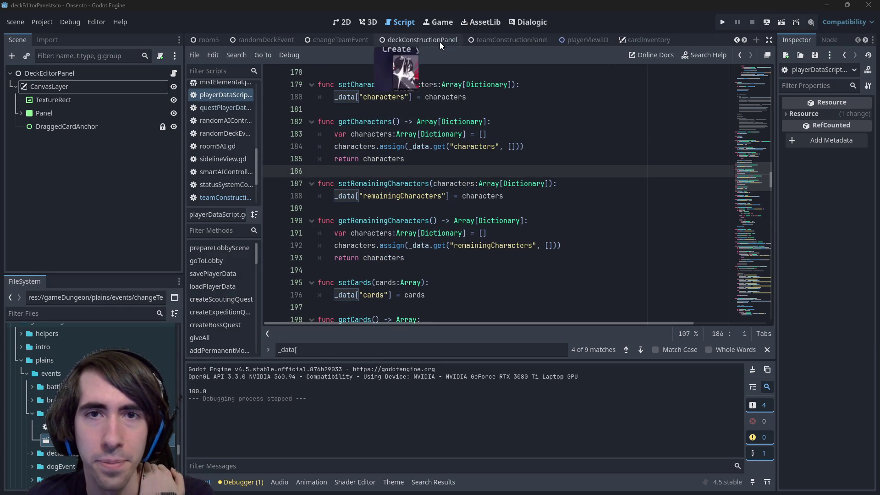
click(594, 41)
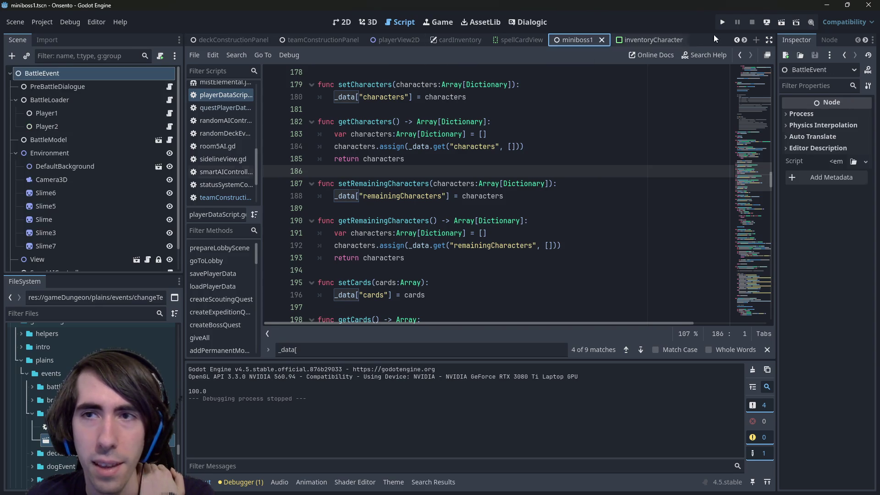
click(781, 22)
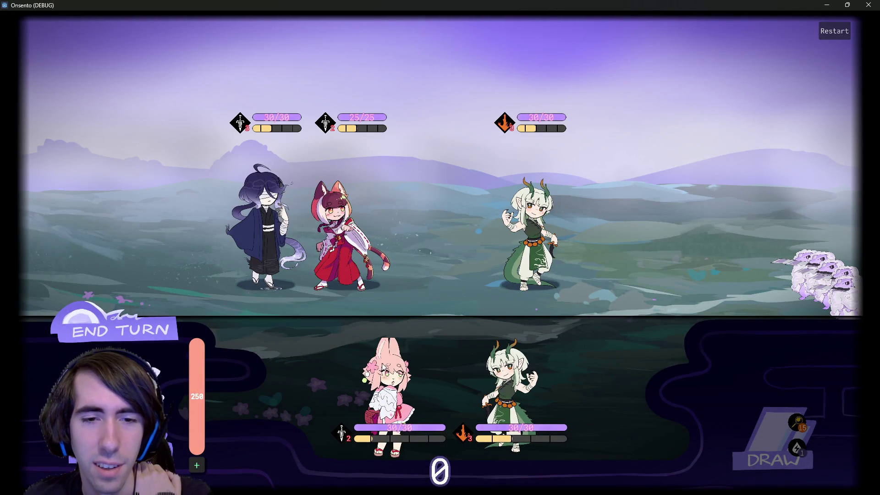
Deploy the pink and green characters, end the turn, check the draw pile, then minimize the game
mouse_move(375, 427)
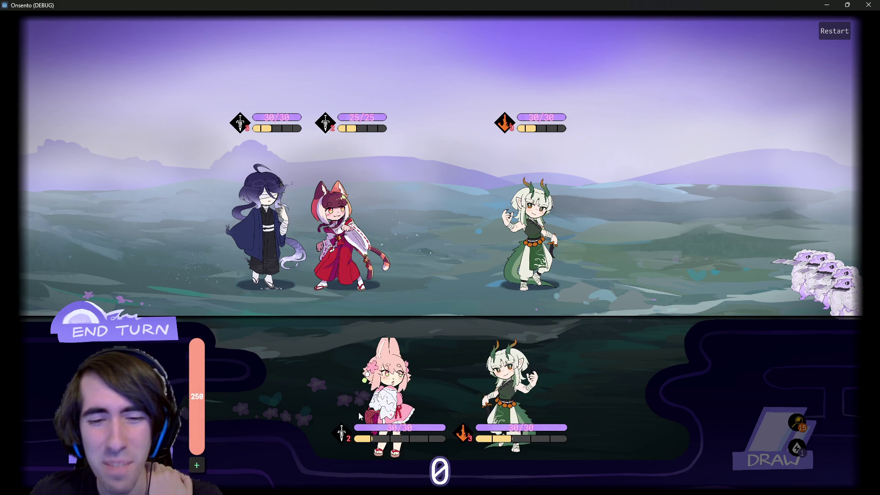
click(393, 392)
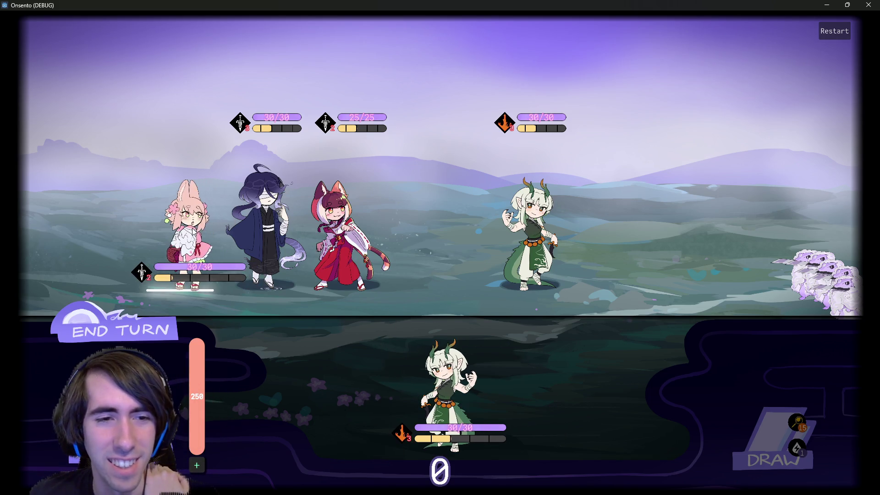
click(458, 381)
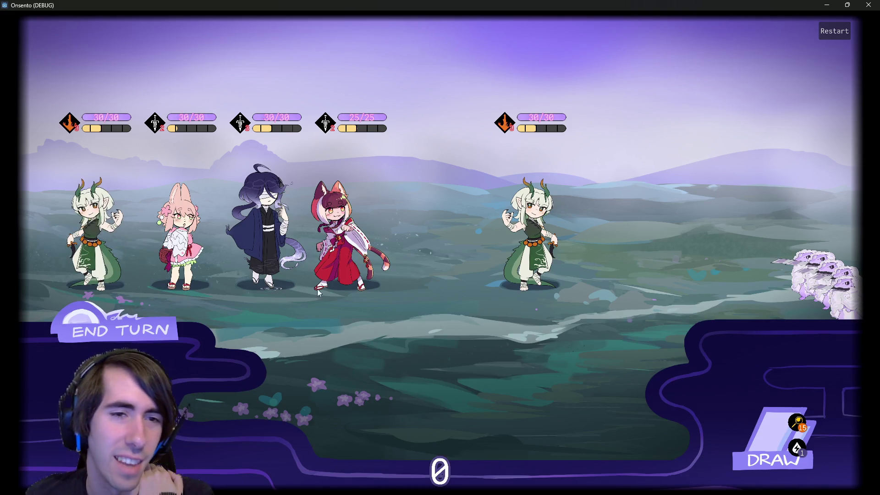
click(159, 337)
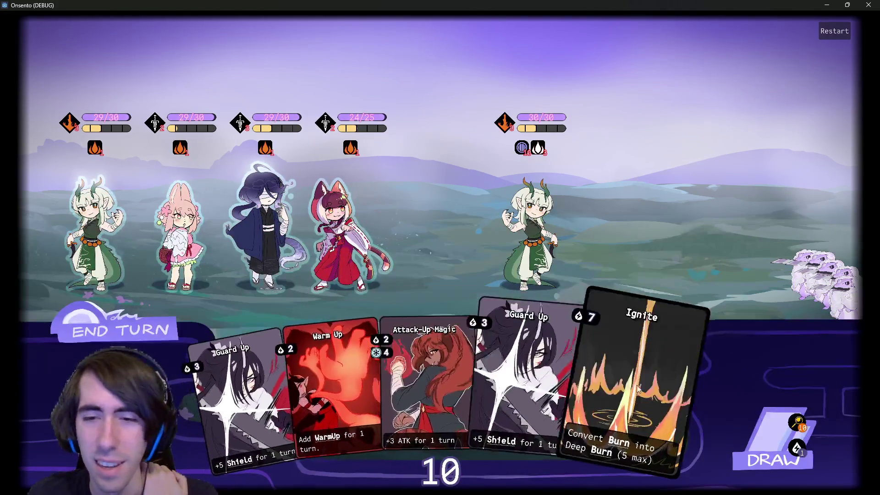
click(779, 436)
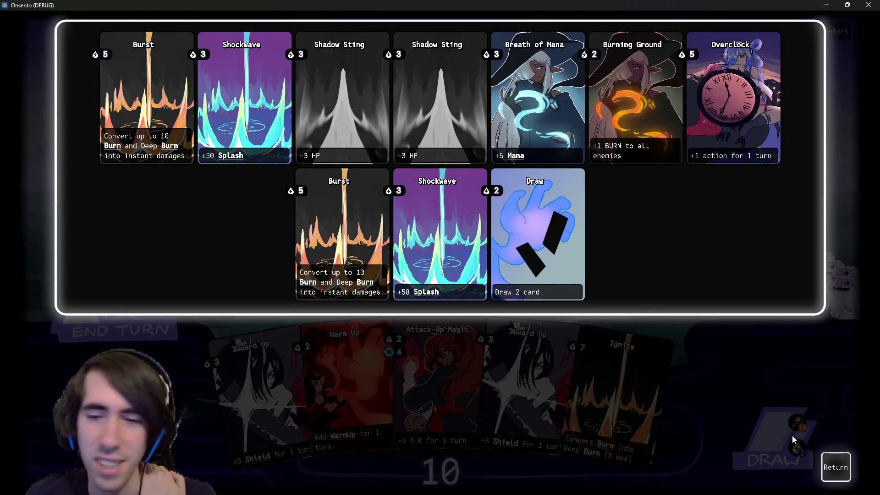
click(843, 465)
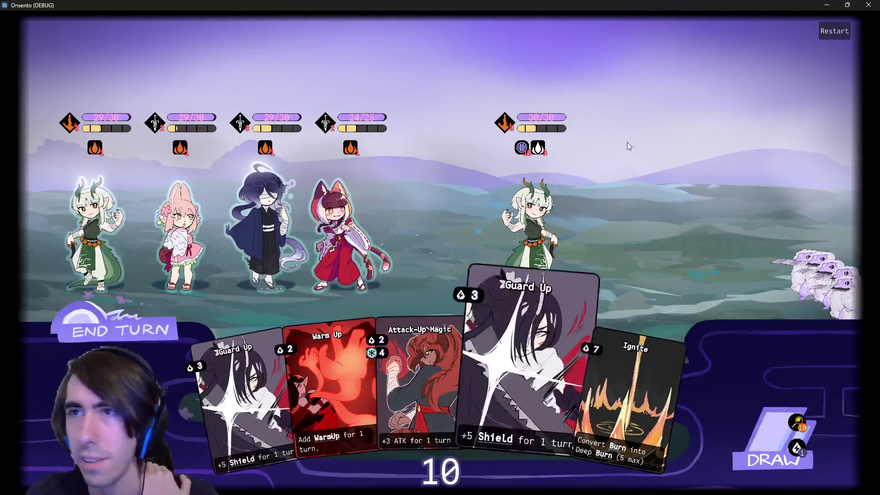
click(822, 7)
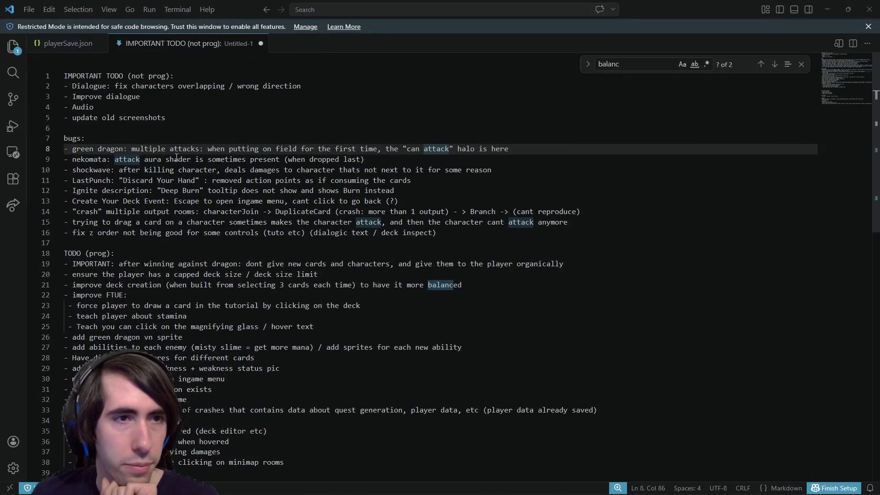
Look over the green dragon bug line in the notes, then switch back to the Godot script editor
scroll(153, 142, down, 5)
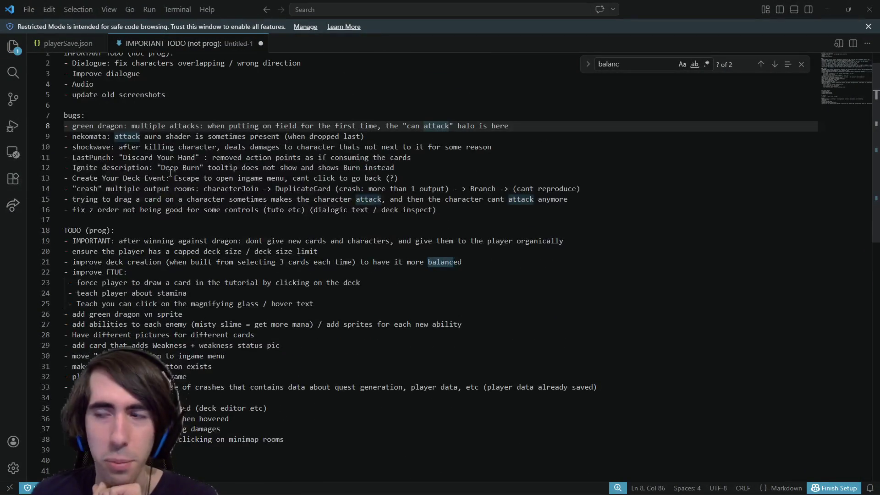
scroll(176, 203, down, 4)
scroll(138, 211, up, 8)
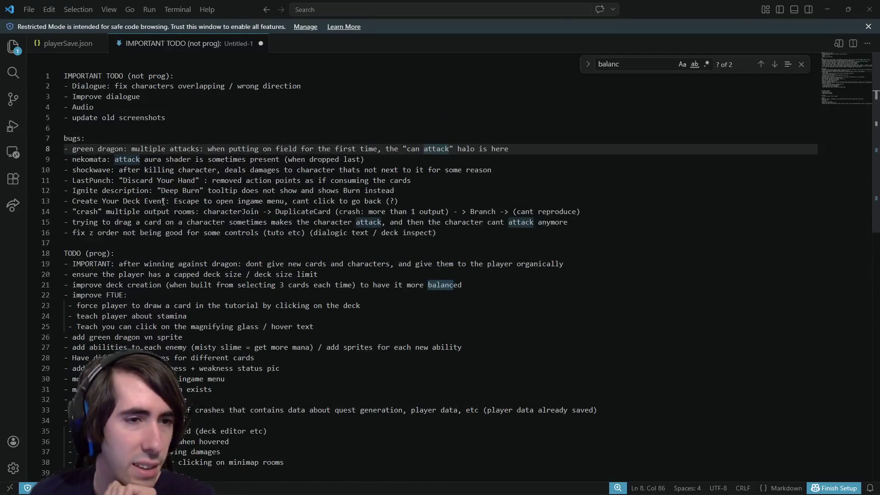
mouse_move(174, 149)
mouse_down()
mouse_move(362, 159)
mouse_move(508, 150)
mouse_up()
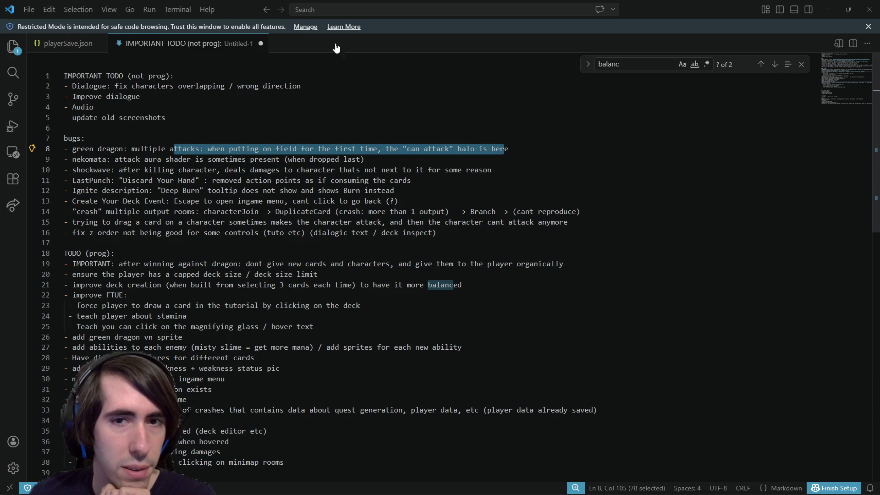
key(alt+Tab)
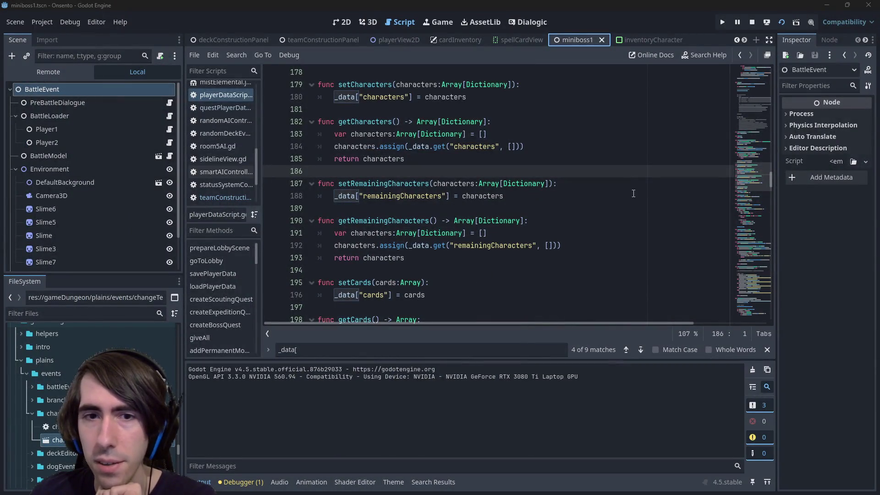
Search the whole project for actionPoints, then for current
click(633, 193)
key(ctrl+shift+f)
text(actionPoints)
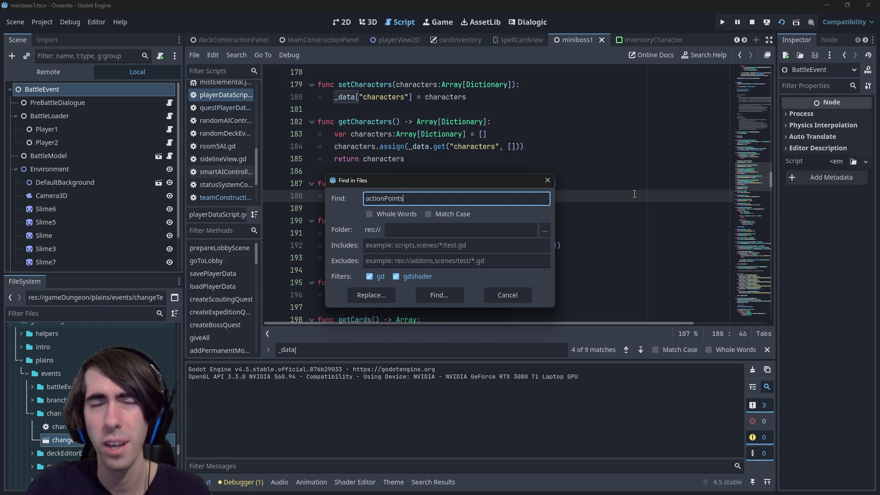
key(ctrl+a)
key(BackSpace)
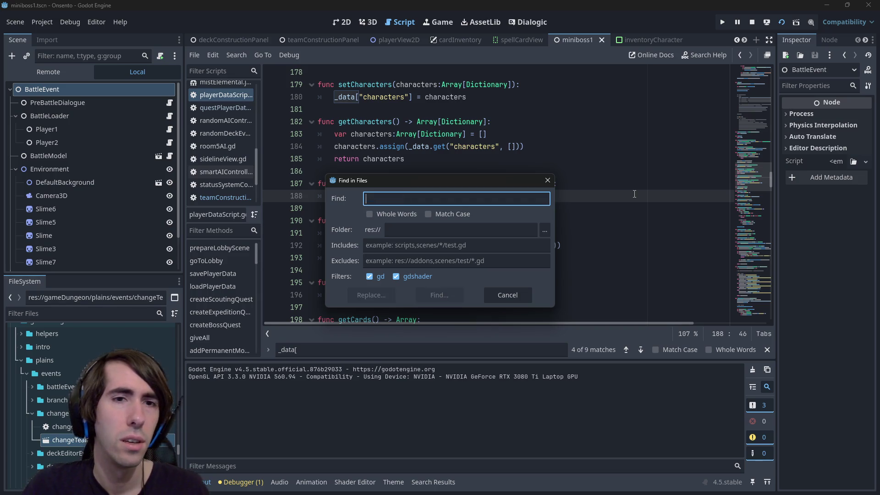
text(current)
key(Return)
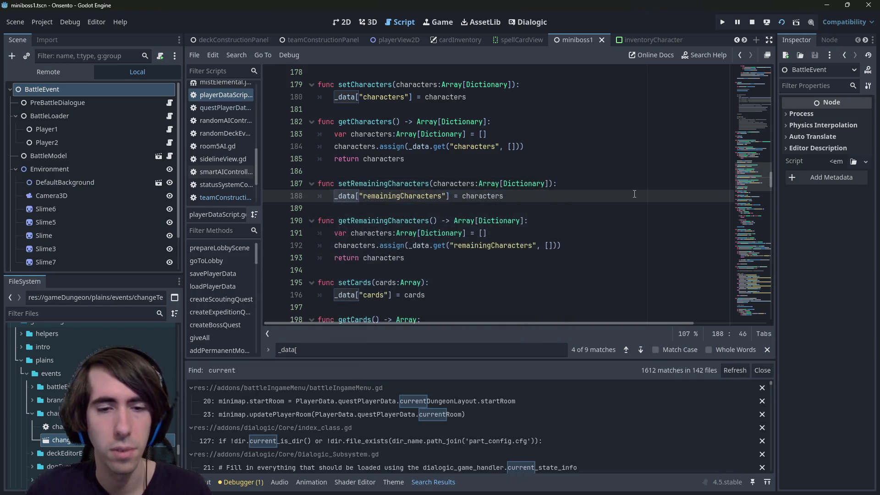
Narrow the search to "current and scroll through the matches in the Search Results panel
key(ctrl+shift+f)
key(Home)
text(")
key(Return)
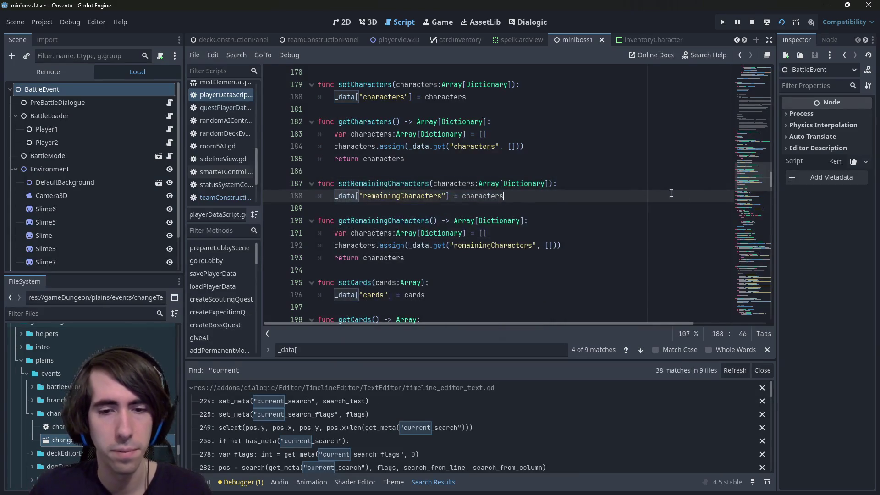
scroll(425, 391, down, 3)
drag(771, 397, 770, 470)
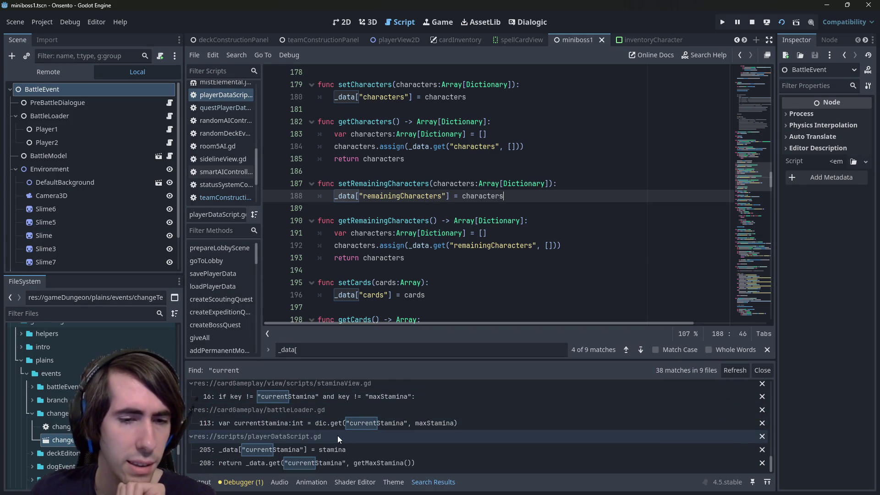
scroll(339, 433, up, 3)
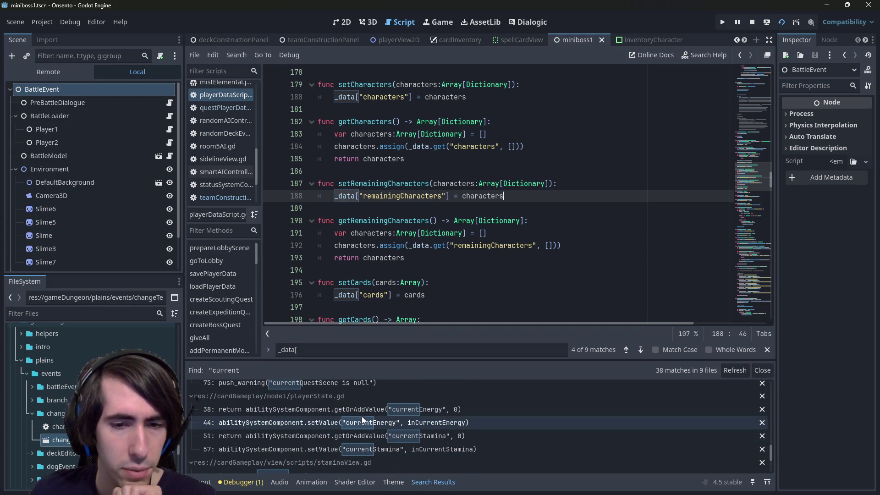
scroll(348, 412, up, 2)
scroll(348, 411, up, 10)
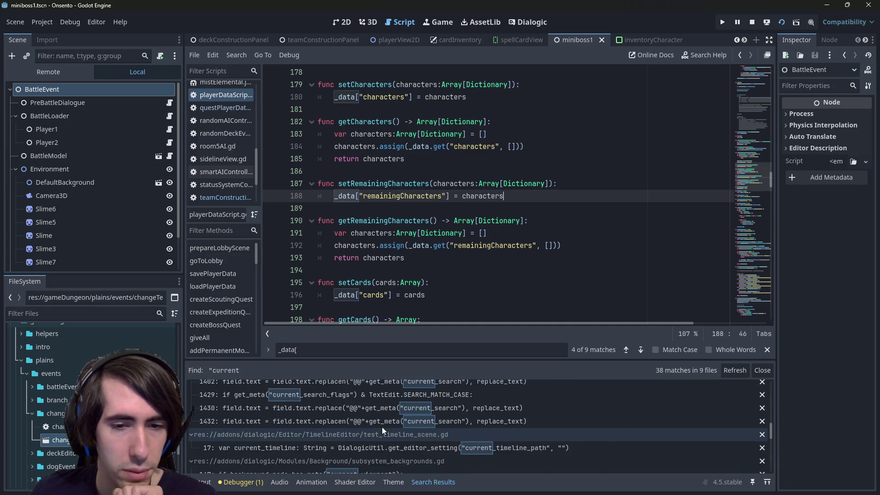
scroll(381, 427, up, 5)
click(430, 233)
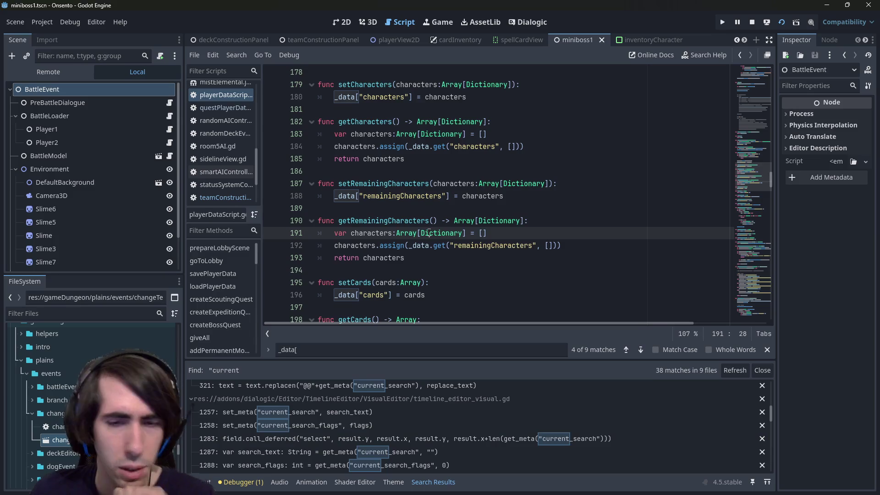
key(shift+alt+o)
Open battleCharacter.gd with Quick Open and scroll down to the nbActions functions
text(battlechara)
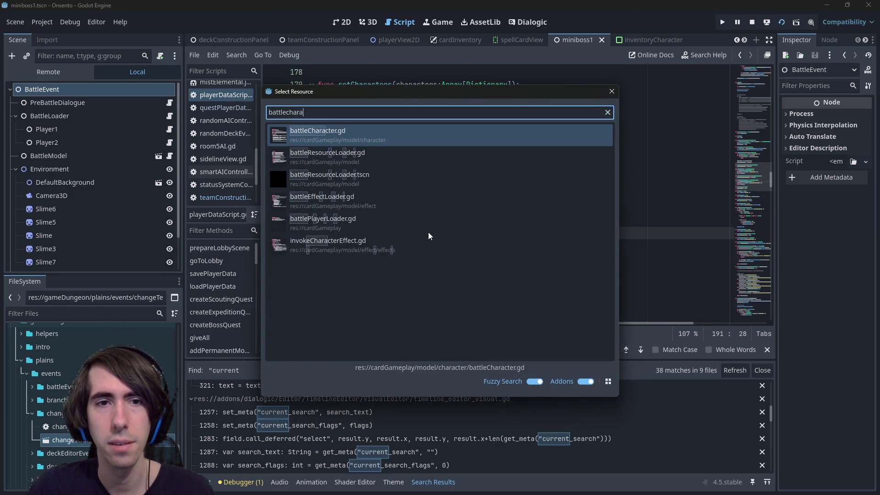
key(Return)
scroll(428, 232, up, 8)
scroll(431, 234, down, 9)
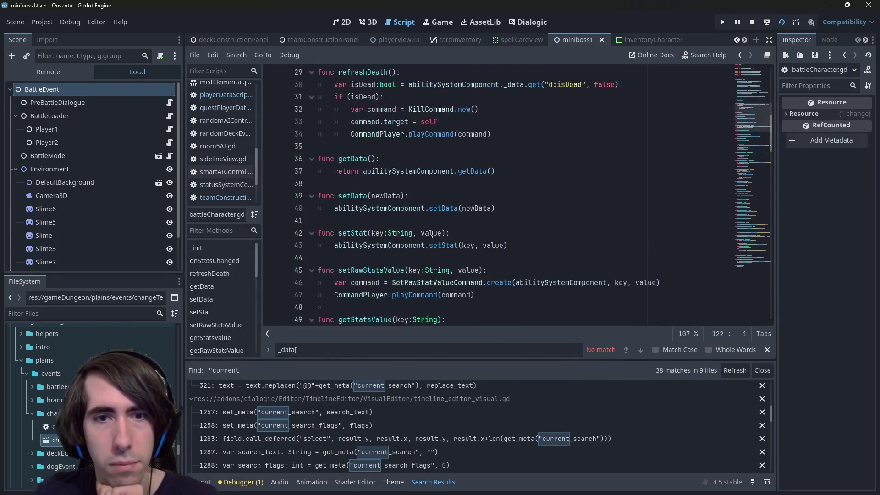
scroll(431, 235, down, 5)
scroll(432, 235, down, 8)
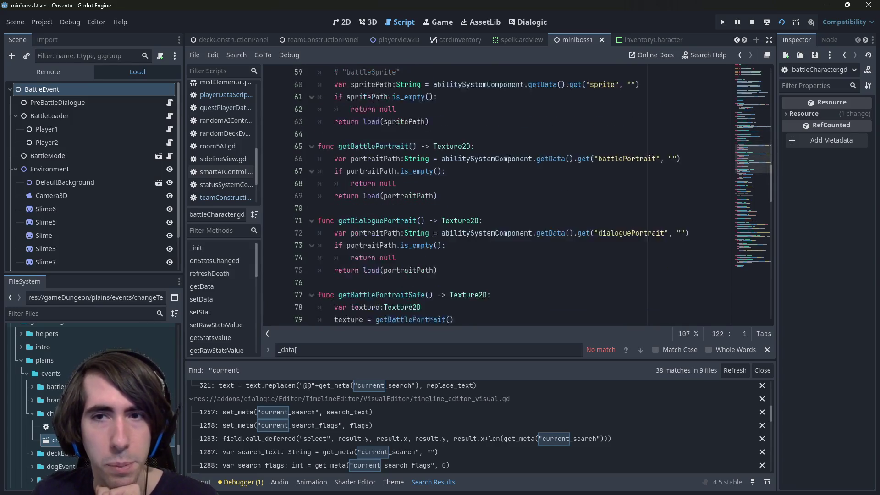
scroll(432, 234, down, 7)
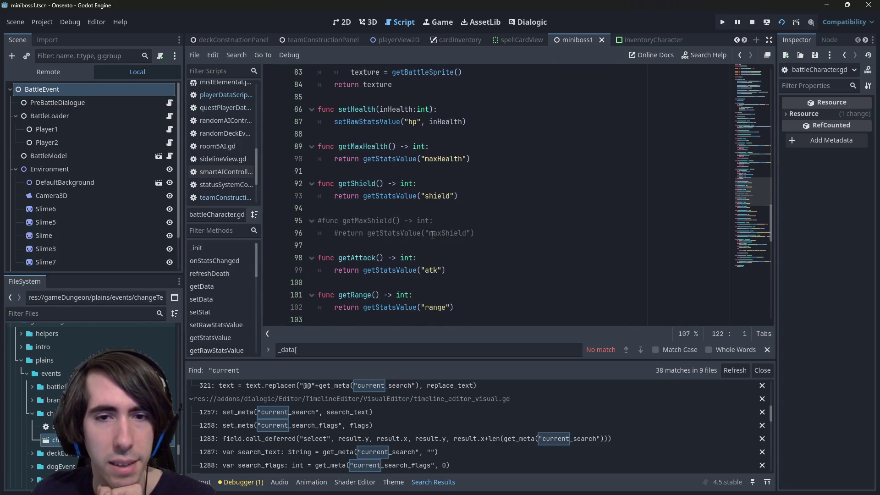
scroll(433, 235, down, 1)
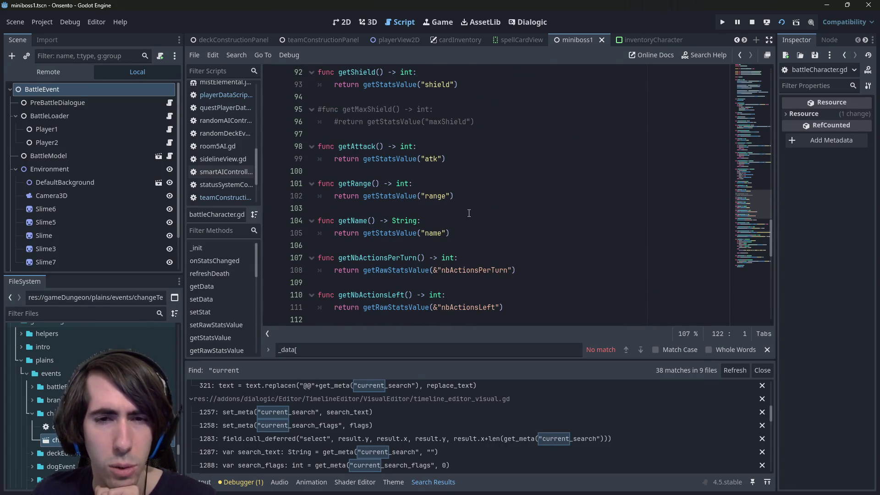
scroll(469, 213, down, 2)
Select the nbActionsPerTurn, nbActionsLeft, getNbActionsPerTurn, getNbActionsLeft and setNbActionsLeft names in turn
double_click(473, 196)
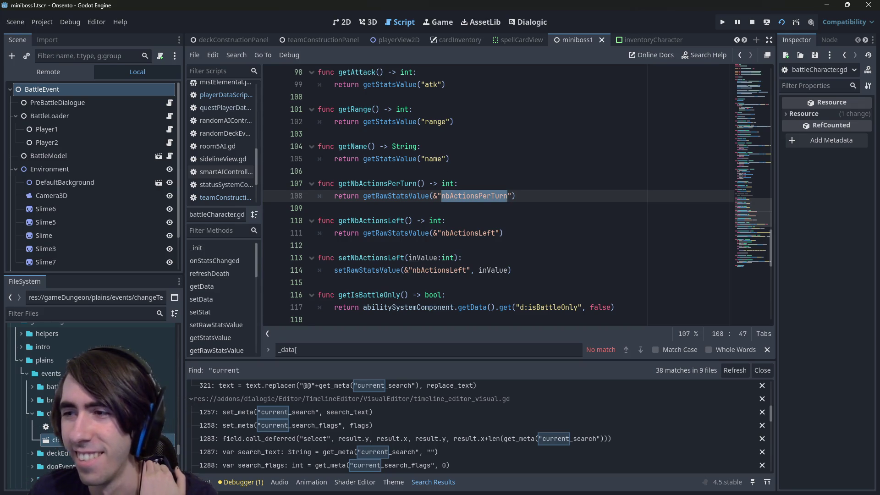
double_click(384, 183)
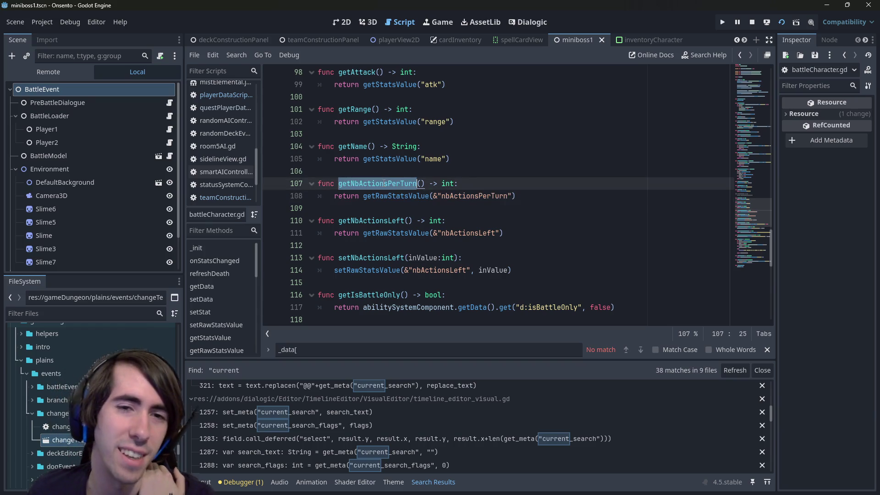
double_click(377, 184)
double_click(370, 258)
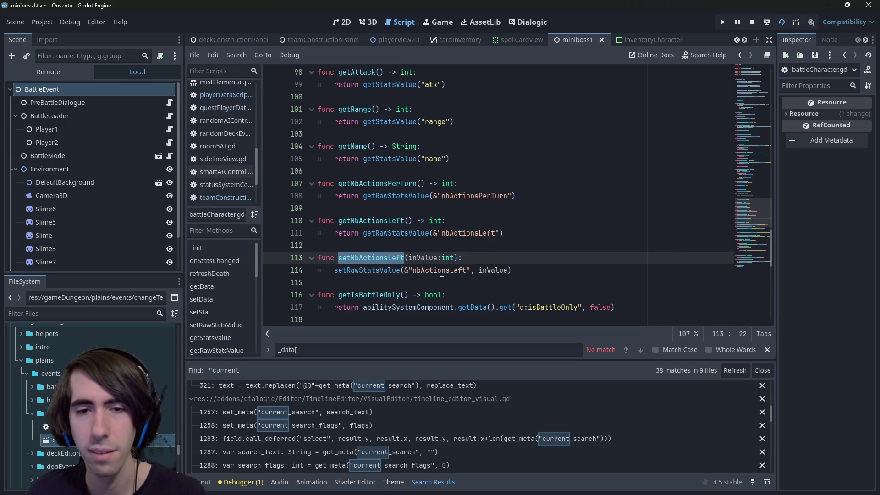
double_click(442, 270)
double_click(371, 220)
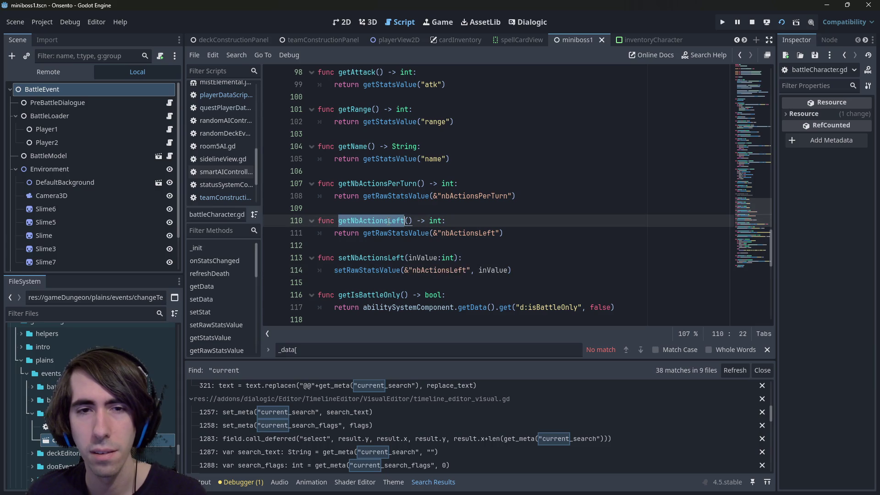
double_click(389, 184)
double_click(389, 257)
key(ctrl+c)
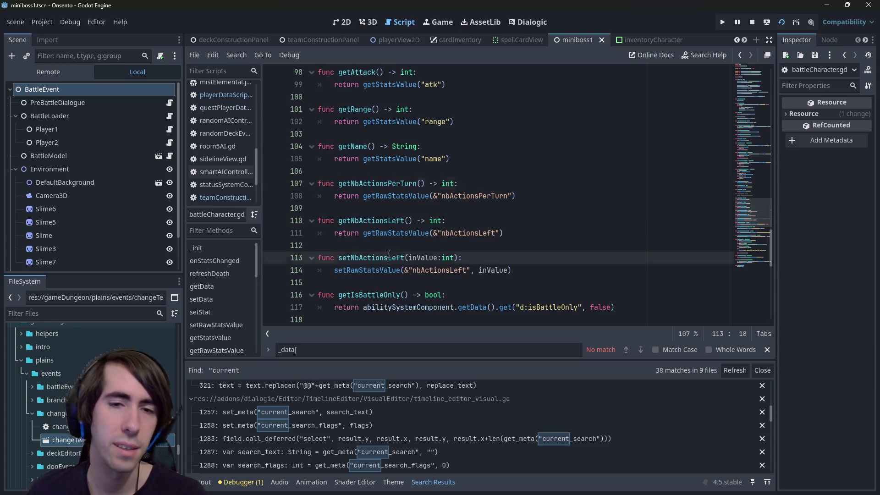
key(ctrl+shift+f)
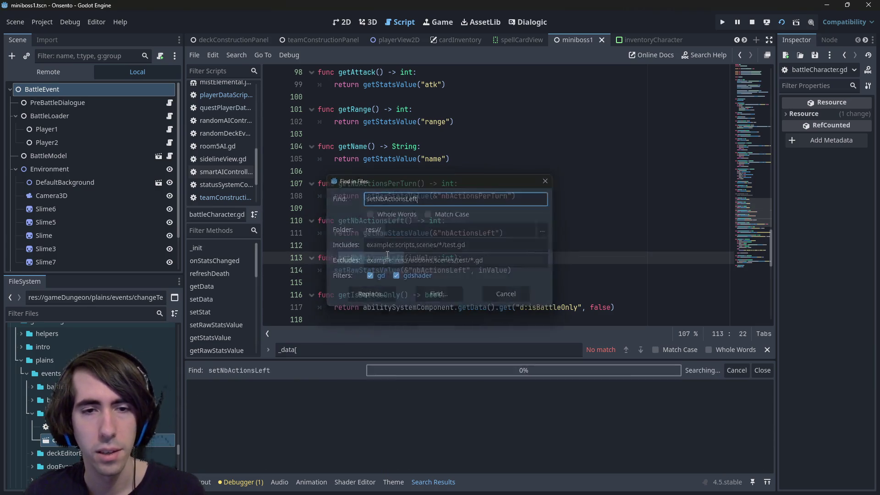
Find setNbActionsLeft across the project and jump to its line 24 call in actionManager.gd
key(Return)
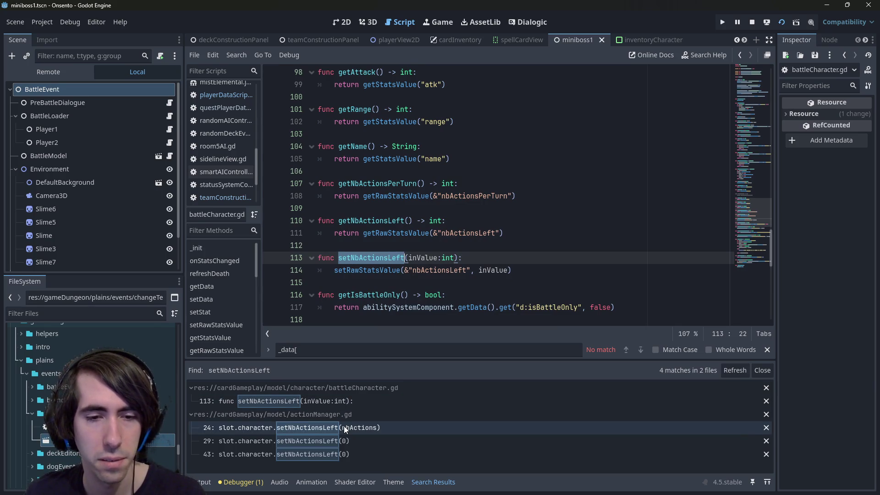
click(343, 426)
click(457, 207)
key(alt+Left)
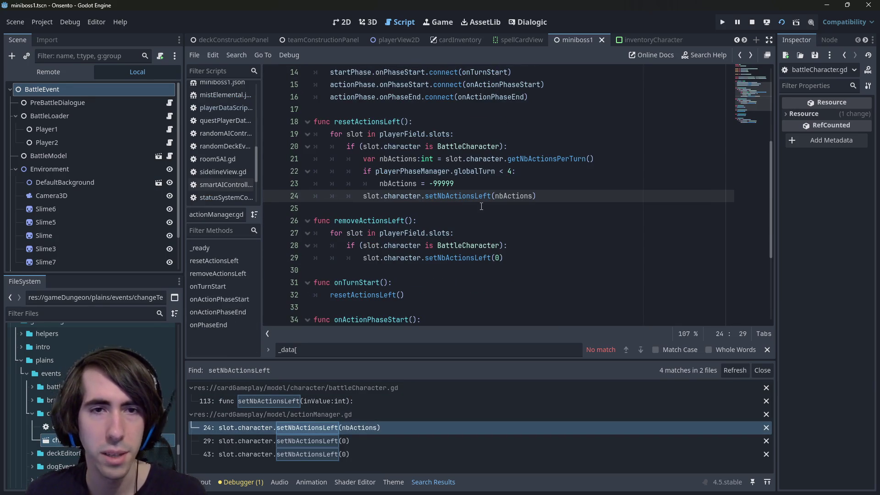
click(482, 206)
key(shift+alt+o)
text(battl)
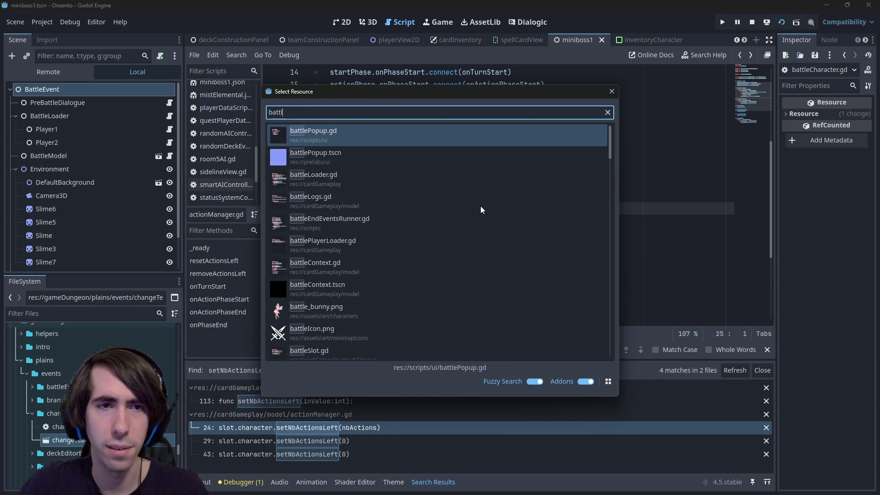
text(eLoad)
key(Return)
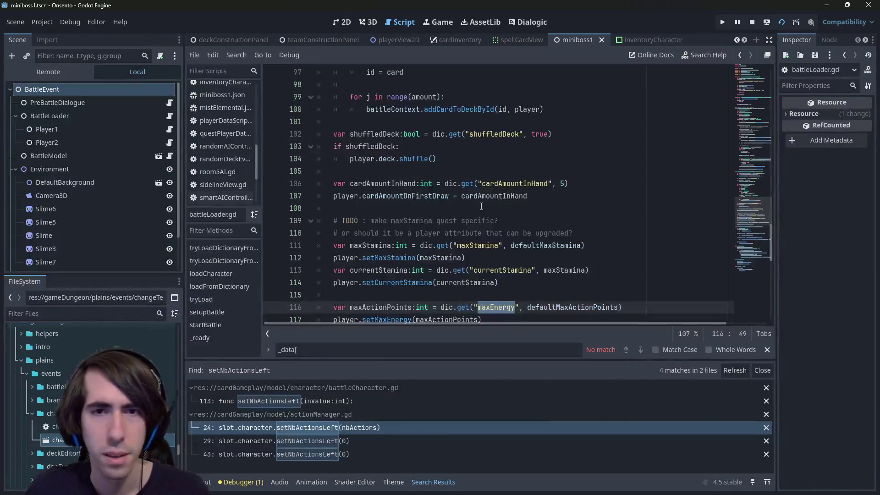
click(481, 206)
scroll(481, 206, down, 3)
scroll(482, 206, up, 3)
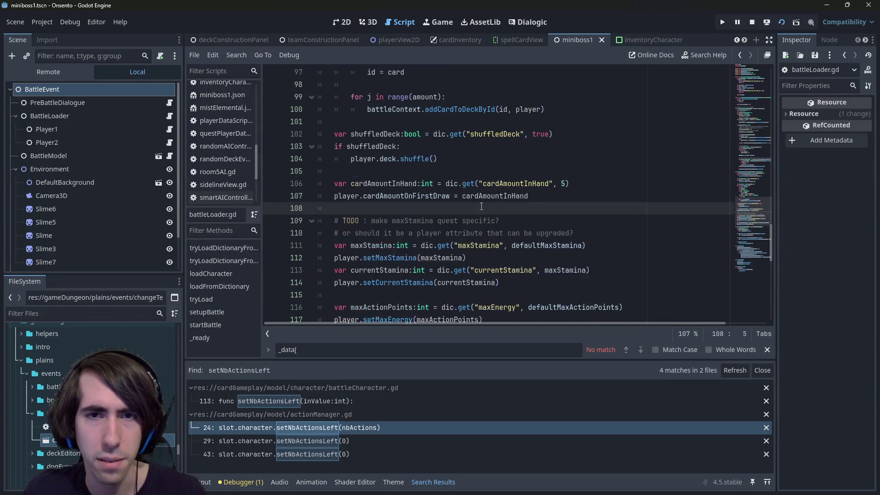
scroll(481, 206, down, 2)
scroll(482, 206, down, 2)
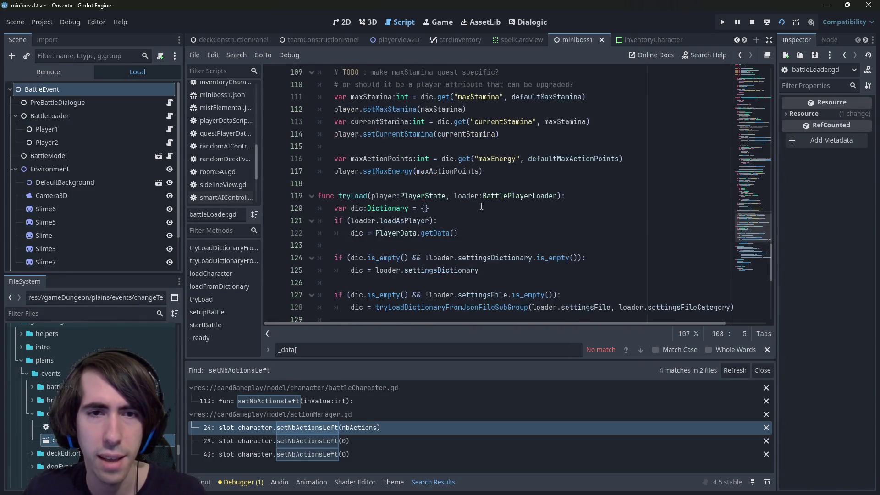
scroll(481, 206, up, 12)
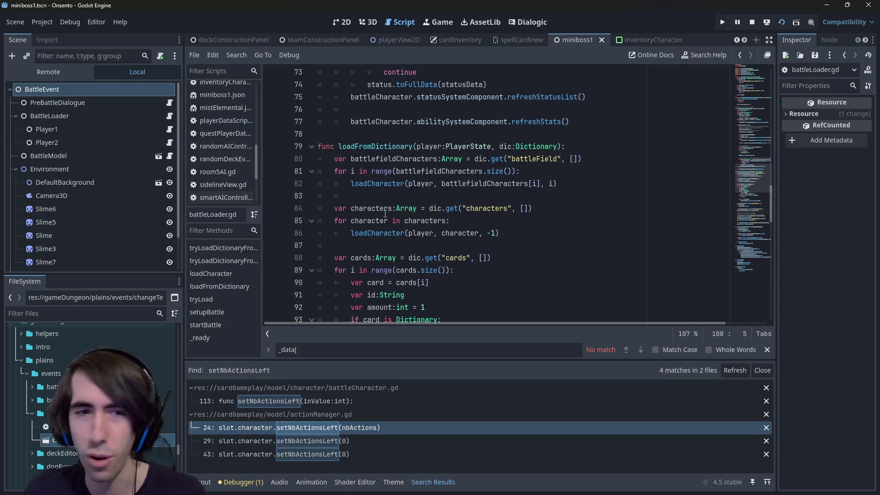
click(391, 184)
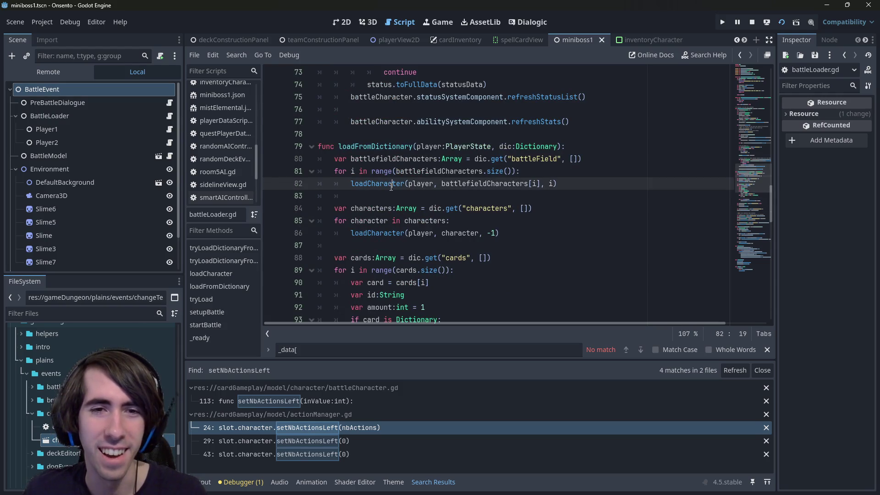
ctrl+click(391, 184)
scroll(412, 196, down, 7)
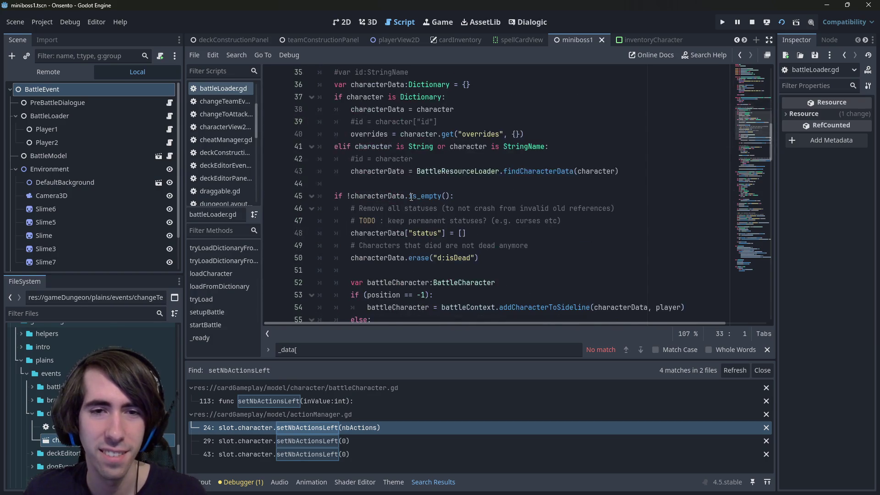
scroll(411, 197, down, 3)
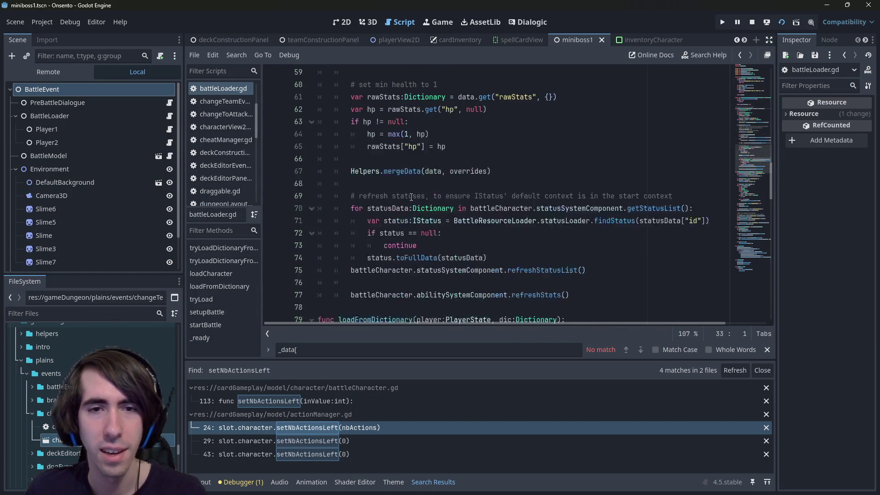
scroll(411, 197, up, 3)
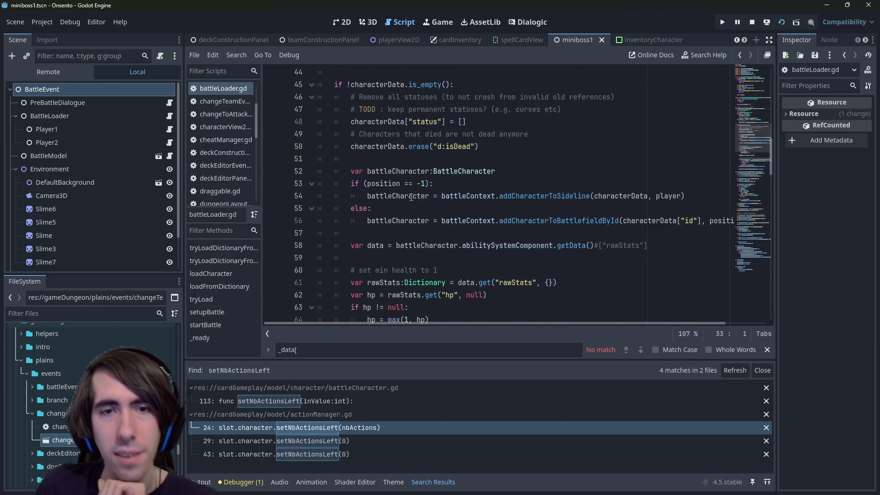
click(407, 186)
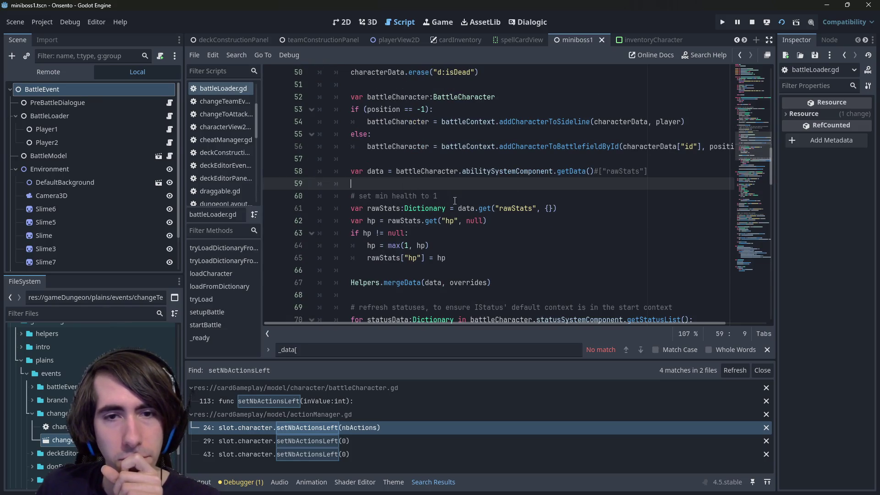
drag(321, 208, 321, 196)
scroll(483, 253, down, 1)
click(489, 246)
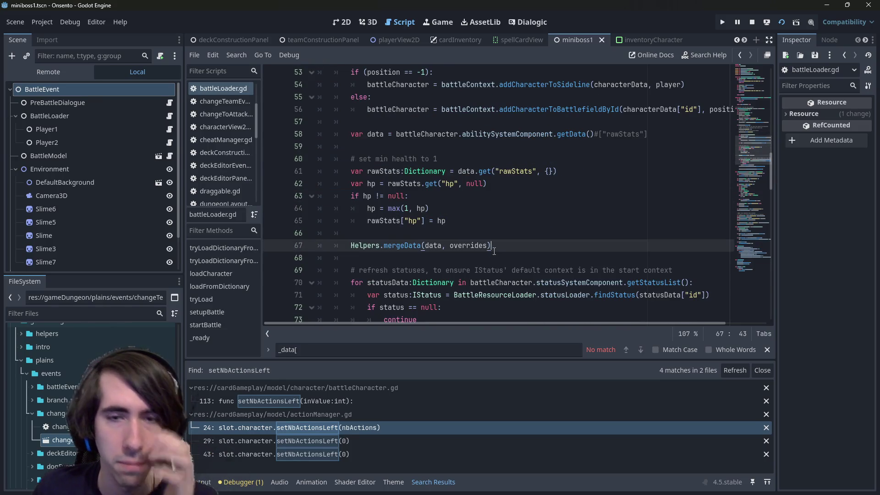
scroll(458, 214, down, 2)
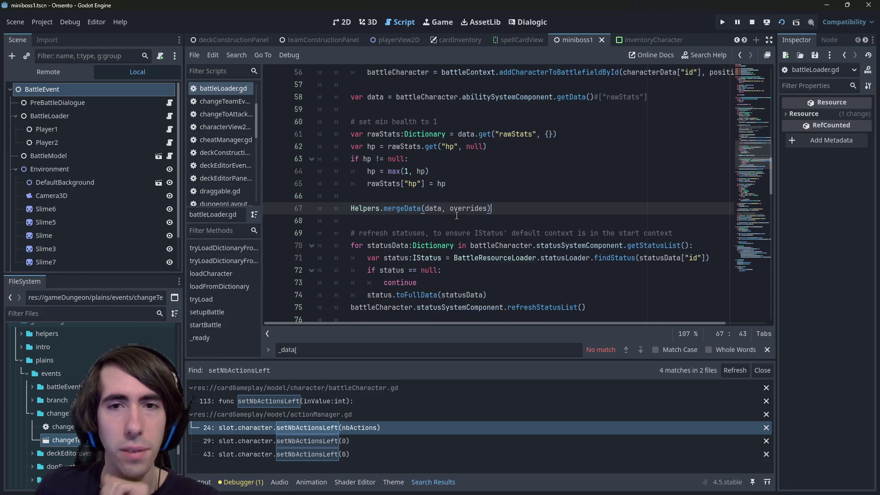
scroll(458, 201, up, 4)
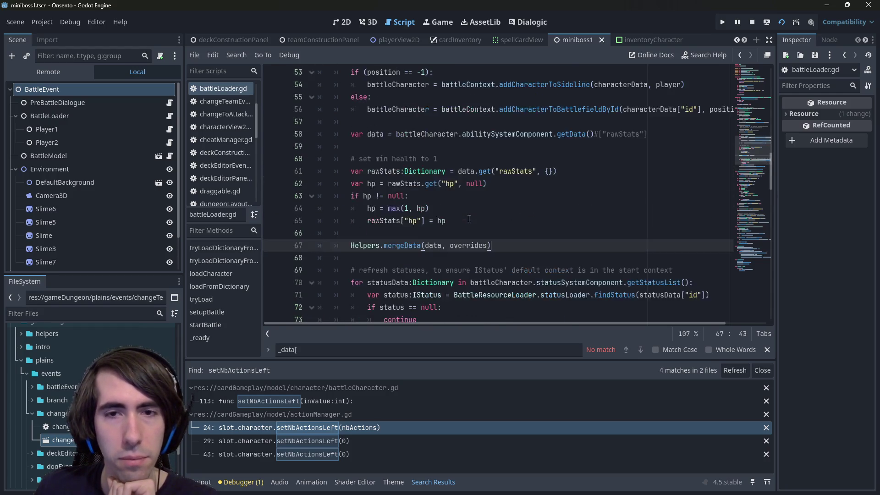
click(389, 169)
double_click(389, 160)
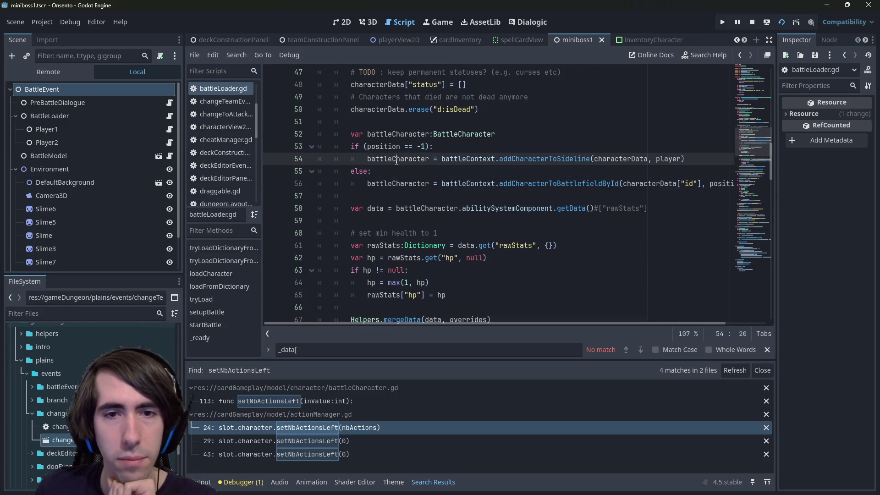
scroll(413, 174, down, 1)
click(428, 182)
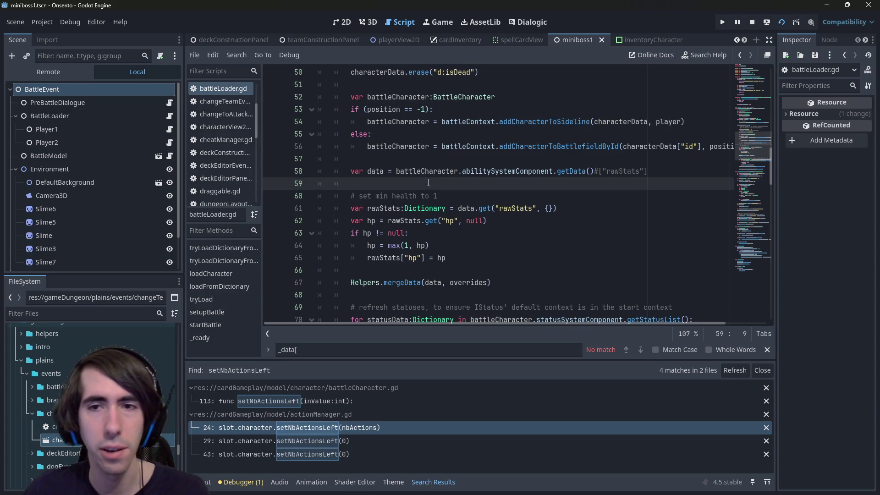
Add battleCharacter.setNbActionsLeft(0) after the if/else block and delete the leftover pasted line
key(Up)
key(ctrl+shift+Return)
key(ctrl+shift+Return)
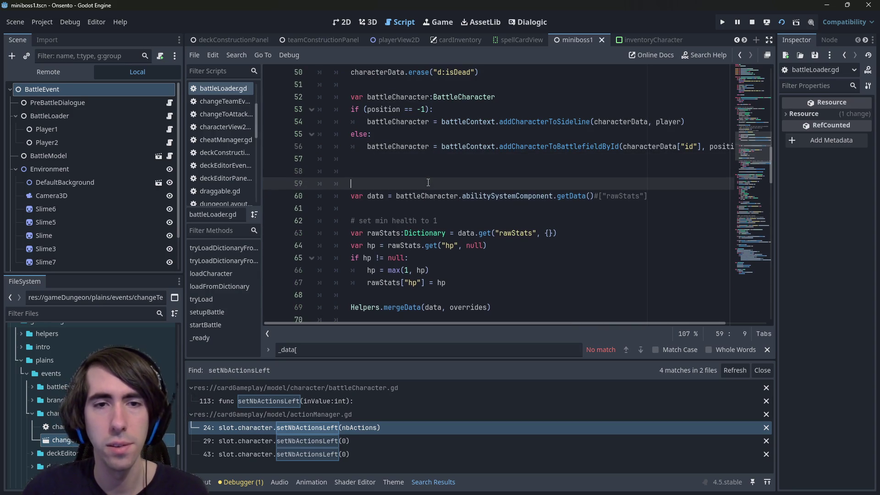
key(ctrl+v)
key(Down)
key(Down)
key(ctrl+Right)
key(ctrl+Right)
key(ctrl+Right)
key(ctrl+shift+Right)
key(ctrl+c)
key(Up)
key(Up)
key(ctrl+shift+Return)
key(ctrl+v)
text(.setNb)
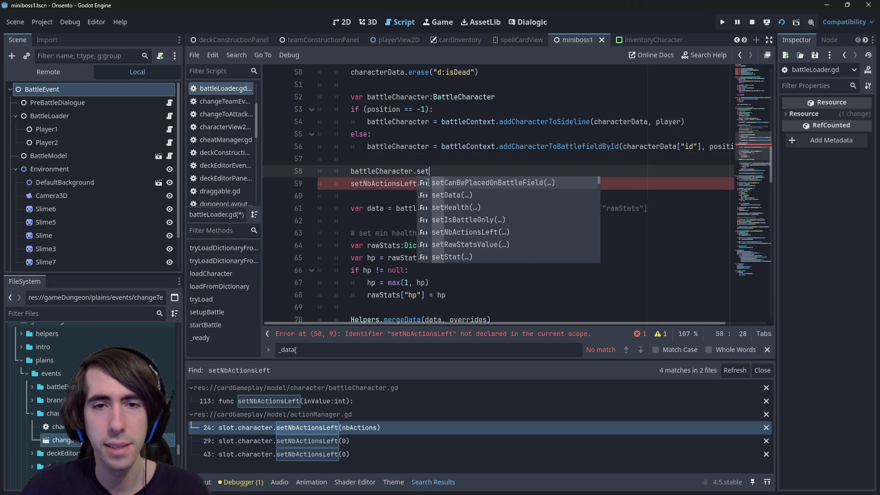
key(Return)
text(0)
key(Down)
key(ctrl+BackSpace)
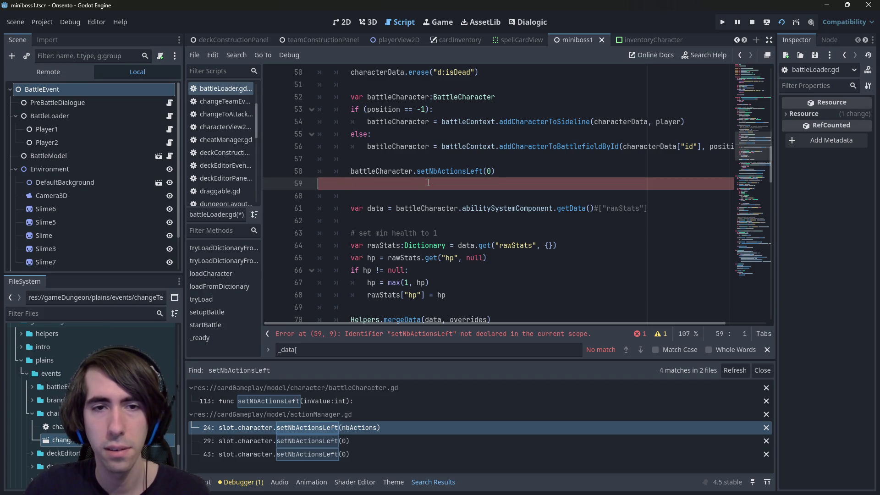
key(BackSpace)
key(BackSpace)
key(BackSpace)
Save battleLoader.gd and stop the running game
key(ctrl+s)
scroll(428, 182, down, 1)
drag(350, 282, 328, 167)
click(457, 216)
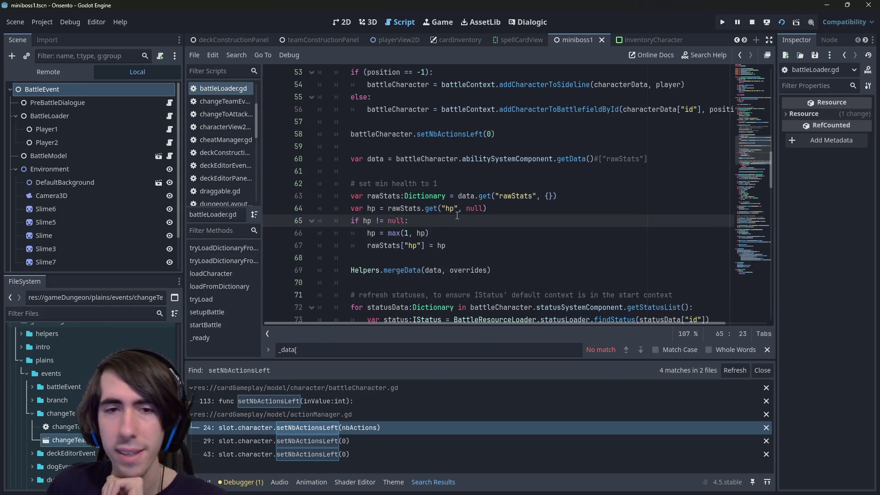
scroll(464, 120, up, 1)
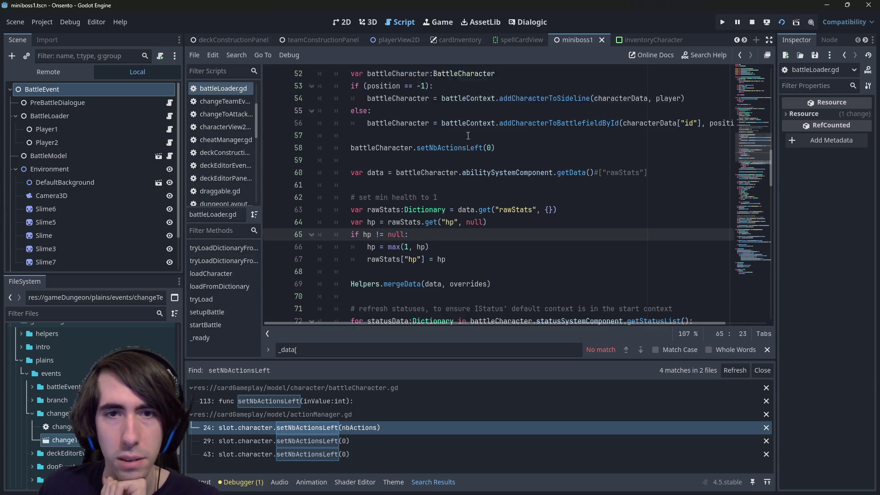
click(752, 23)
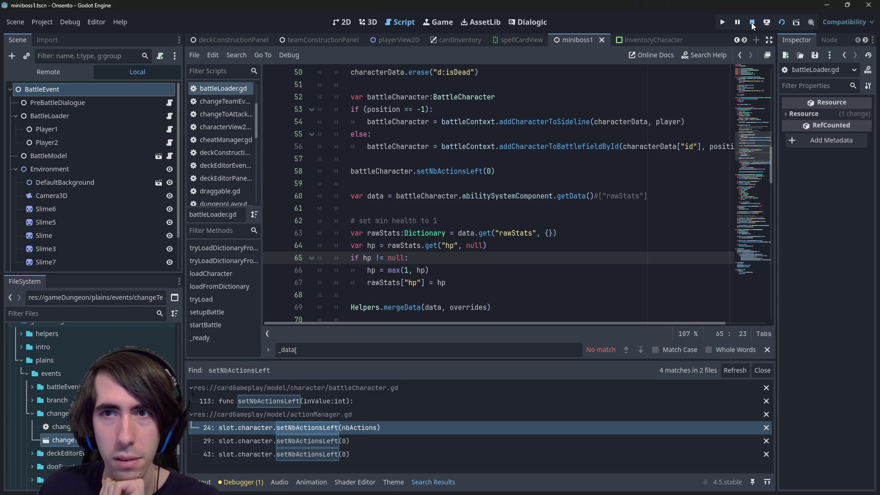
Check git status and stage cardGameplay/battleLoader.gd
key(alt+Tab)
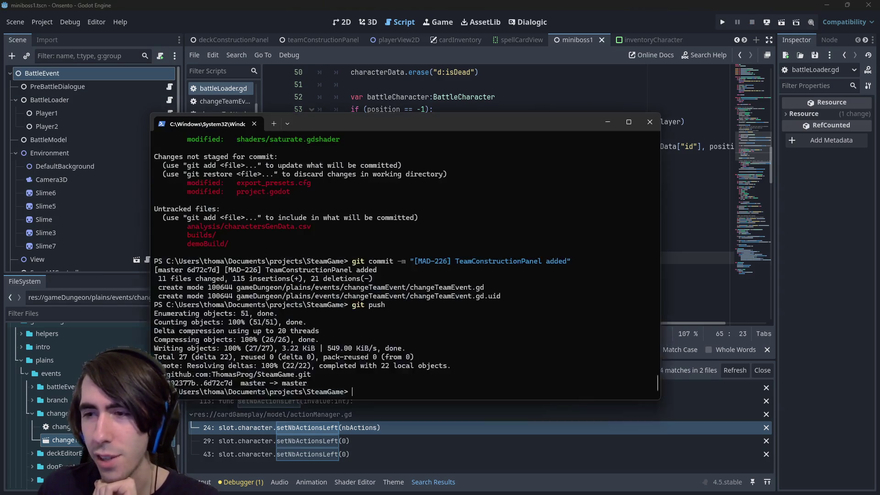
text(git status)
key(Return)
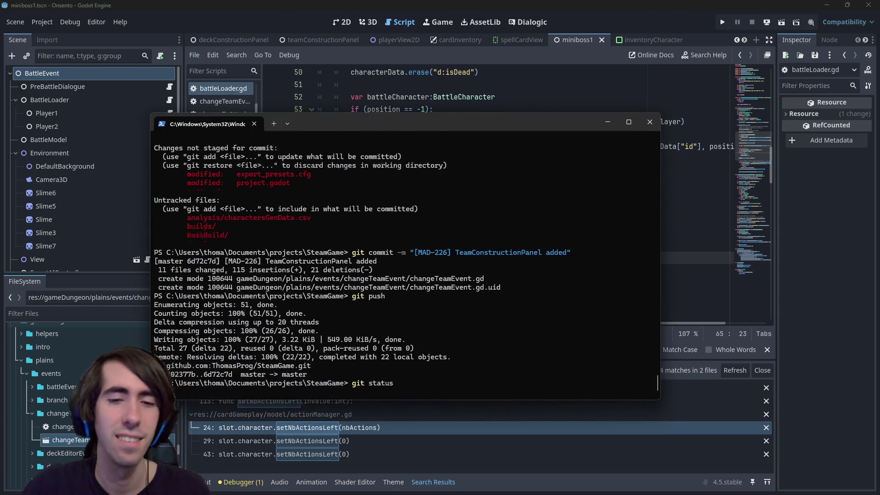
text(git add)
drag(237, 296, 361, 296)
key(ctrl+c)
key(ctrl+v)
key(Return)
Commit with message "[hotfix] bugfix: characters now start with 0 attacks left by default"
text(git commit -m "[hotfix] )
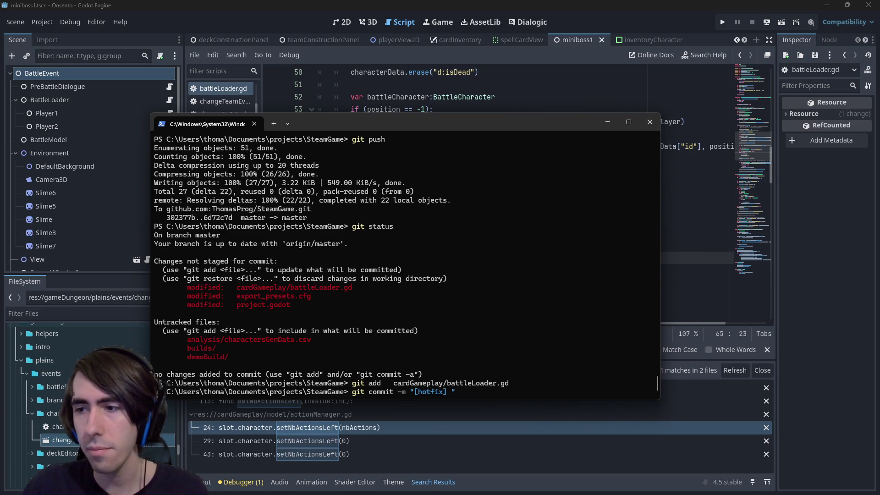
text(characters s)
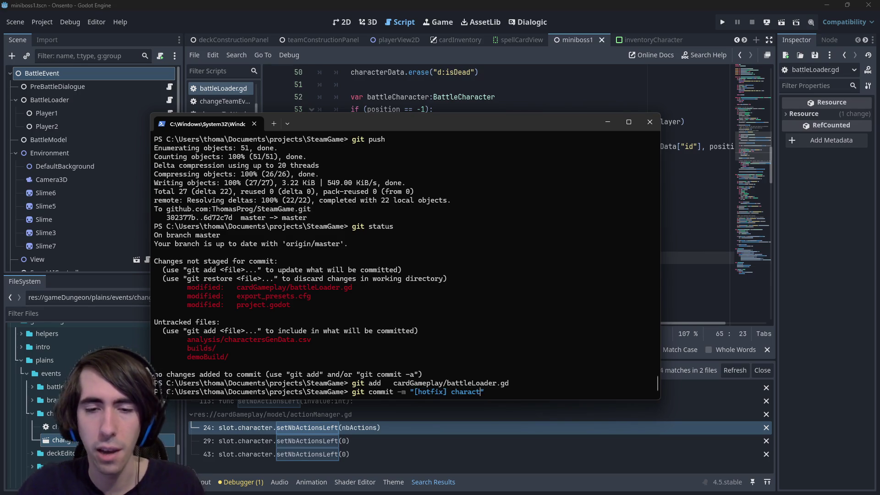
key(BackSpace)
text(now start wwit)
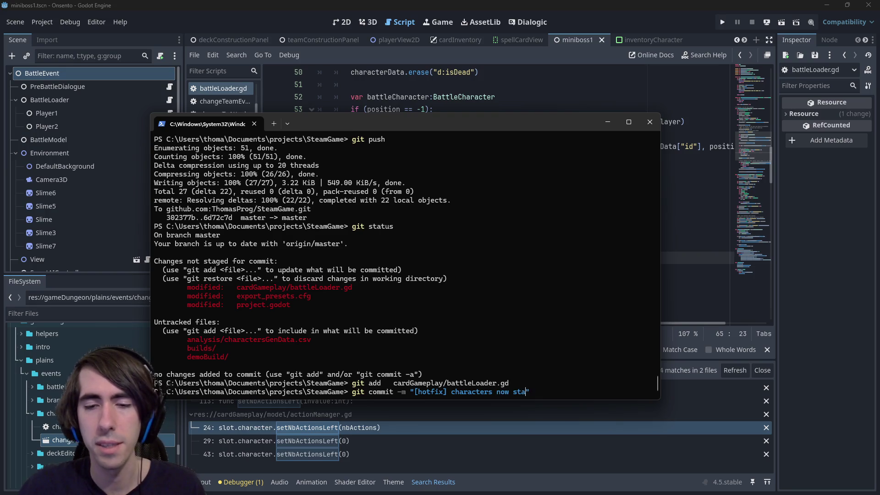
key(BackSpace)
key(BackSpace)
key(BackSpace)
text(ith 0)
text(attacks left by)
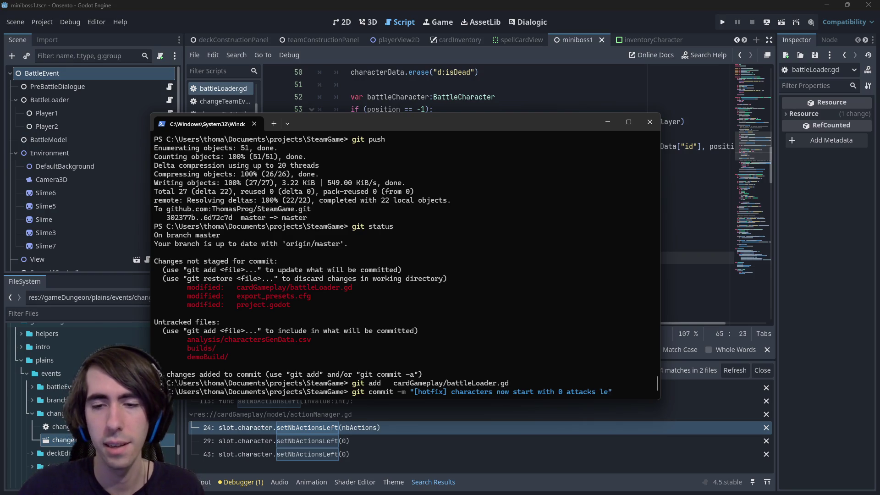
text( defa)
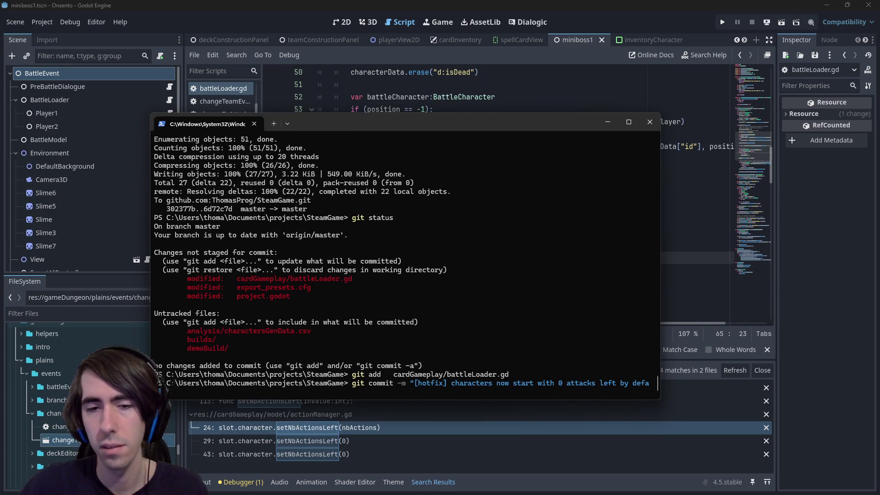
text(bugfix:)
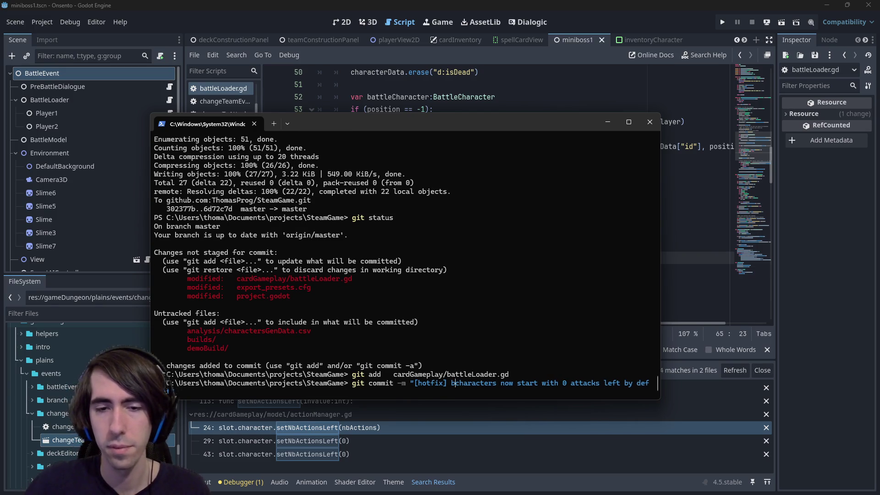
key(End)
text(ult")
key(Return)
Push the hotfix commit with git push and return to the Godot script editor
text(git push)
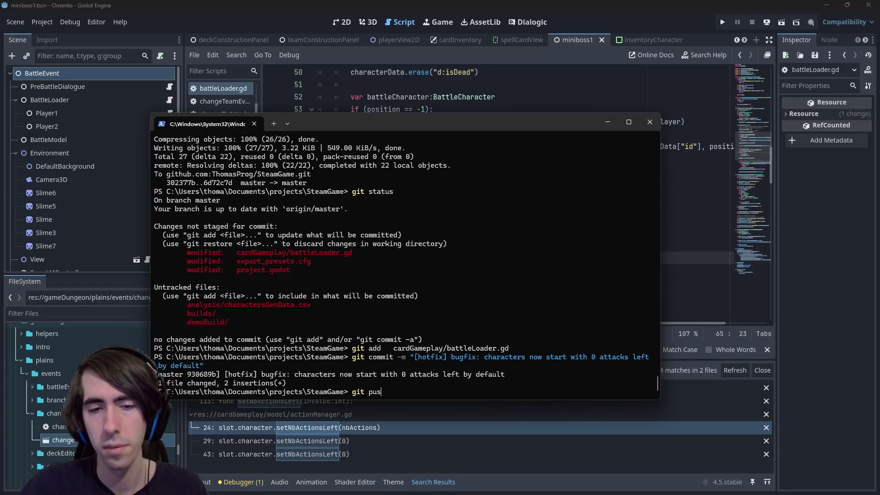
key(Return)
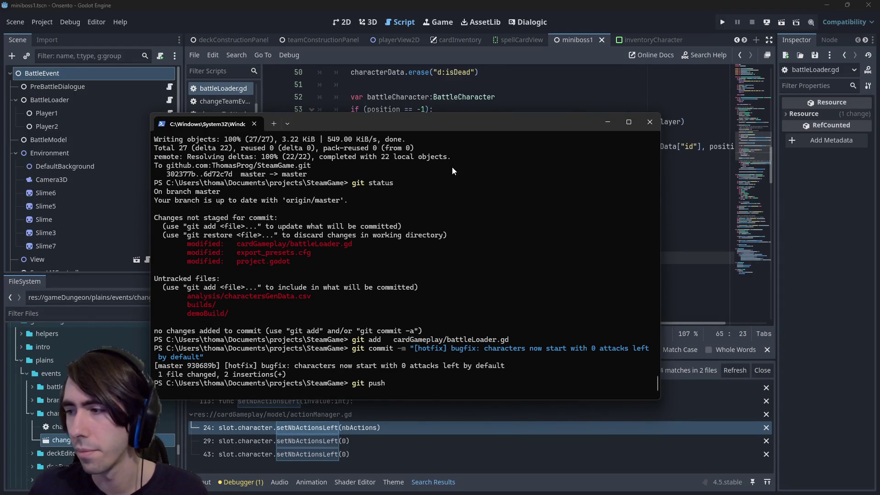
click(421, 97)
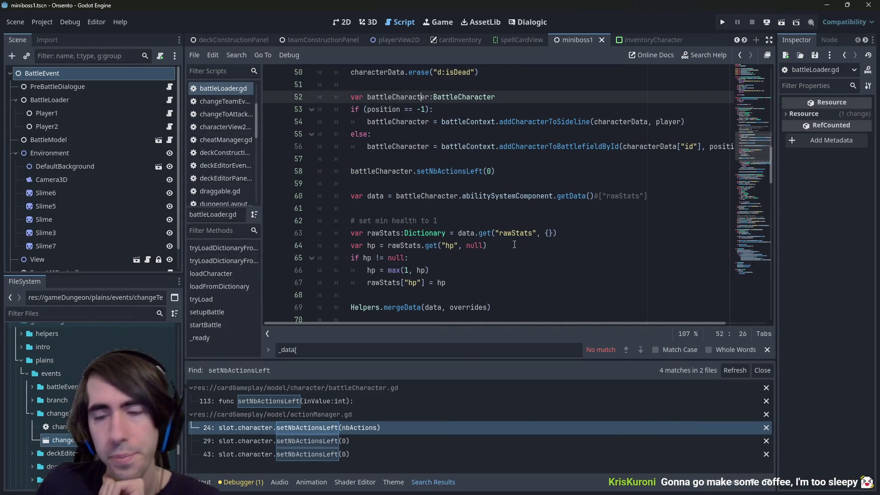
click(515, 244)
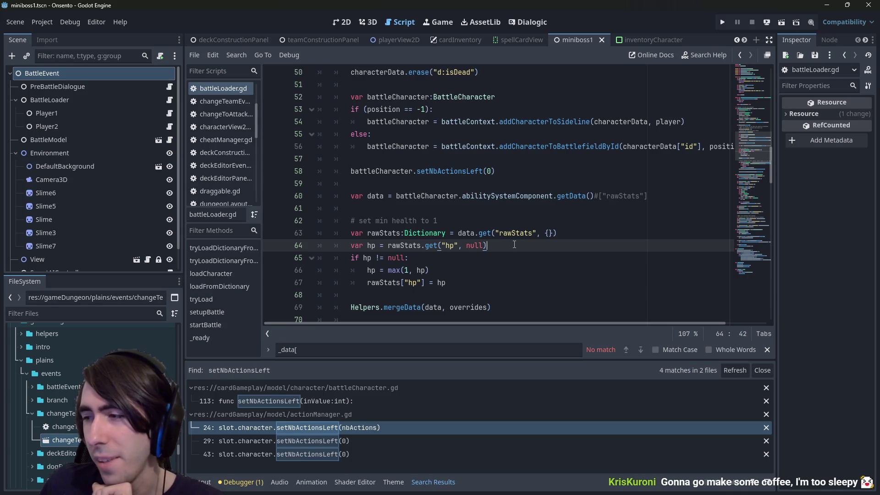
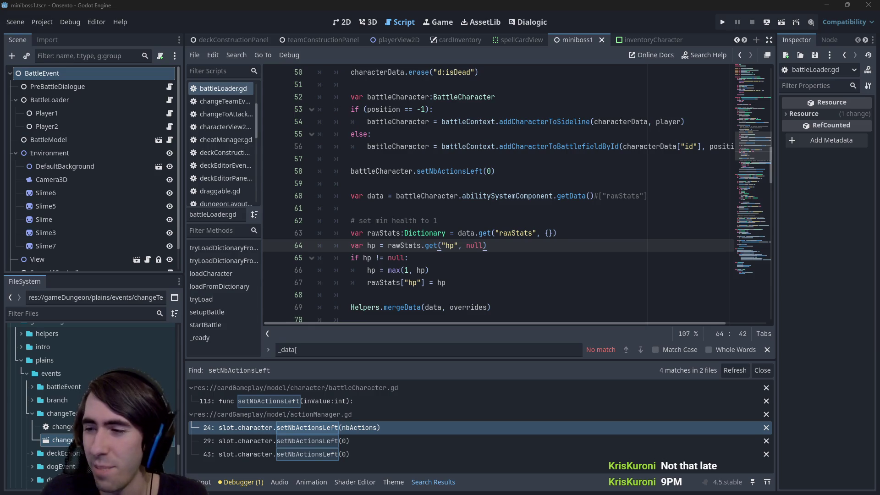
Run git status in the terminal to check the remaining changes
key(alt+Tab)
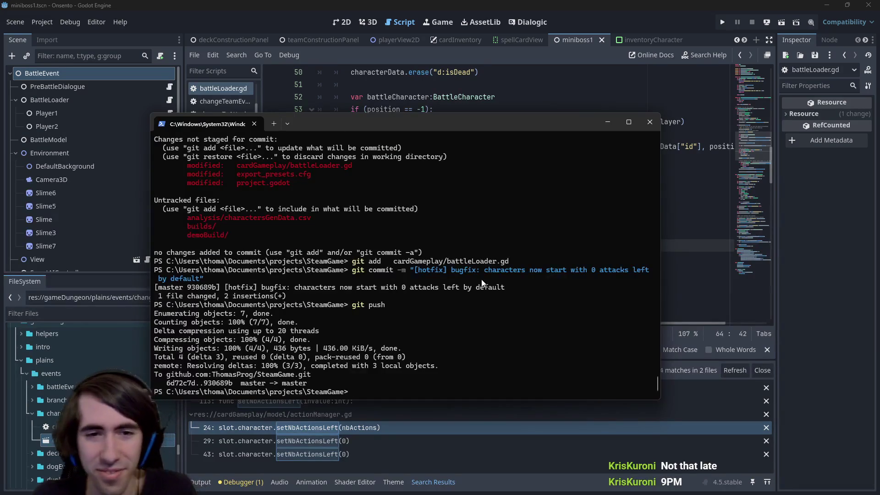
text(git status)
key(Return)
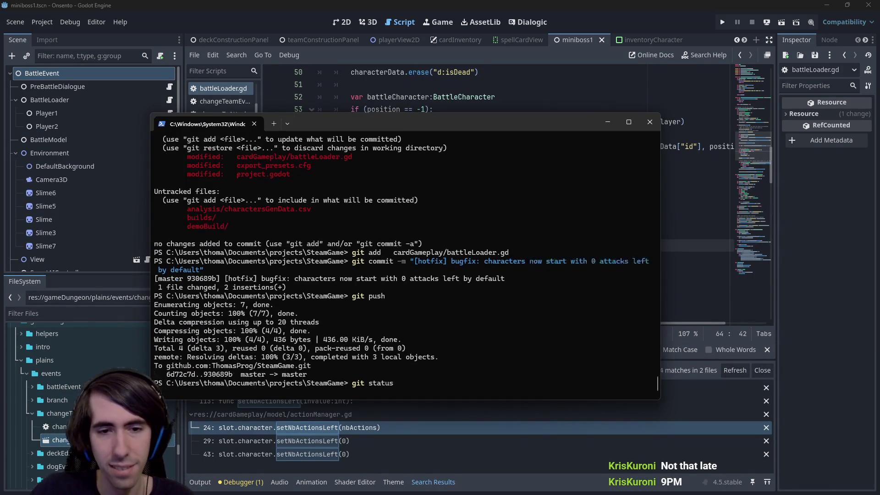
drag(415, 122, 426, 125)
key(alt+Tab)
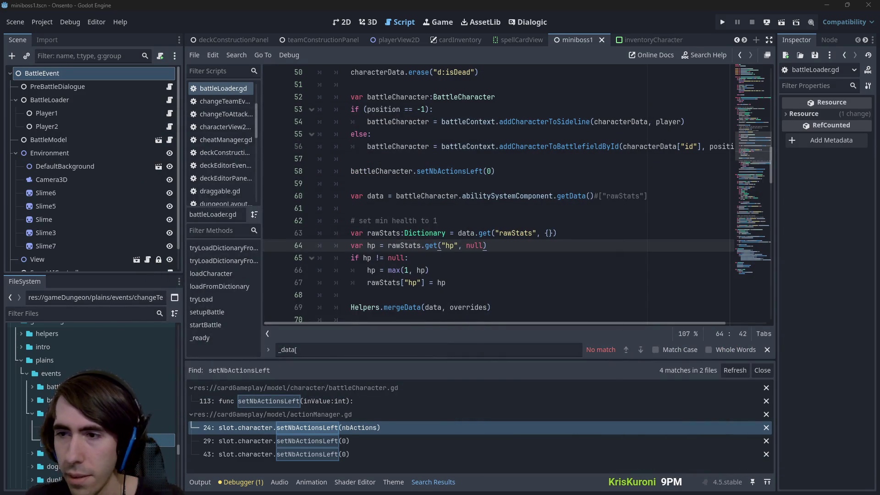
Cut the green dragon bug line and paste it at the end of the 'To verify' list
key(alt+Tab)
click(508, 149)
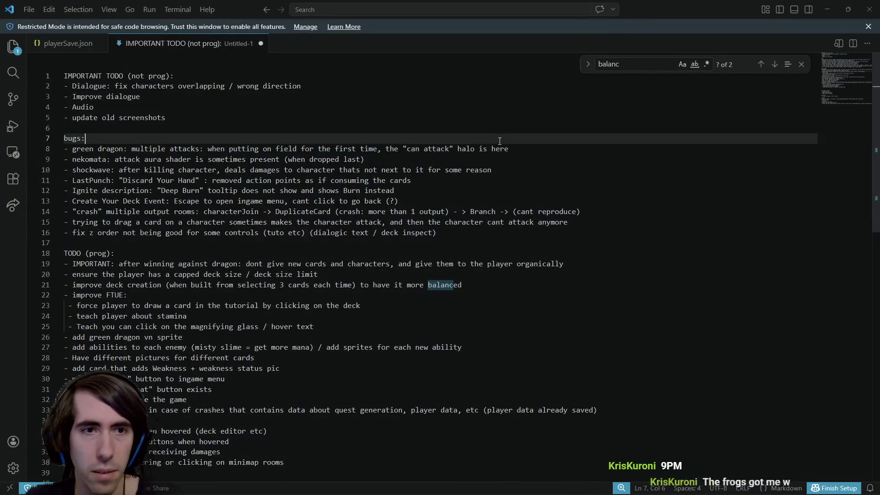
shift+click(396, 133)
key(Delete)
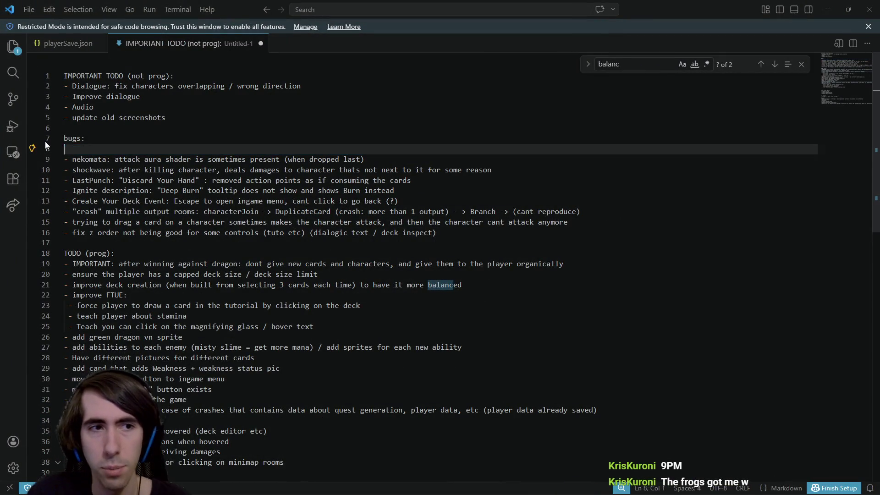
scroll(179, 306, down, 5)
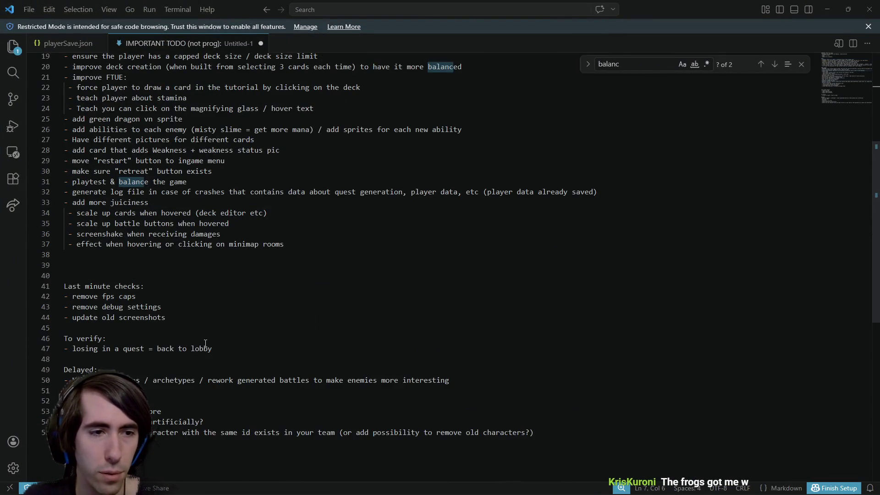
click(229, 351)
key(Return)
text(- green dragon: multiple attacks: when putting on field for the first time, the "can attack" halo is here)
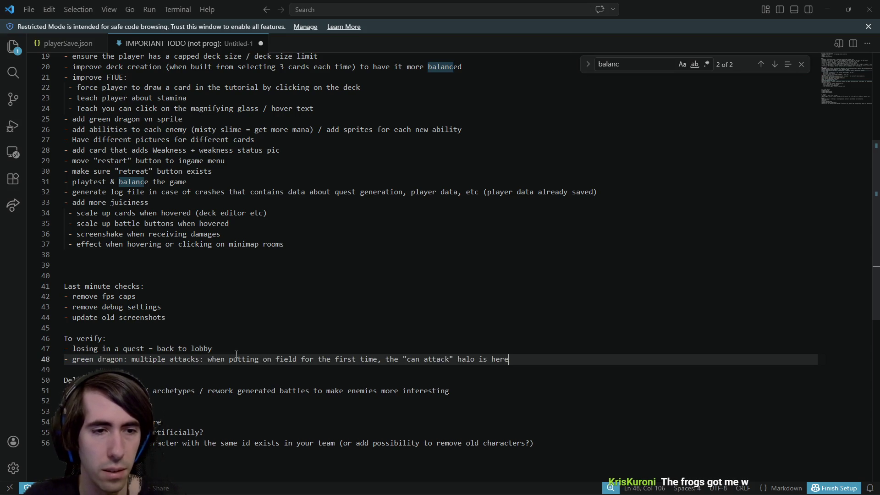
Undo the green dragon move, then redo it so the entry stays under 'To verify'
scroll(237, 354, up, 5)
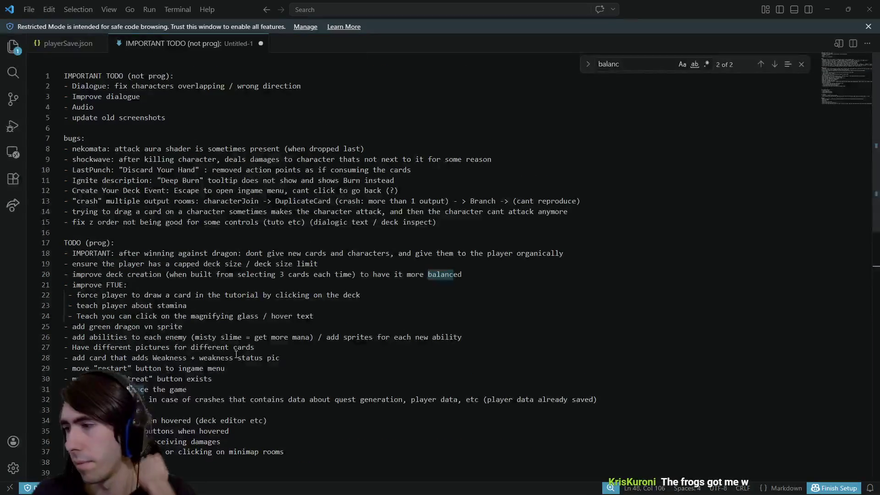
scroll(236, 354, down, 6)
key(ctrl+z)
key(ctrl+z)
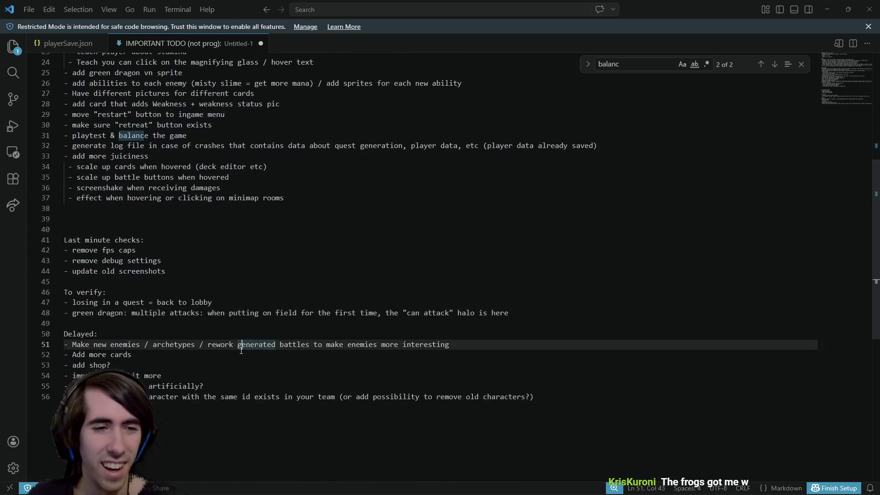
key(ctrl+z)
scroll(241, 350, down, 5)
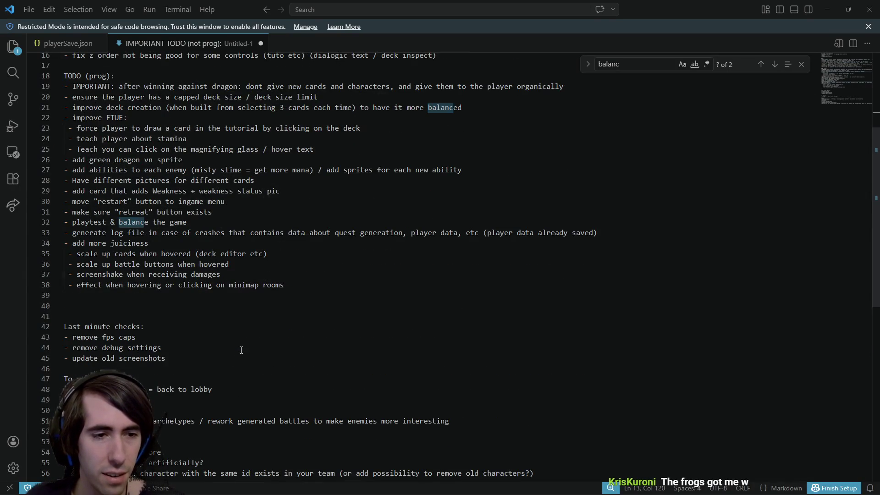
key(ctrl+y)
key(ctrl+y)
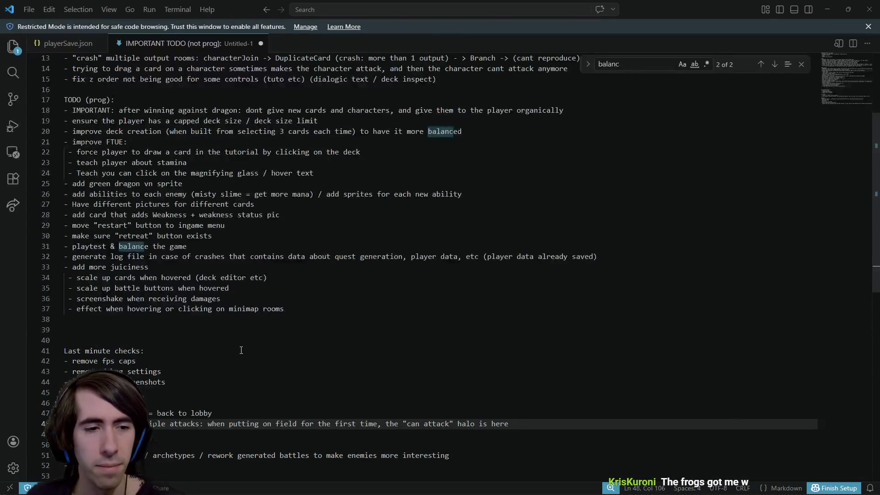
scroll(241, 350, down, 2)
scroll(185, 216, up, 7)
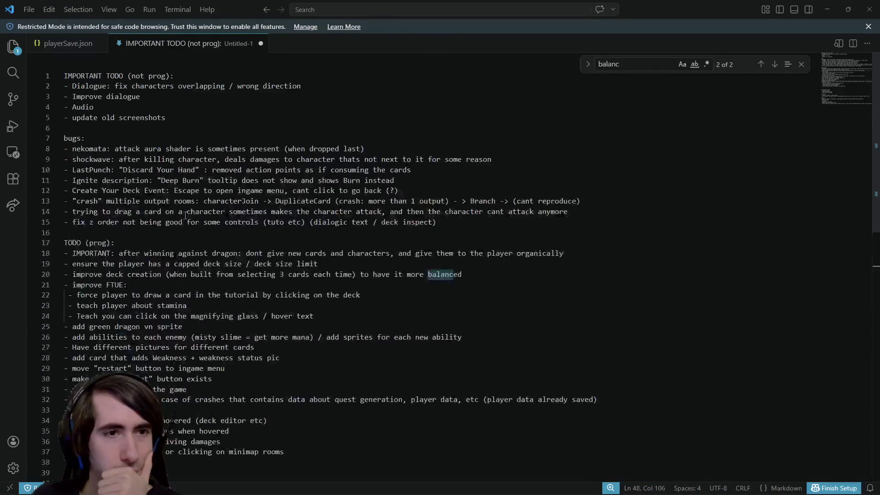
Select and cut the nekomata attack aura bug line, then undo the cut
drag(90, 149, 367, 150)
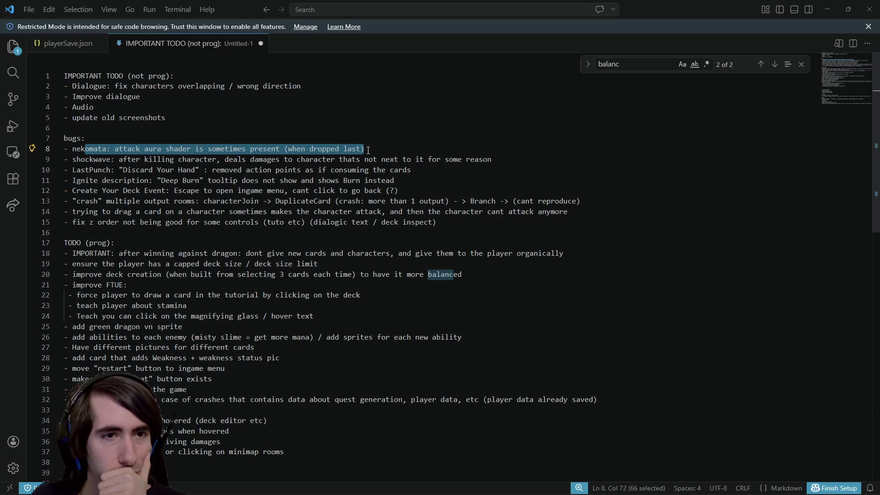
scroll(365, 200, down, 5)
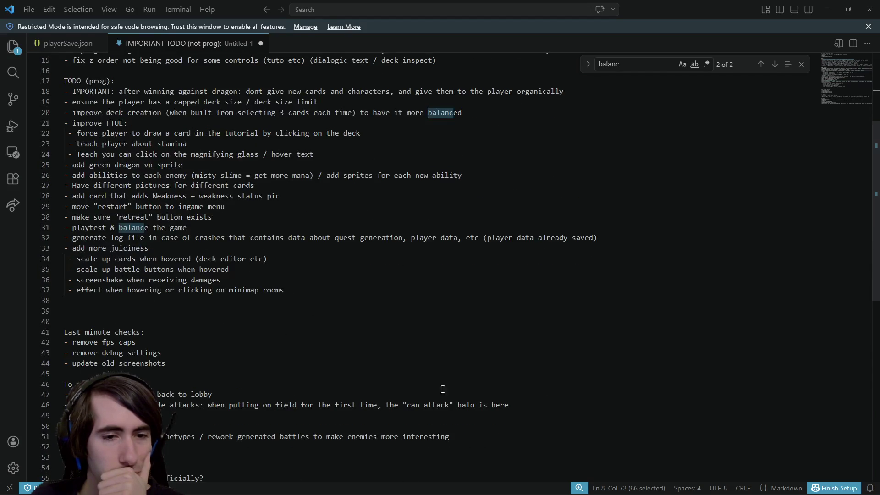
drag(565, 404, 211, 394)
scroll(367, 275, up, 4)
mouse_move(367, 102)
mouse_down()
mouse_move(378, 113)
mouse_move(64, 103)
mouse_up()
key(ctrl+c)
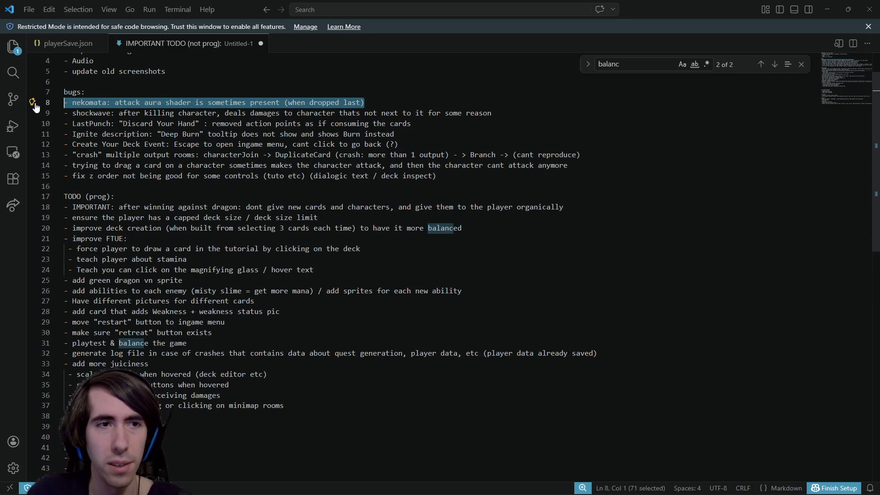
key(BackSpace)
key(BackSpace)
scroll(509, 413, down, 4)
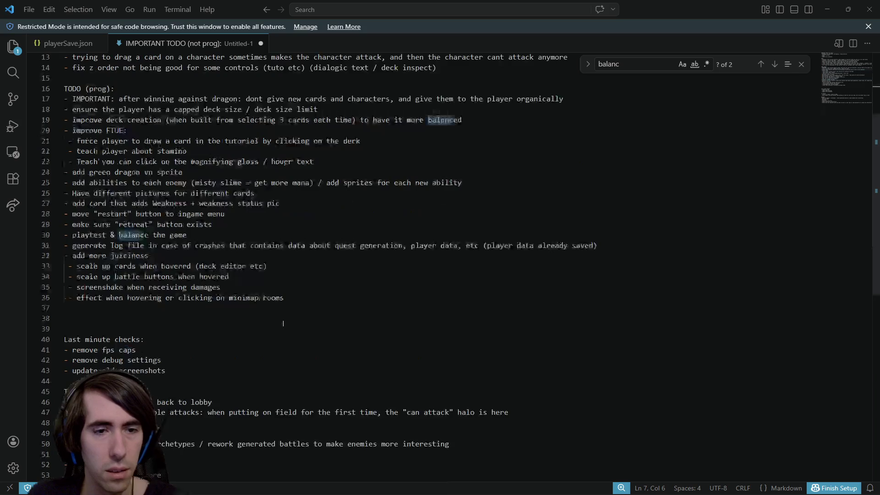
key(ctrl+z)
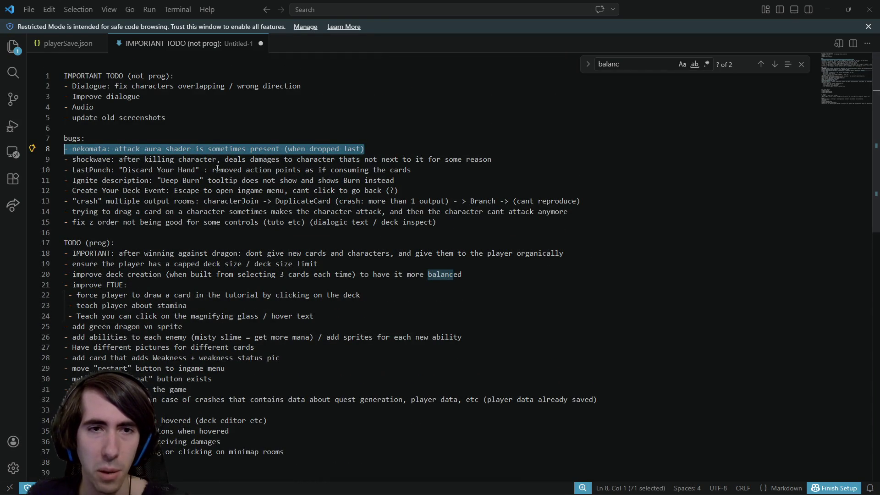
Cut the nekomata bug again and paste it below the green dragon entry in 'To verify'
key(BackSpace)
key(BackSpace)
scroll(519, 384, down, 5)
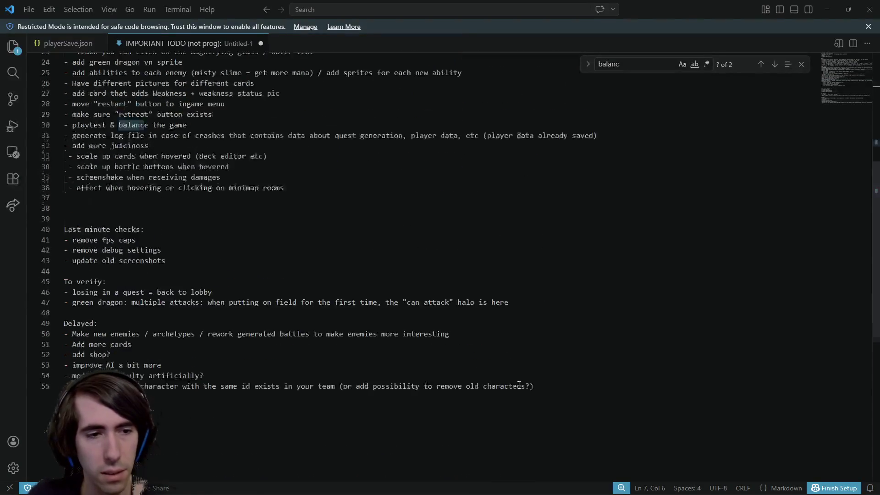
click(541, 278)
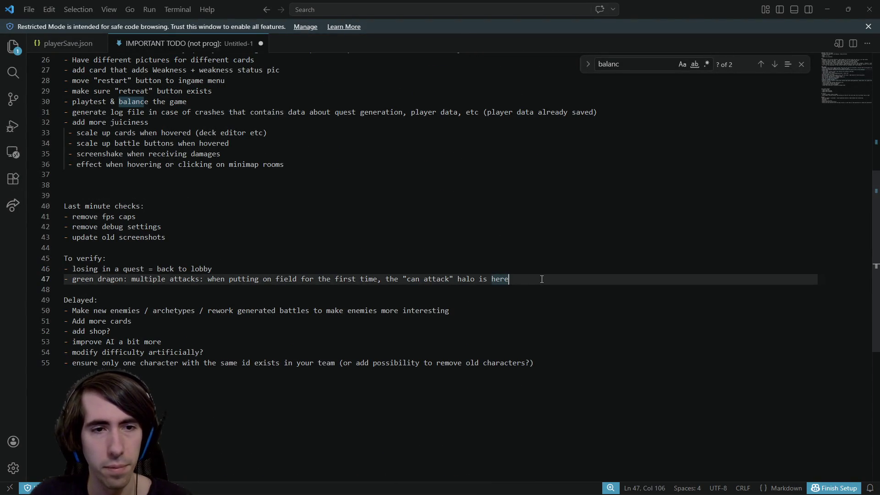
key(Return)
key(ctrl+v)
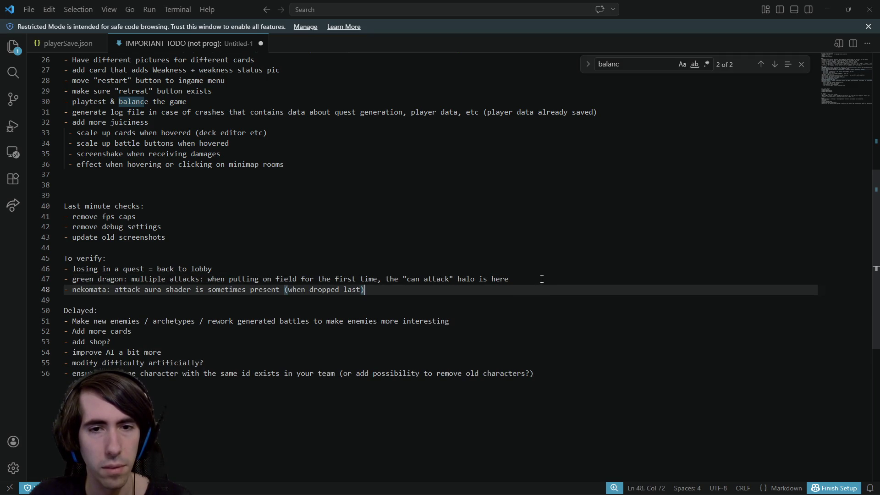
scroll(527, 280, up, 5)
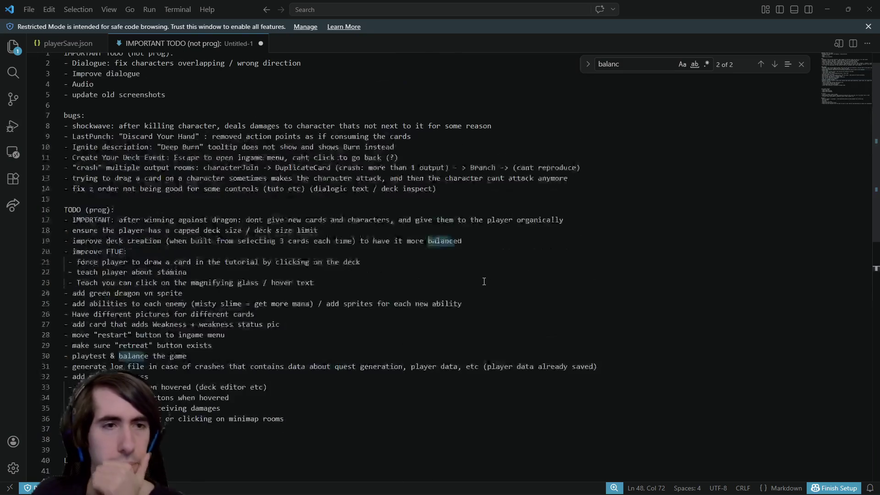
mouse_move(66, 150)
mouse_down()
mouse_move(69, 169)
mouse_move(366, 149)
mouse_move(45, 157)
mouse_up()
click(366, 150)
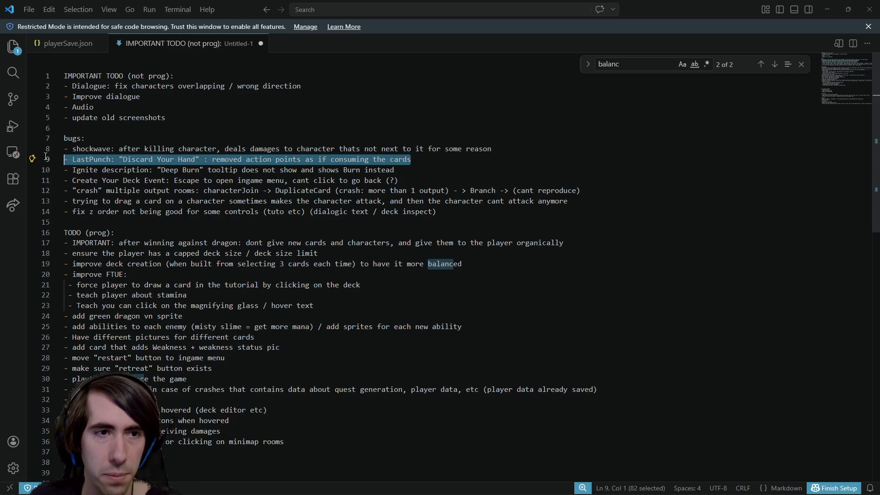
Review the bug entries: shockwave, LastPunch, Create Your Deck Event and lines 8–14
drag(97, 150, 509, 145)
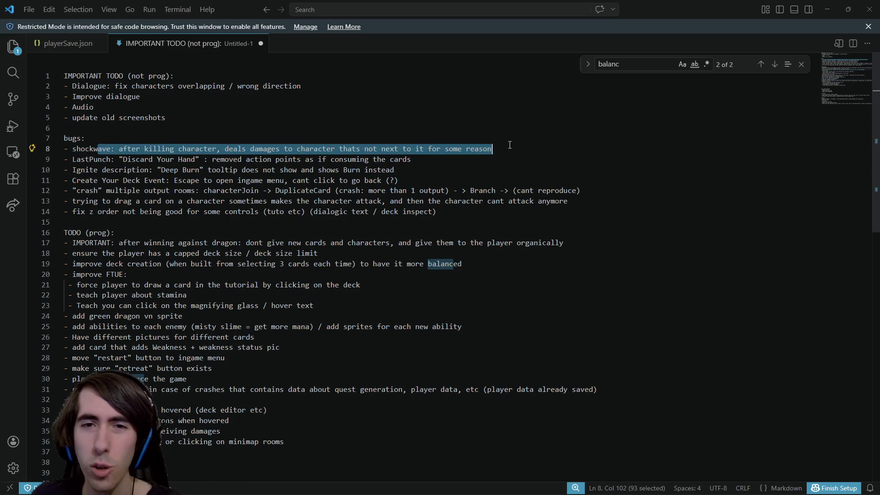
click(506, 160)
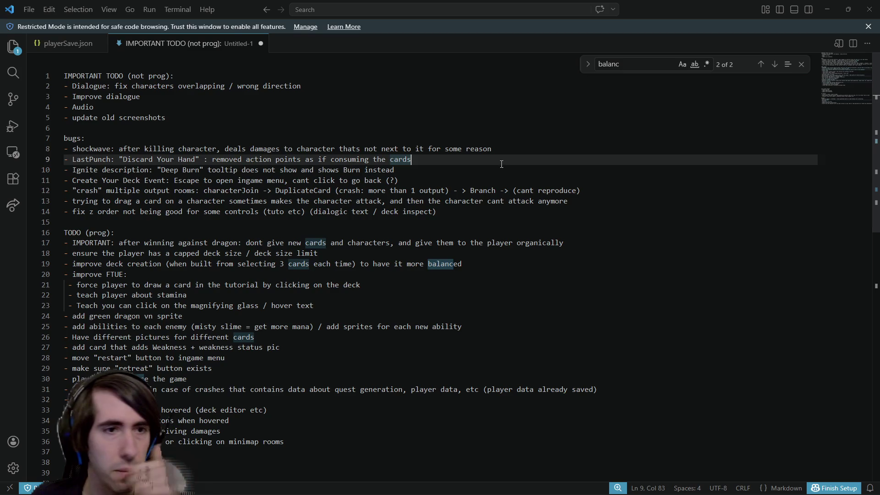
drag(426, 160, 70, 159)
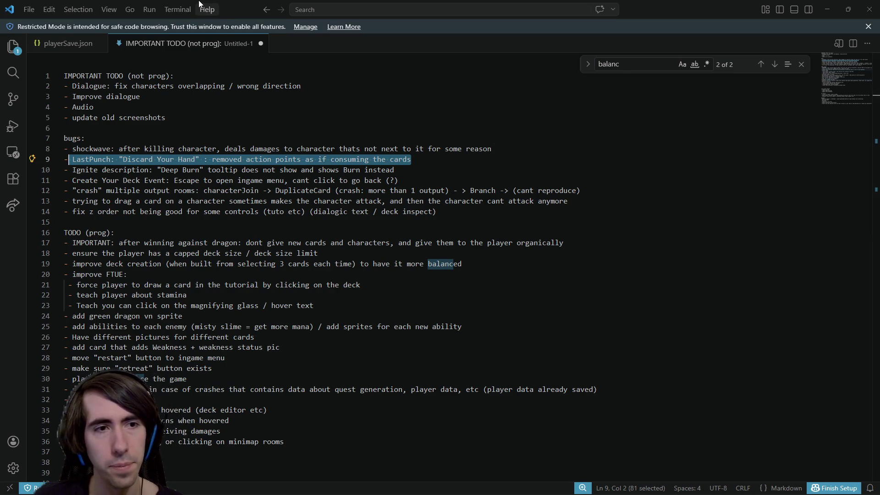
mouse_move(72, 181)
mouse_down()
mouse_move(399, 180)
mouse_move(304, 178)
mouse_move(385, 170)
mouse_move(398, 180)
mouse_up()
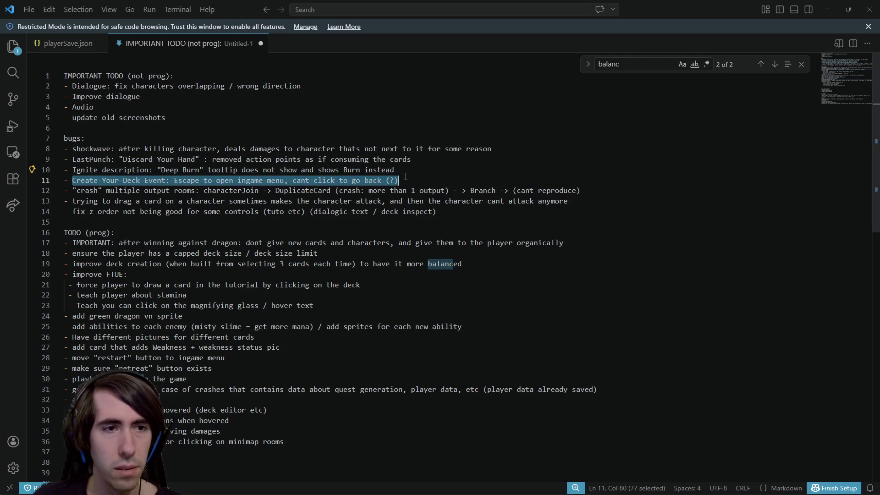
mouse_move(436, 212)
mouse_down()
mouse_move(275, 181)
mouse_move(48, 183)
mouse_up()
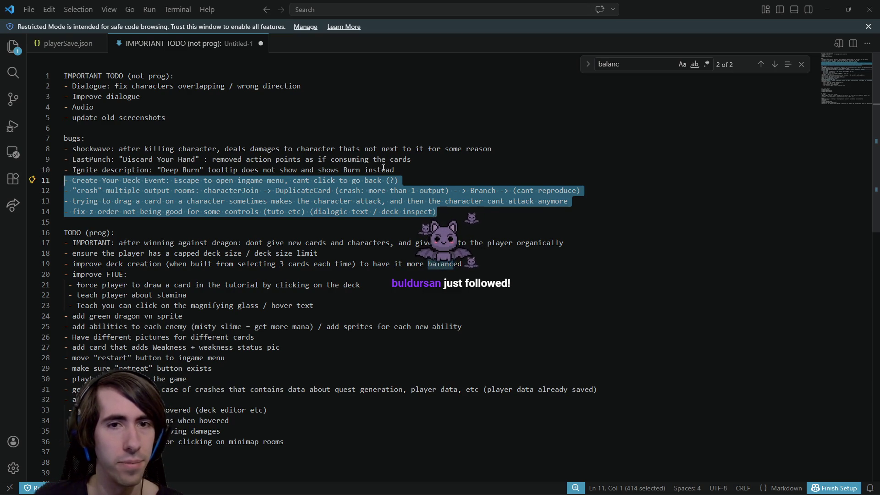
click(410, 168)
drag(411, 168, 63, 149)
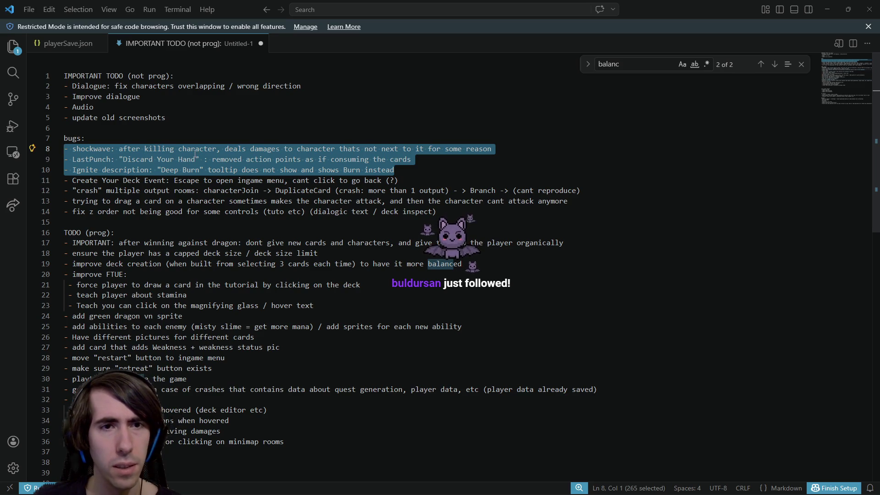
mouse_move(263, 148)
mouse_down()
mouse_move(78, 149)
mouse_move(499, 148)
mouse_up()
click(474, 160)
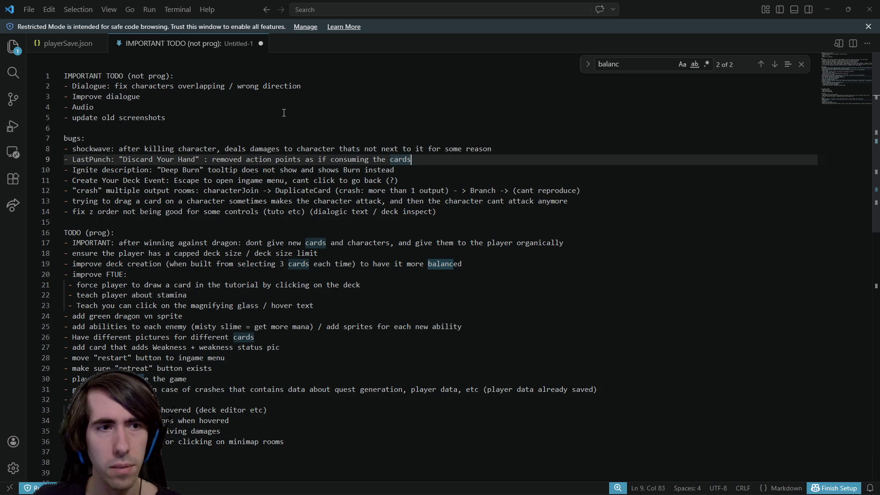
Move the LastPunch bug line to the top of the bugs list and return to Godot
key(alt+Up)
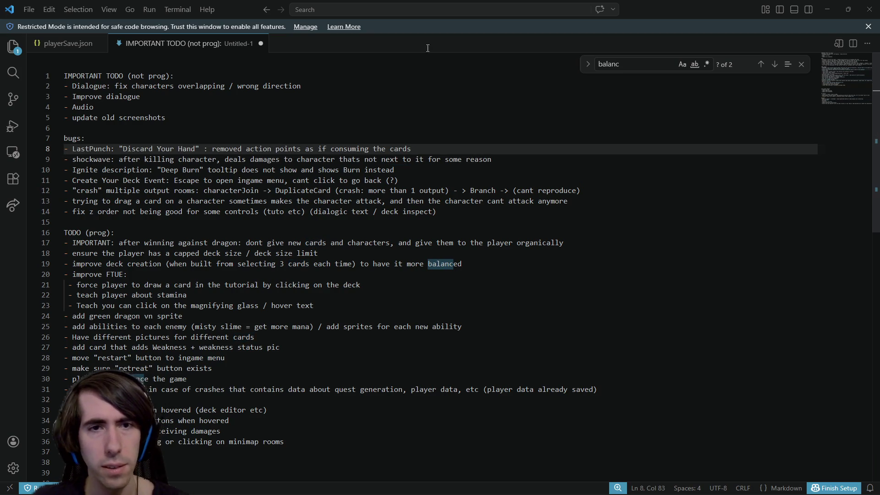
key(alt+Tab)
click(504, 183)
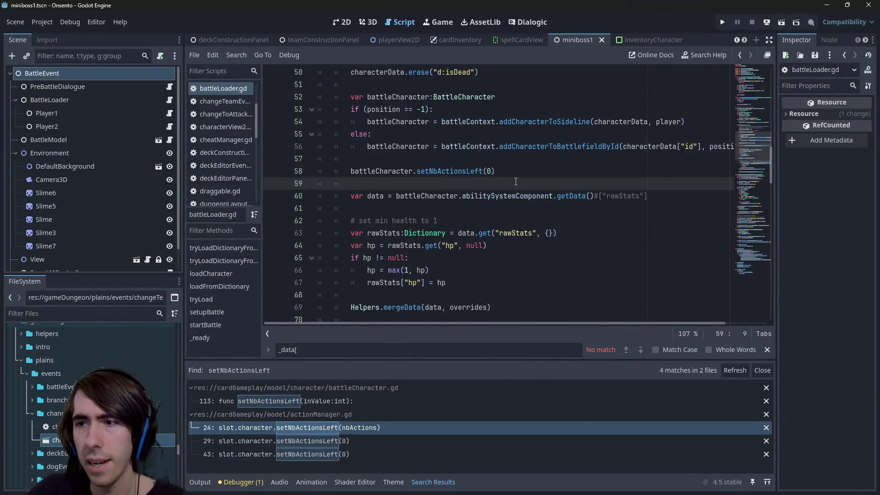
Open lastPunch.json and pick out the Discard effect id on line 48
key(shift+alt+o)
text(last)
key(Return)
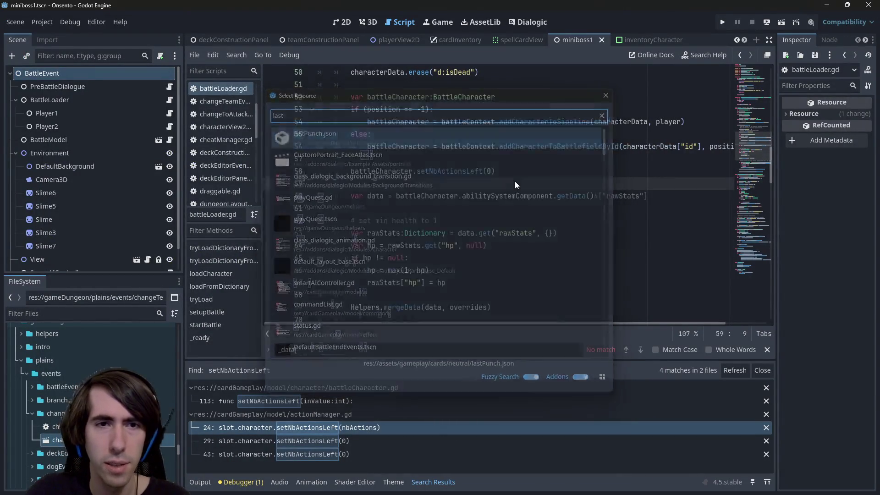
scroll(533, 164, up, 7)
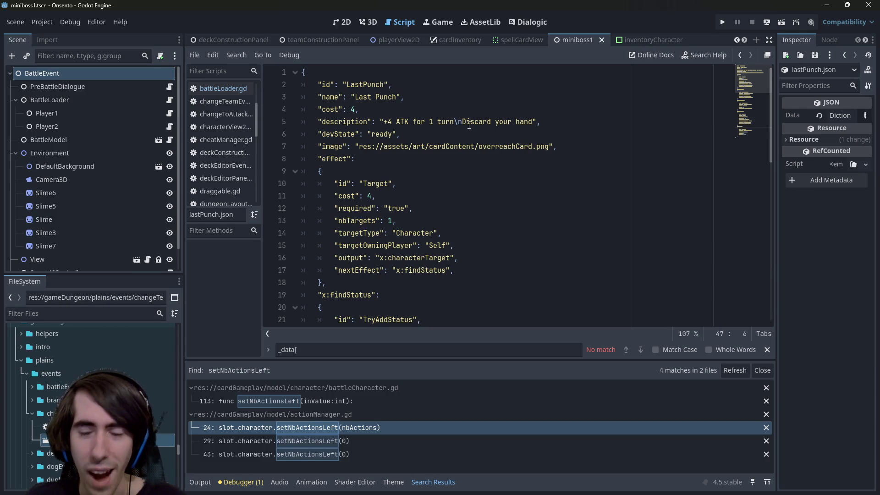
double_click(476, 121)
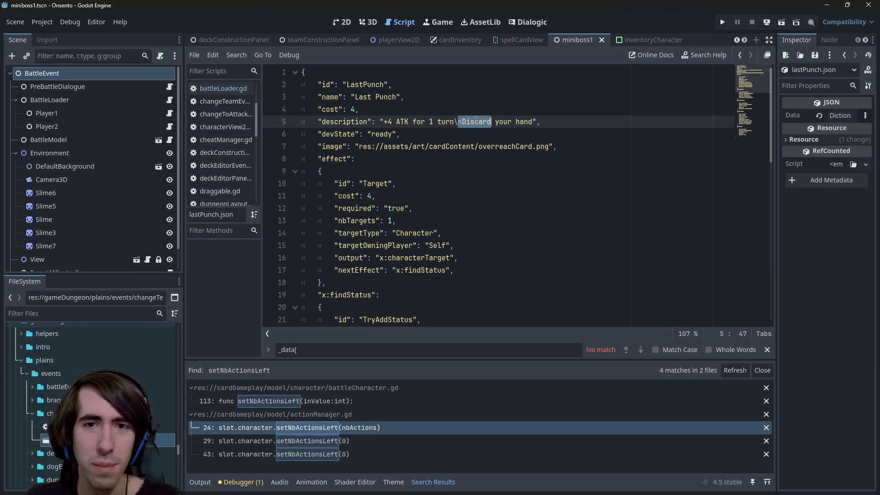
scroll(350, 209, down, 10)
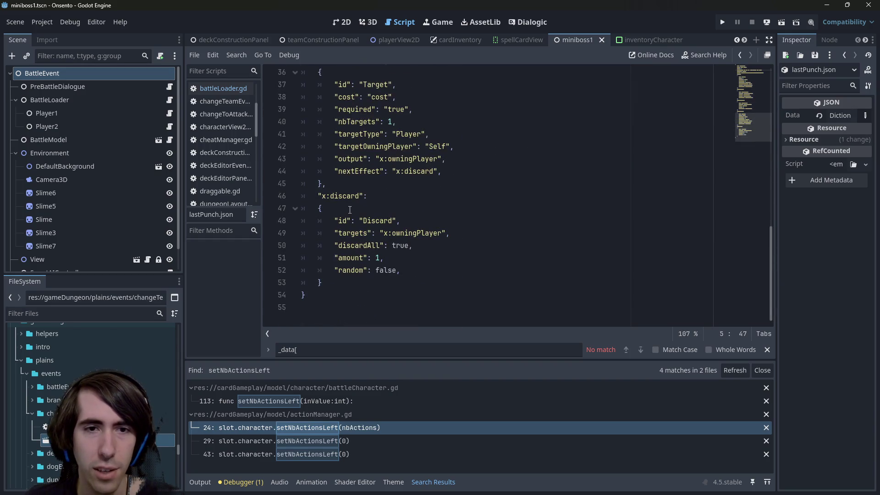
double_click(378, 222)
Look for a Discard effect script in the file search, then dismiss it
key(shift+alt+o)
text(Discardeffect)
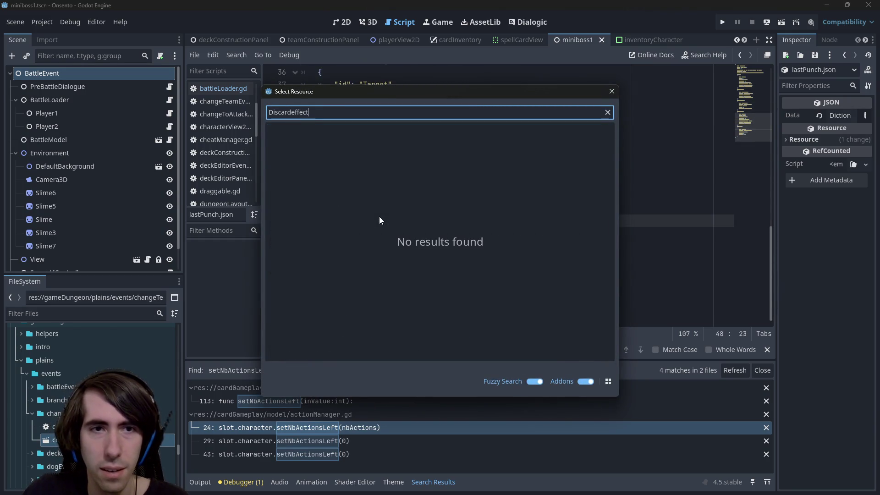
key(BackSpace)
key(BackSpace)
key(BackSpace)
text(.h)
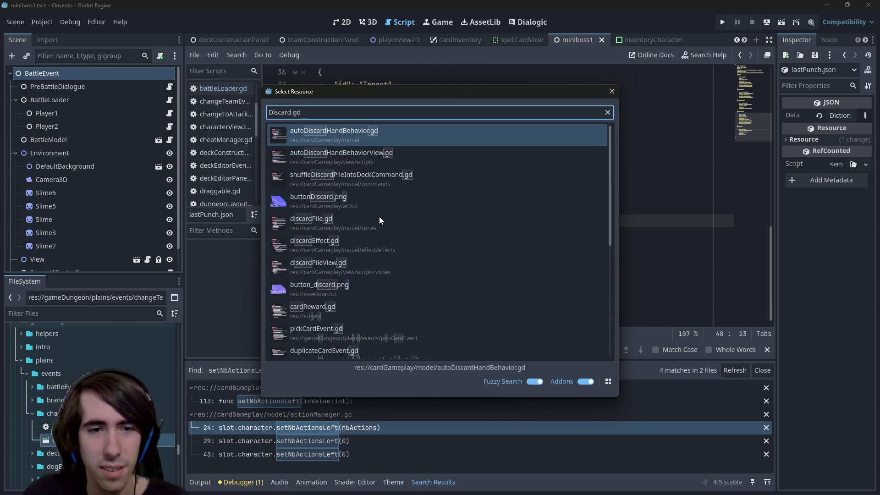
click(611, 92)
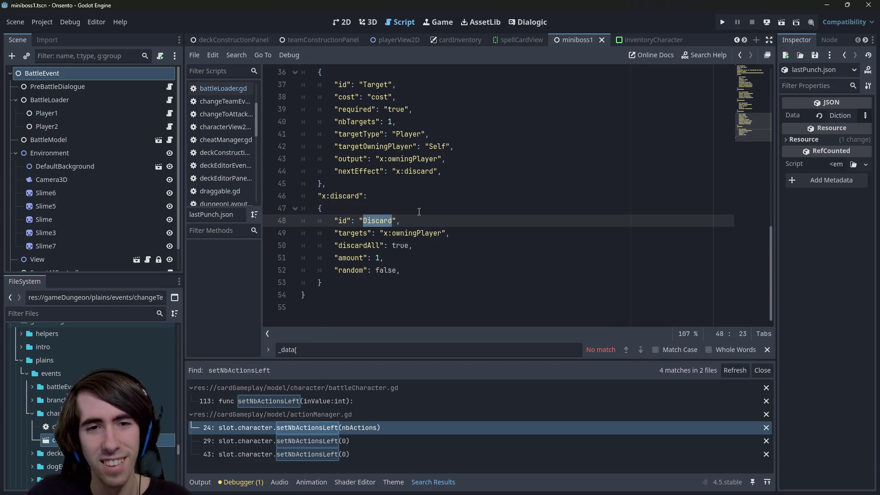
Search the whole project for "Discard" and open discardEffect.gd from the results
key(ctrl+shift+f)
text("Discard")
key(Return)
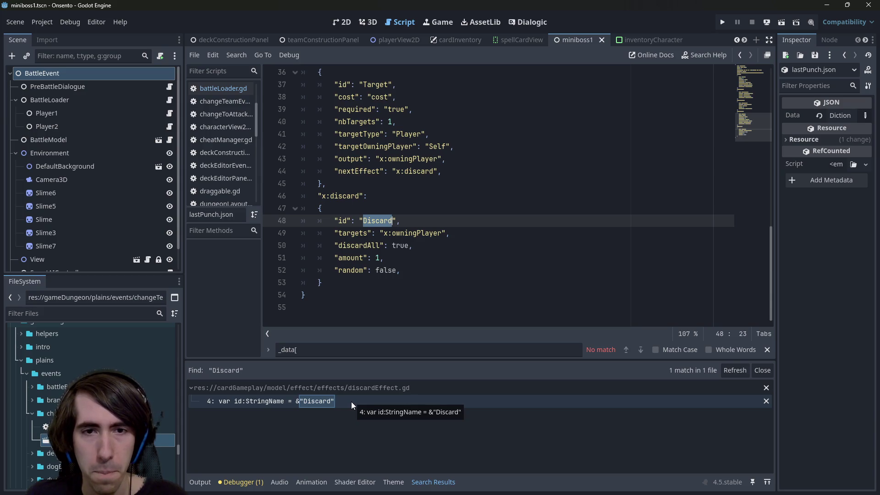
click(351, 402)
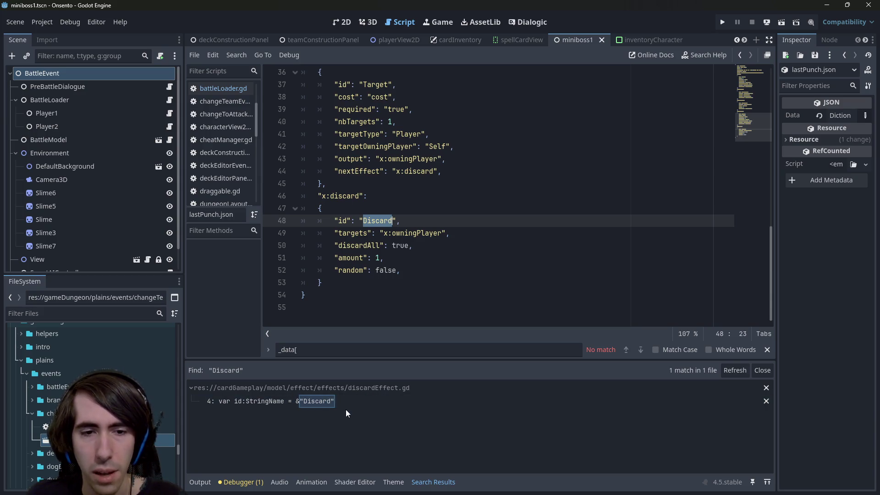
double_click(342, 405)
scroll(430, 232, up, 3)
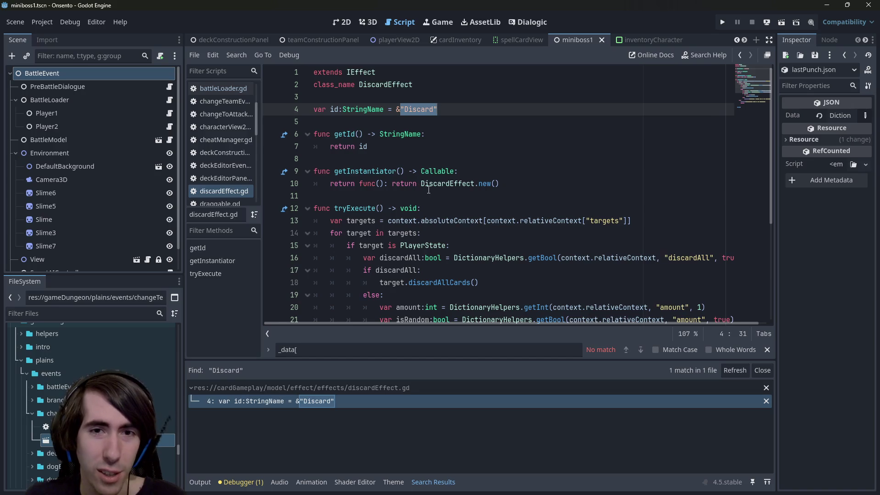
scroll(429, 231, down, 3)
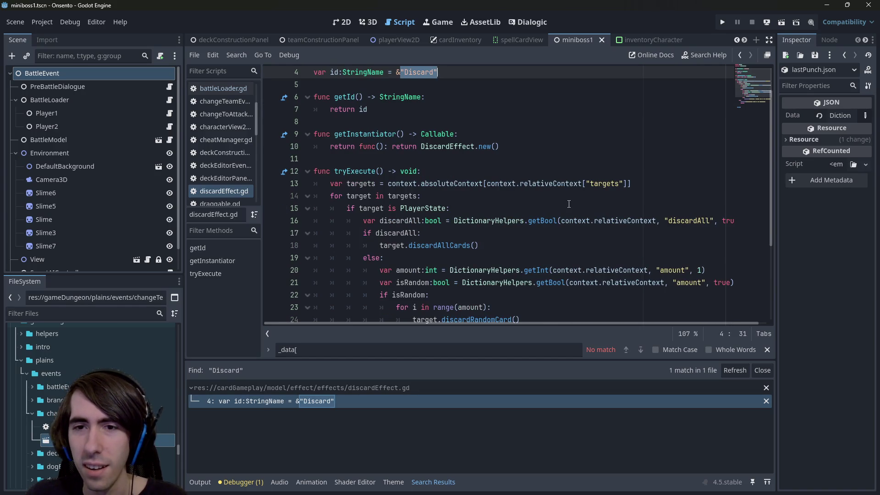
scroll(576, 204, down, 3)
scroll(563, 213, up, 1)
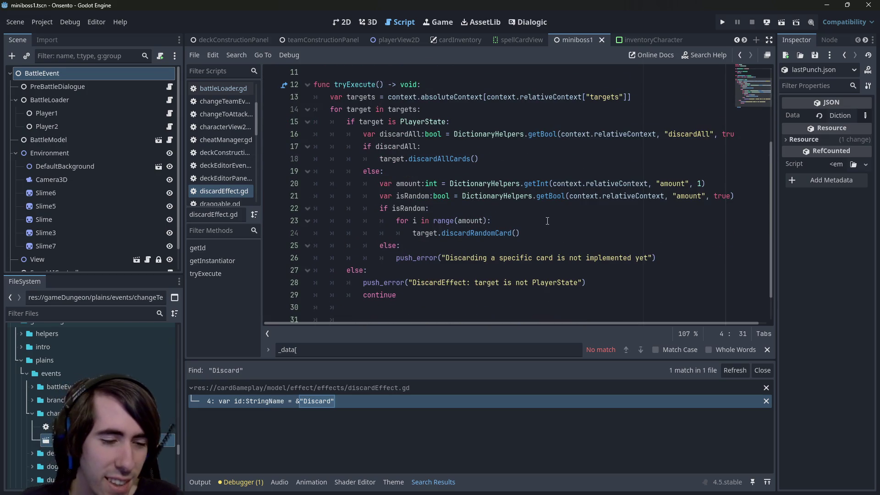
scroll(548, 221, up, 3)
scroll(452, 202, down, 3)
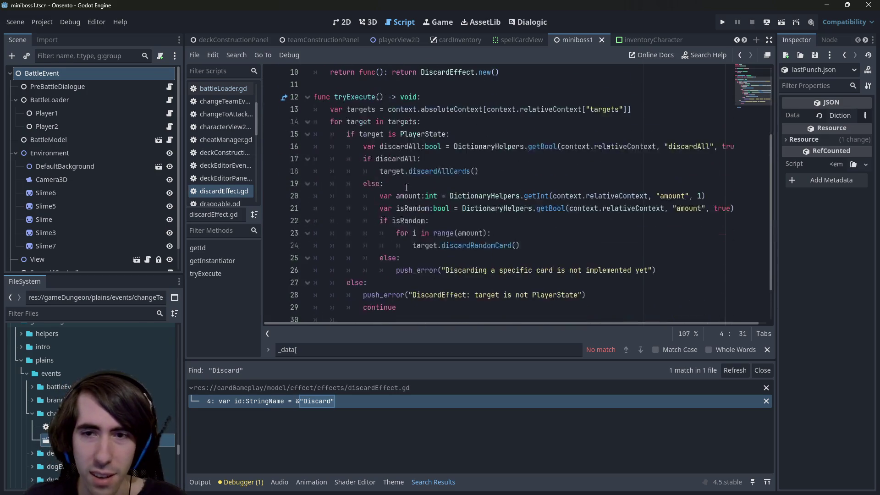
scroll(504, 200, down, 1)
scroll(510, 200, up, 1)
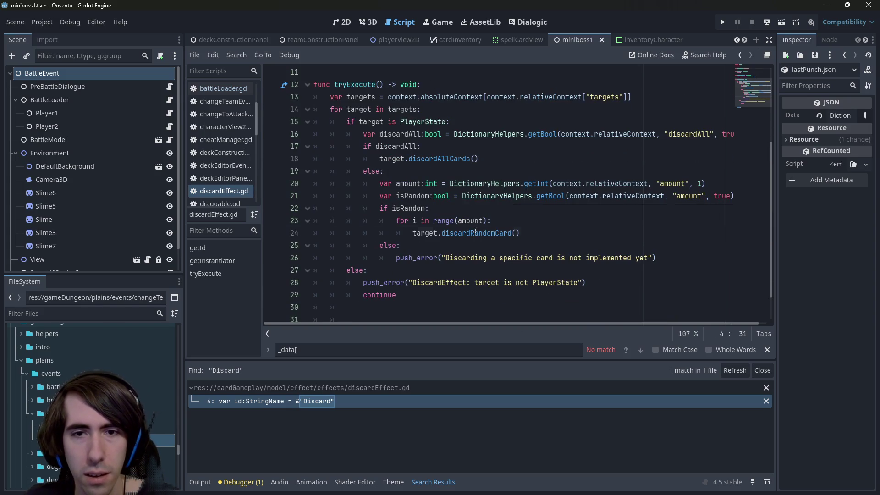
Follow the discardAllCards call on line 18 to its definition in playerState.gd
click(486, 233)
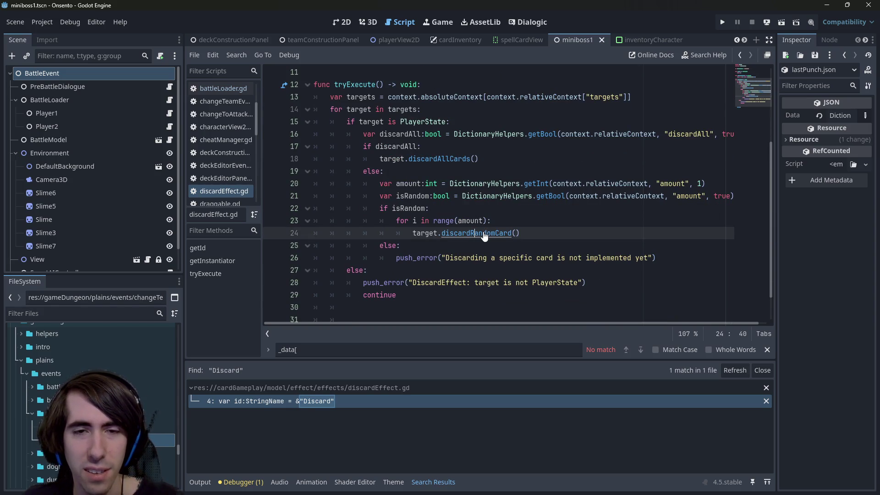
mouse_move(535, 232)
mouse_down()
mouse_move(321, 184)
mouse_move(293, 209)
mouse_move(243, 207)
mouse_up()
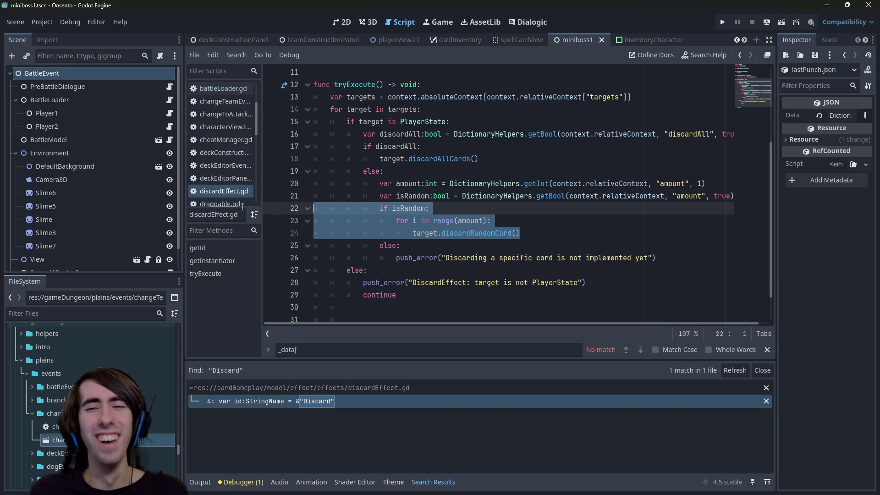
double_click(412, 196)
scroll(413, 275, up, 1)
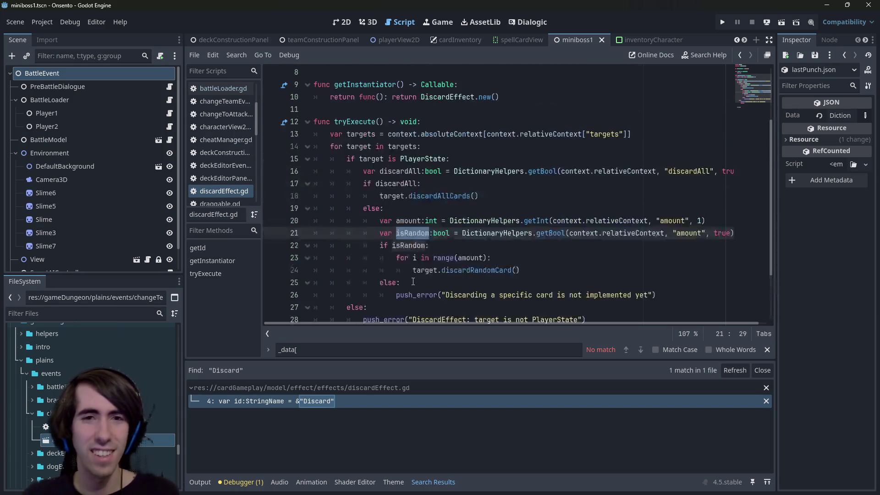
click(455, 196)
ctrl+click(456, 197)
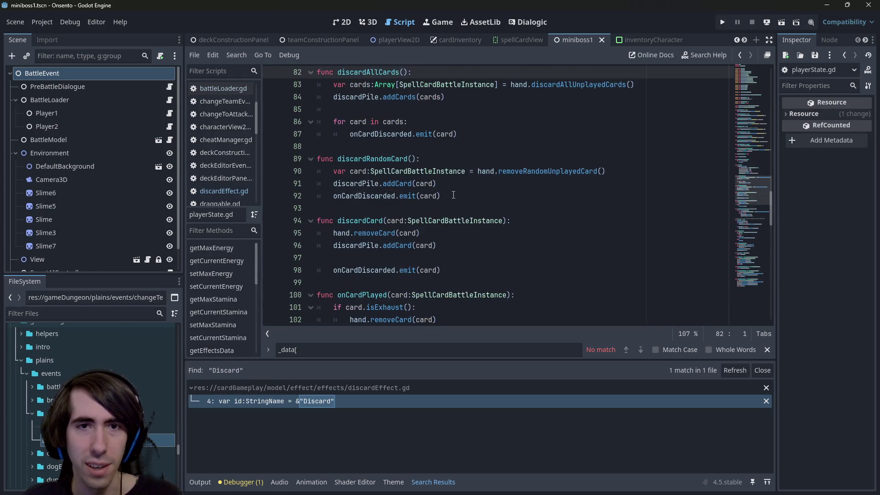
Follow playerState.gd's discardAllUnplayedCards call on line 83 to its definition in hand.gd
double_click(367, 171)
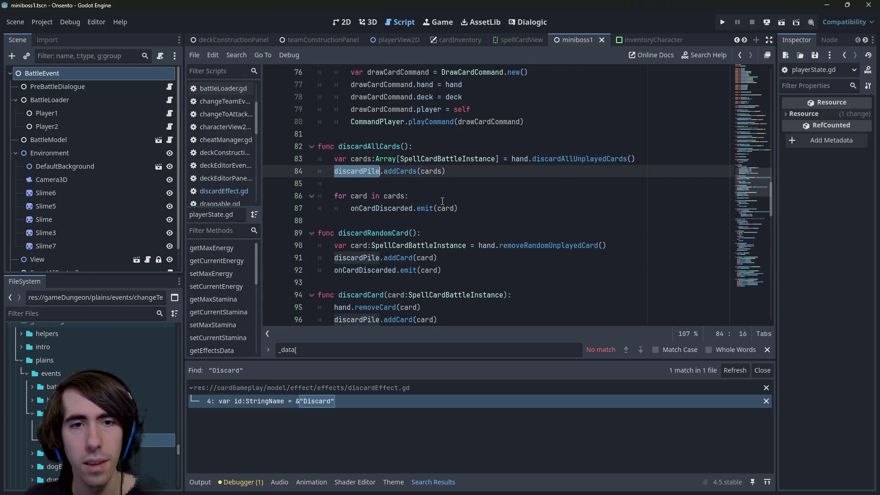
scroll(443, 201, up, 1)
click(598, 195)
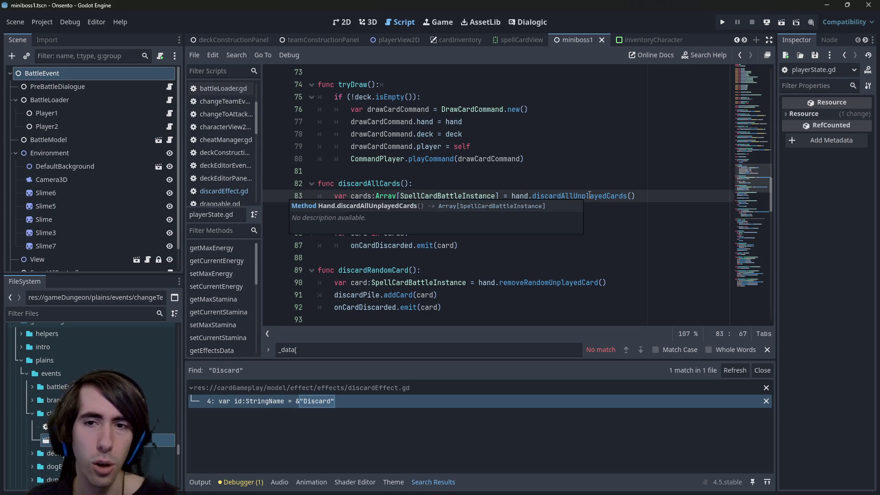
click(546, 196)
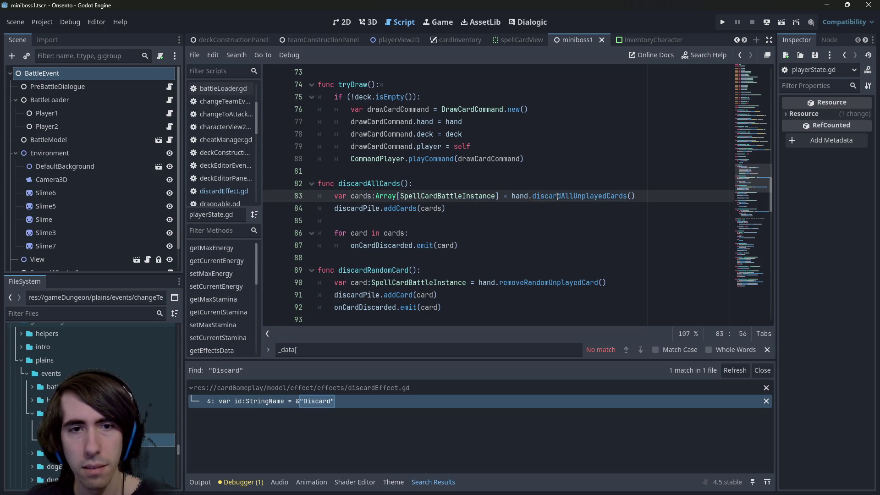
ctrl+click(557, 196)
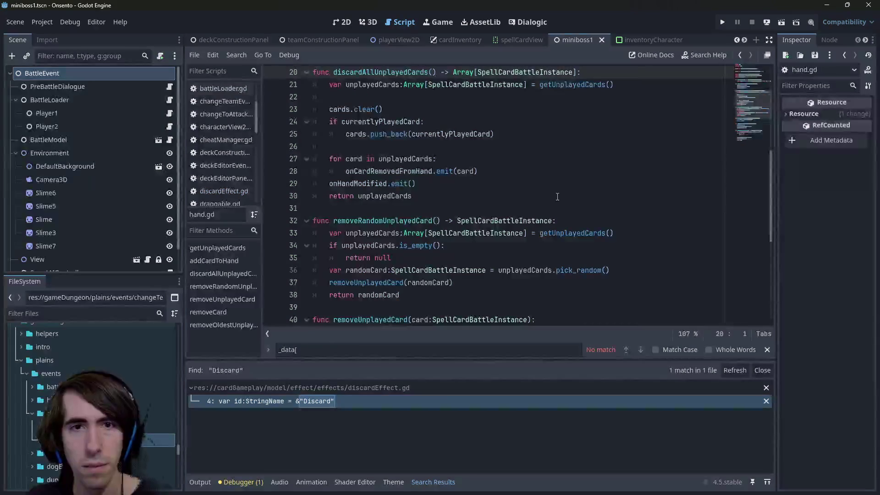
Search all project files for onCardRemovedFromHand from line 28 of hand.gd
scroll(557, 196, up, 1)
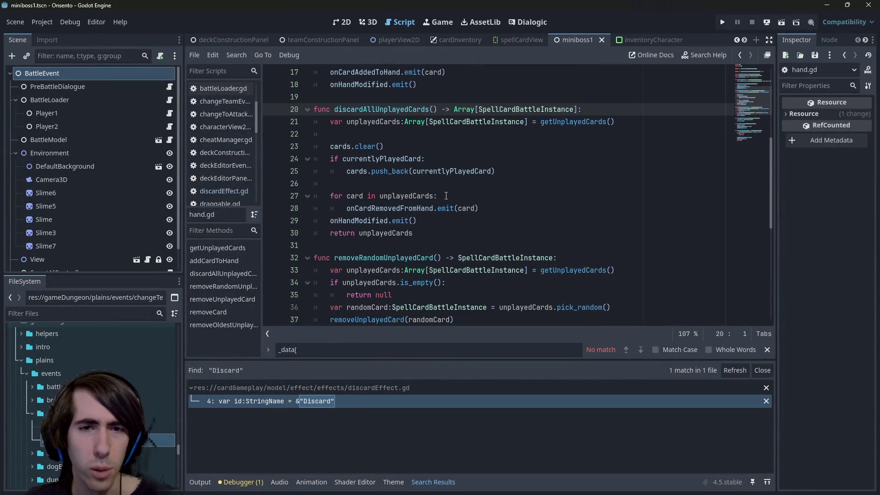
double_click(386, 208)
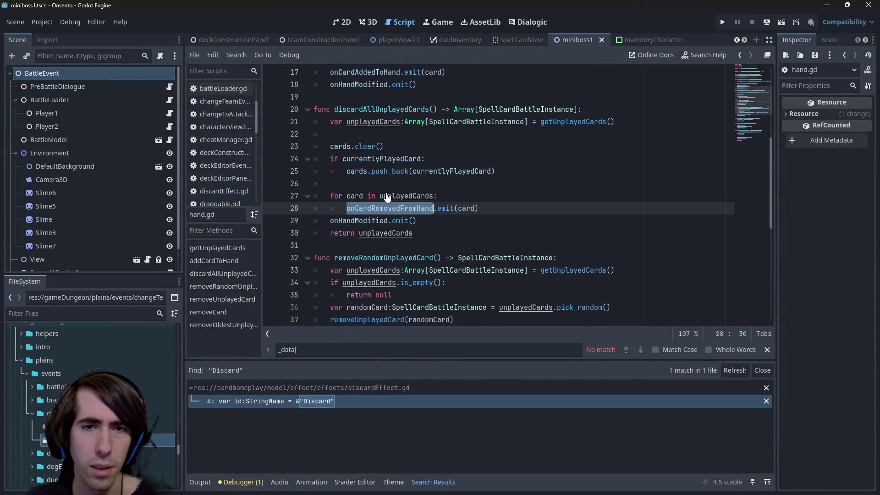
key(ctrl+f)
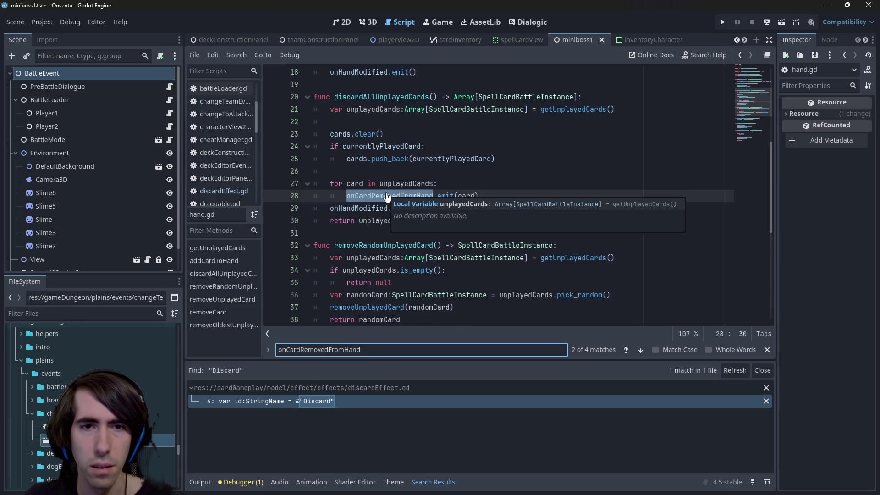
key(ctrl+shift+f)
key(Return)
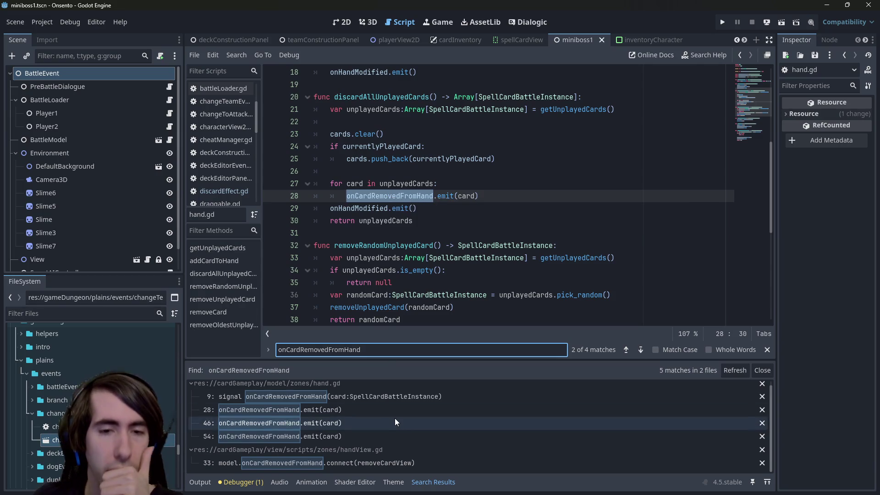
Open the handView.gd result and jump to the removeCardView function definition
click(362, 461)
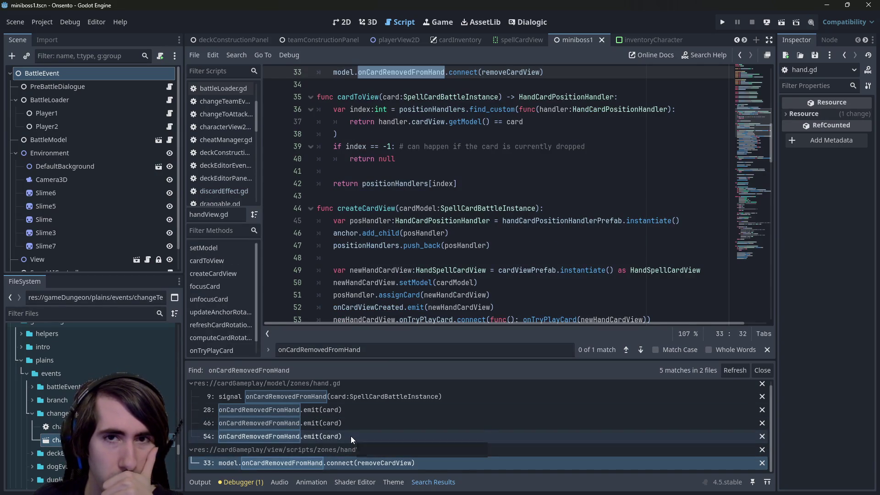
scroll(511, 145, up, 2)
ctrl+click(514, 147)
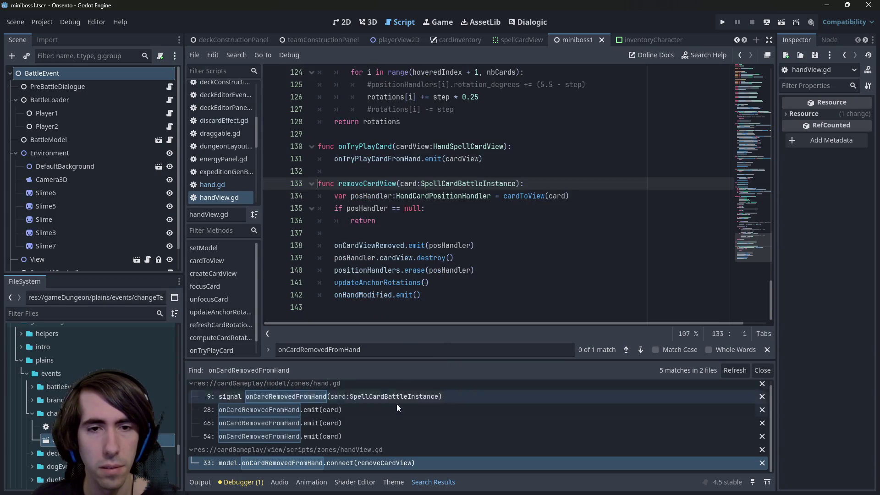
click(474, 243)
key(ctrl+shift+f)
Search the project for payCost and open the payCost() call on line 73 of effect.gd
text(payCost)
key(Return)
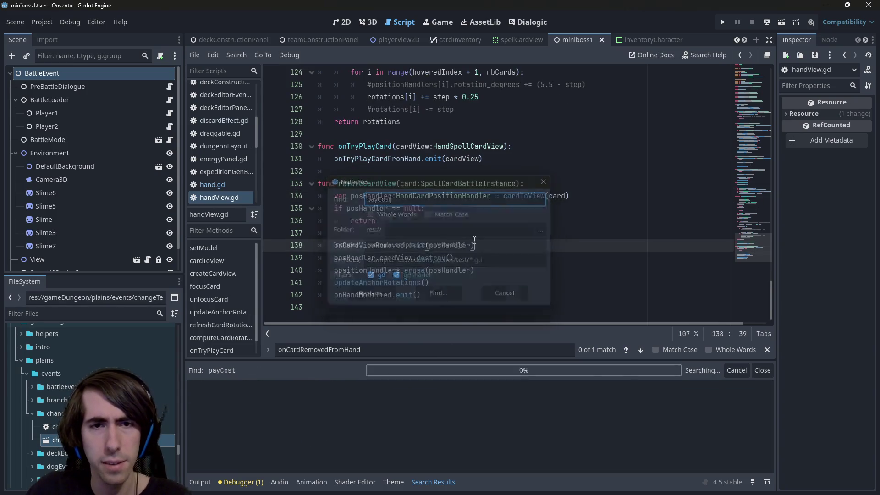
scroll(375, 418, down, 2)
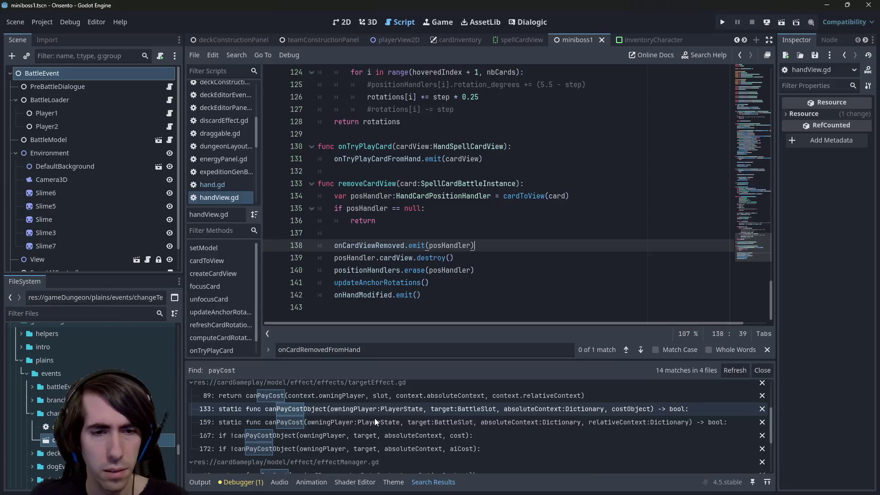
scroll(375, 418, down, 5)
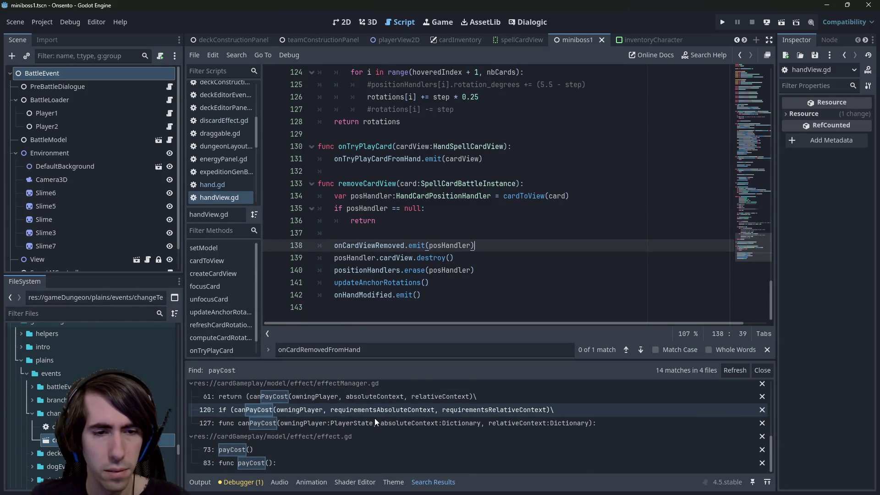
click(295, 449)
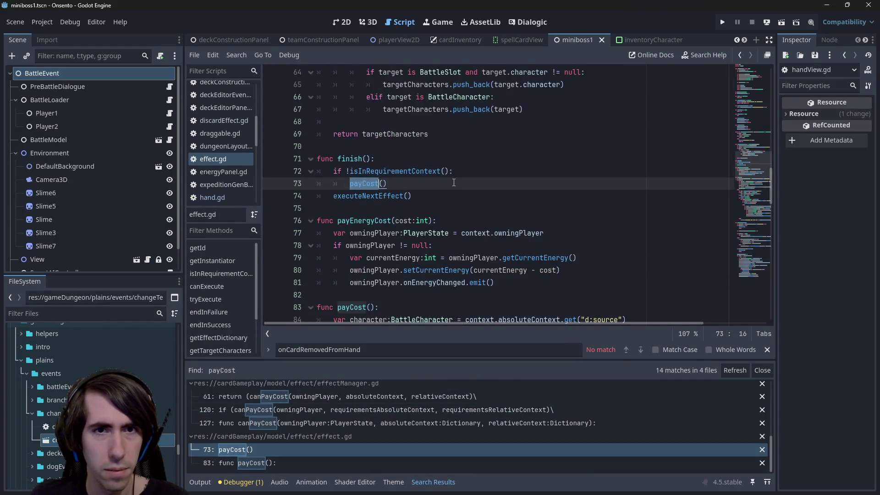
click(454, 182)
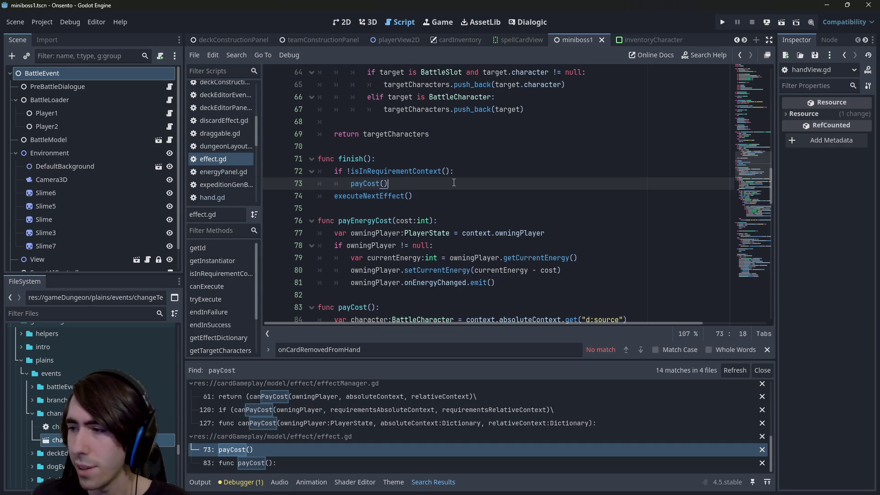
scroll(413, 184, up, 1)
scroll(389, 184, down, 1)
click(368, 183)
double_click(368, 184)
scroll(404, 192, up, 3)
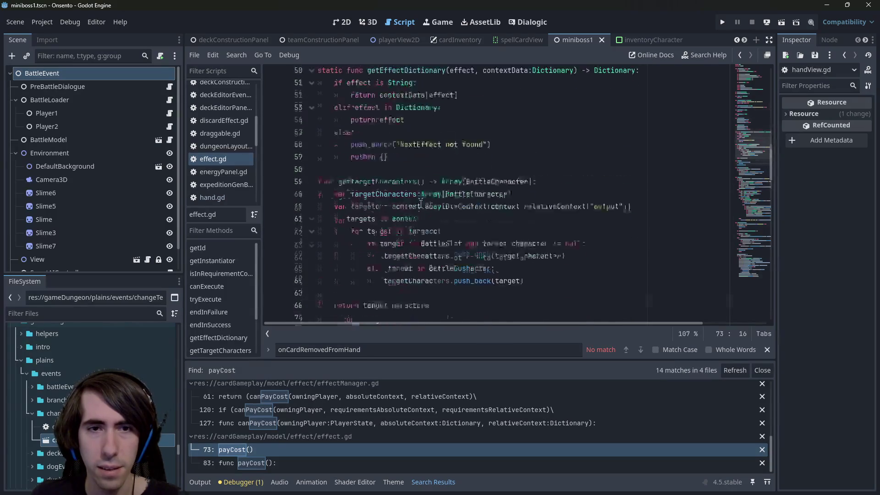
scroll(421, 203, down, 3)
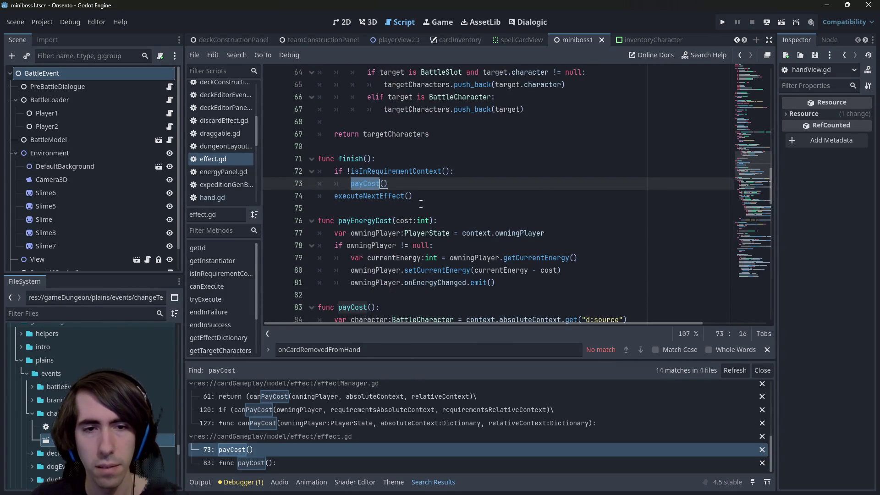
Navigate back through handView.gd and hand.gd to discardEffect.gd's discardAllCards call
key(alt+Left)
scroll(421, 204, up, 20)
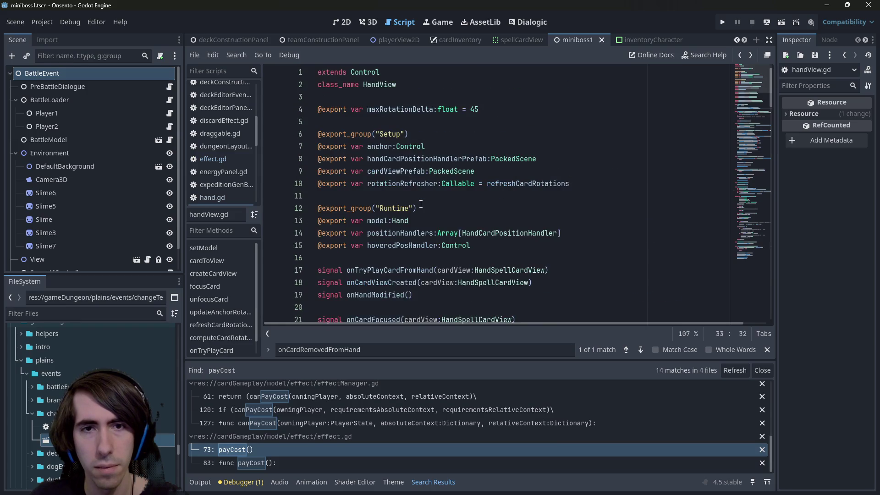
key(alt+Left)
key(alt+Left)
key(alt+Left)
key(alt+Left)
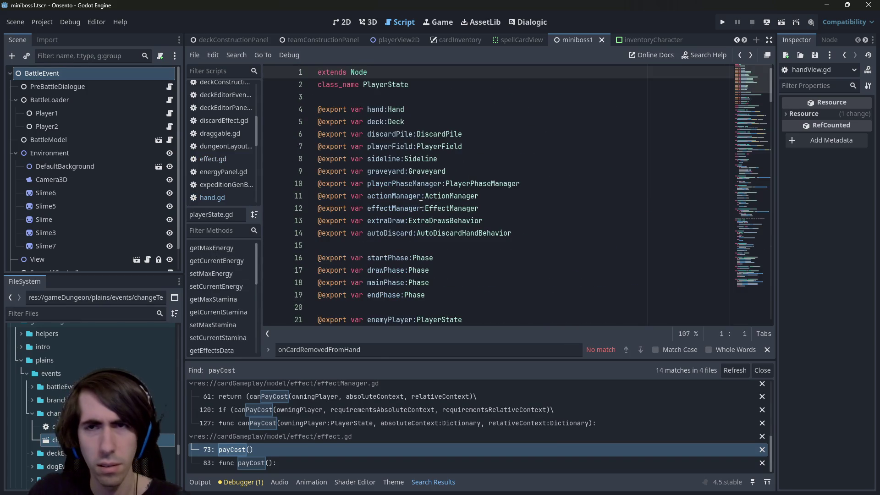
key(alt+Left)
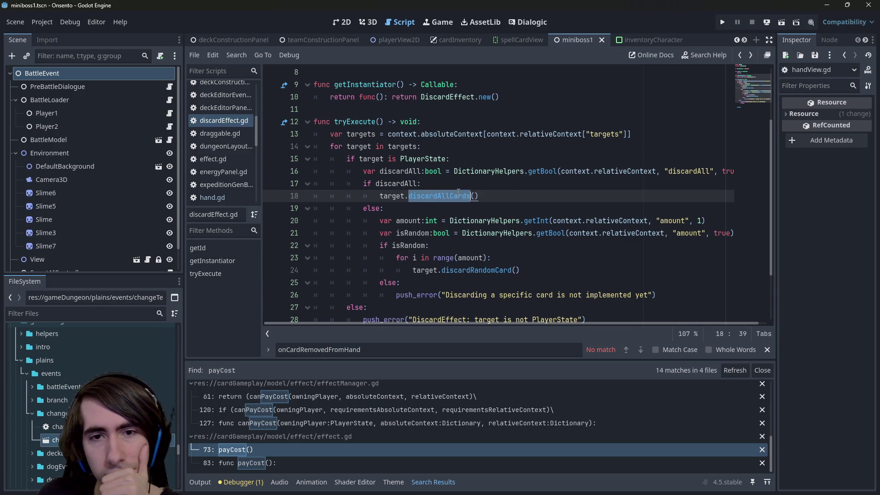
click(488, 196)
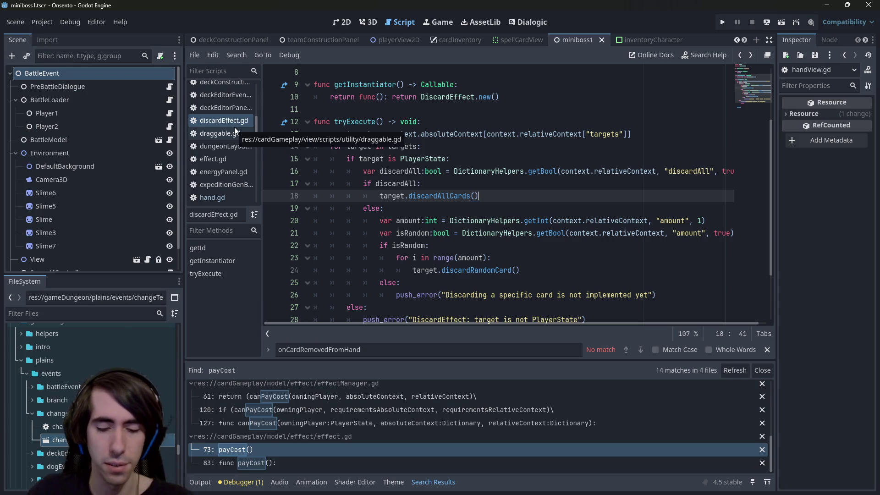
Cancel a quick-open search for 'ap' and switch to the playerView2D scene
key(shift+alt+o)
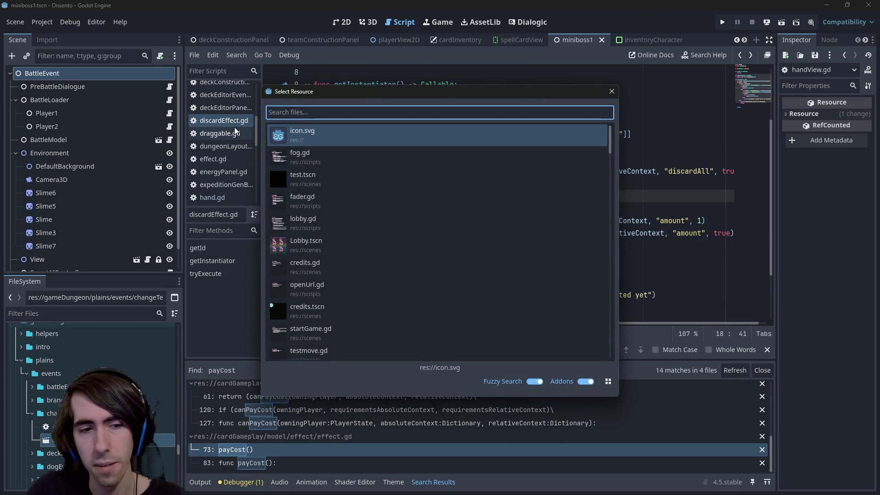
text(ap)
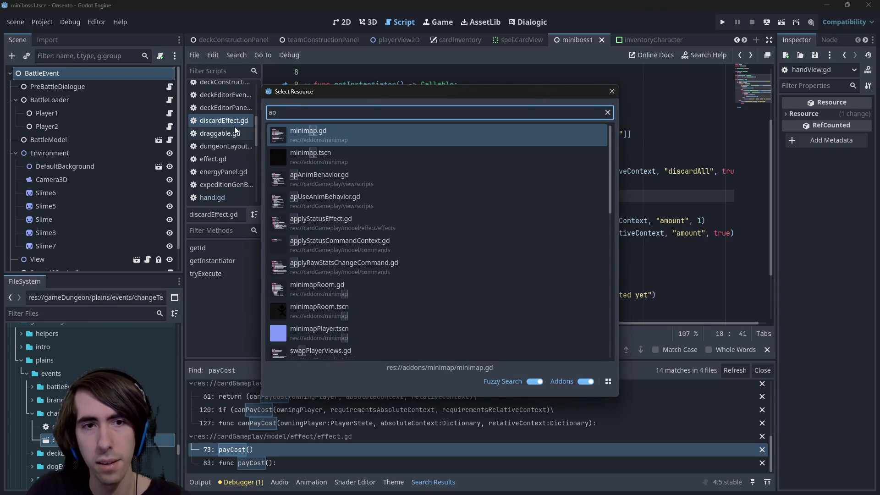
key(Down)
key(Down)
key(Down)
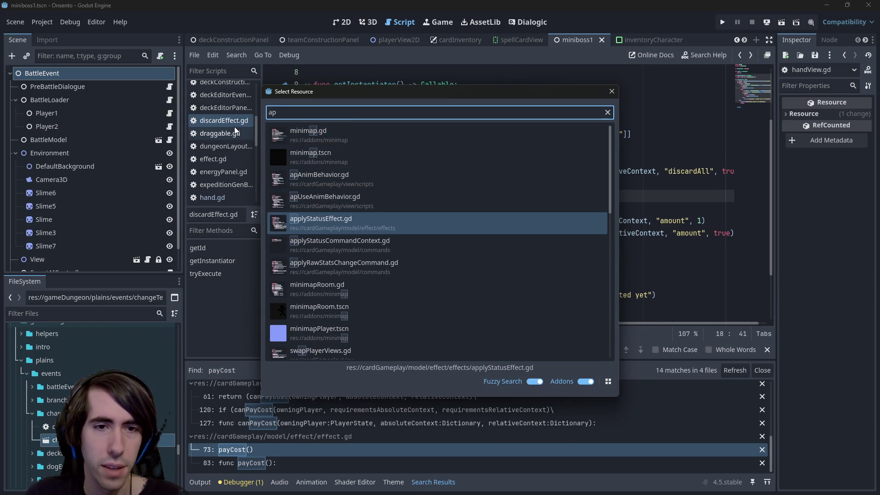
key(Escape)
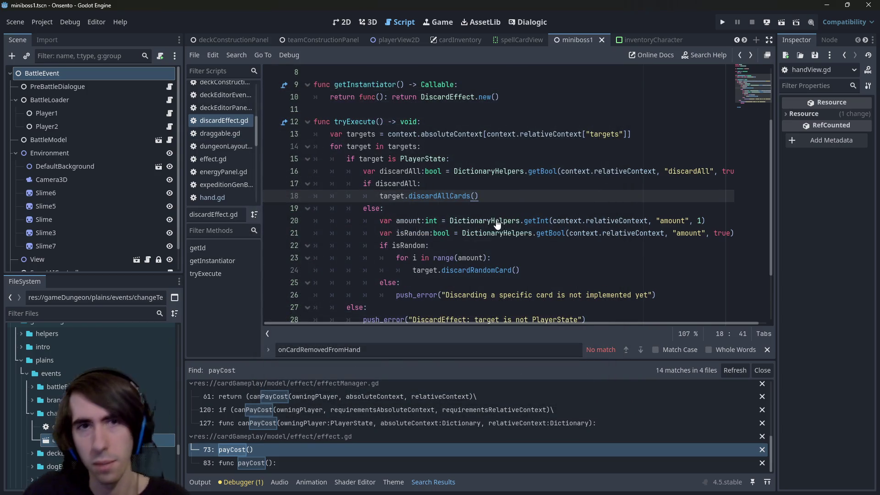
click(390, 40)
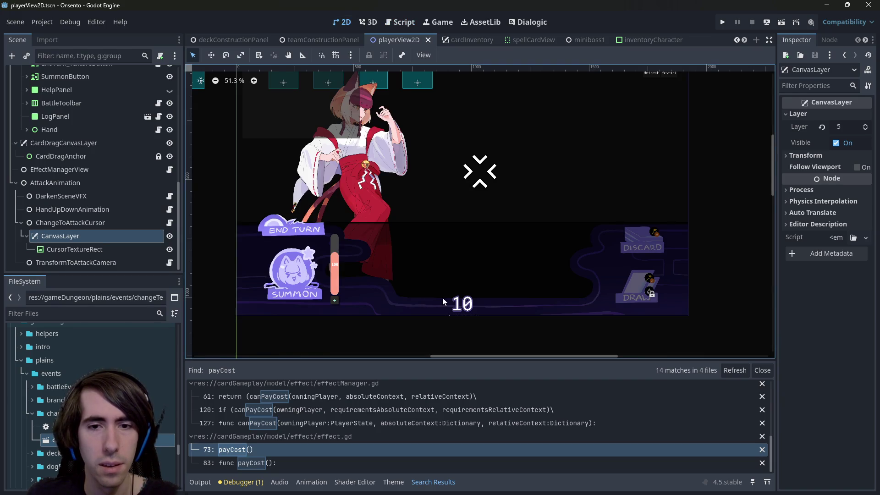
Select the EnergyPanel node in playerView2D and open its script, energyPanel.gd
click(462, 304)
scroll(463, 304, up, 3)
click(462, 304)
scroll(463, 303, up, 2)
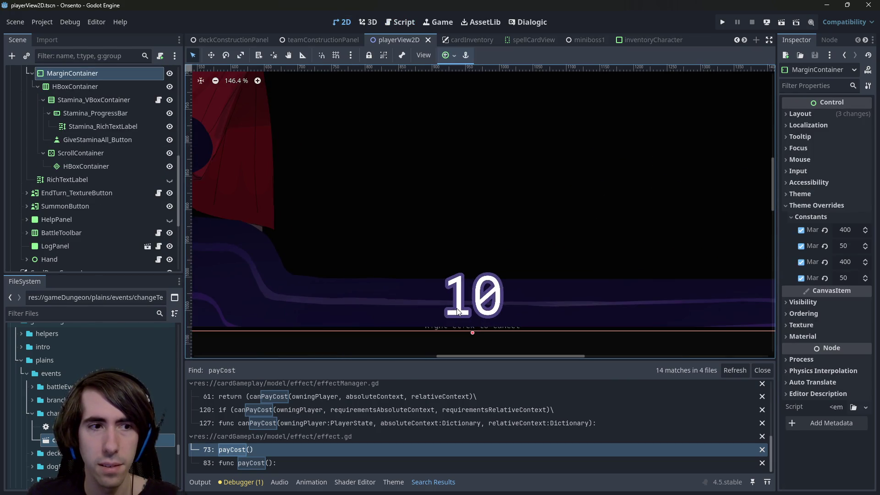
scroll(91, 184, down, 5)
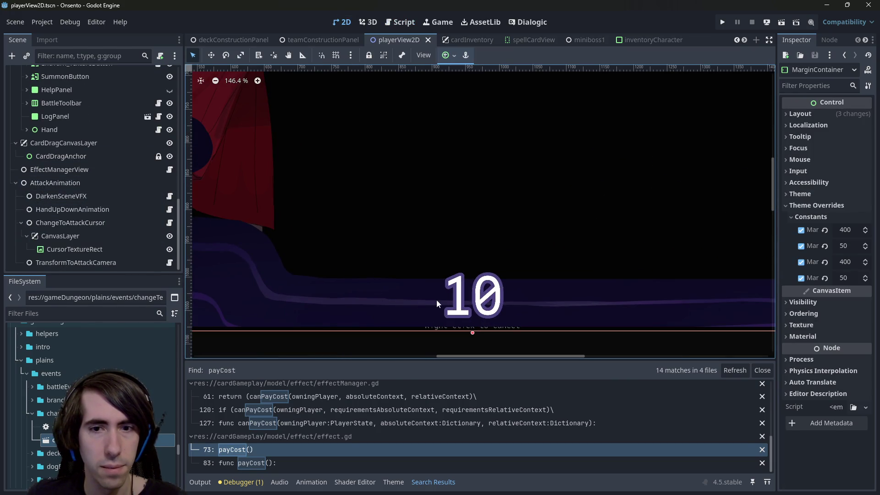
scroll(100, 172, up, 5)
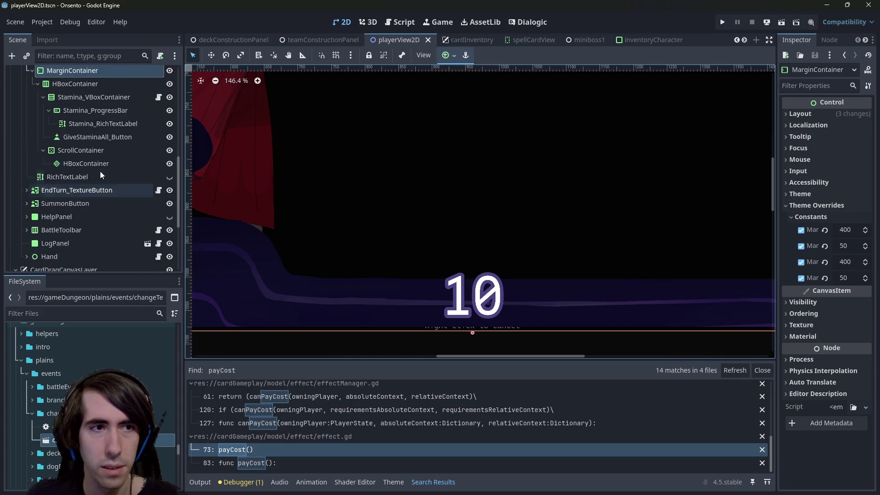
click(86, 160)
scroll(86, 162, up, 2)
click(87, 170)
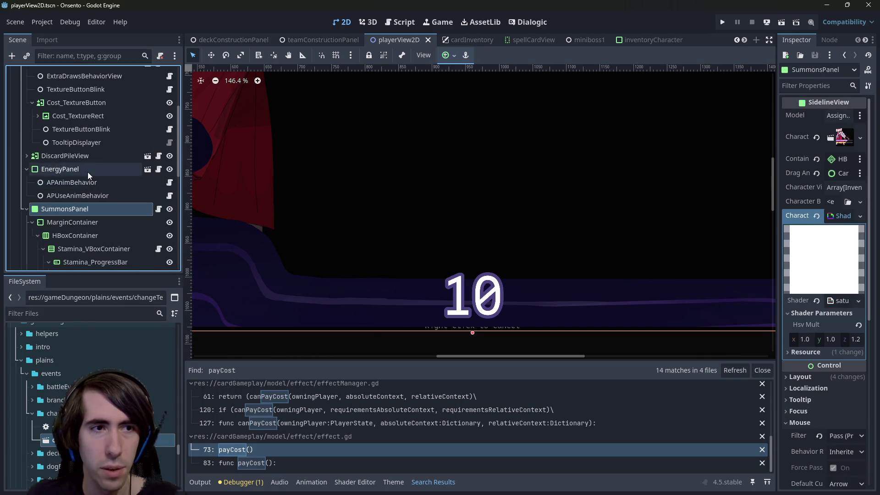
click(158, 168)
scroll(402, 206, up, 1)
scroll(403, 207, down, 1)
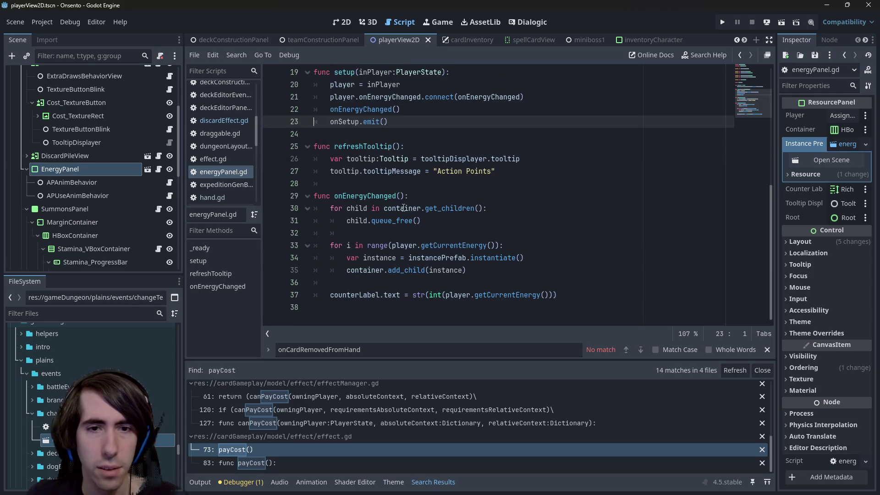
Add a breakpoint on line 30 at the start of onEnergyChanged in energyPanel.gd
scroll(375, 174, up, 3)
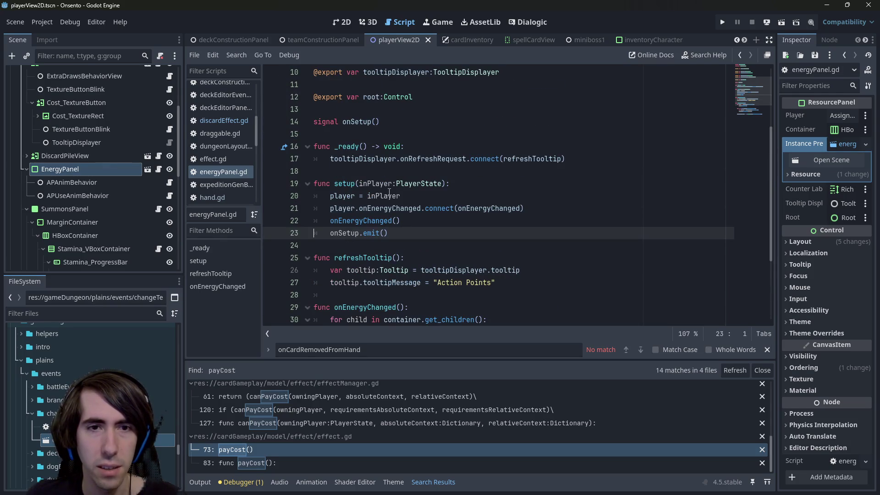
scroll(377, 193, up, 2)
scroll(380, 208, down, 2)
scroll(379, 208, down, 1)
double_click(369, 233)
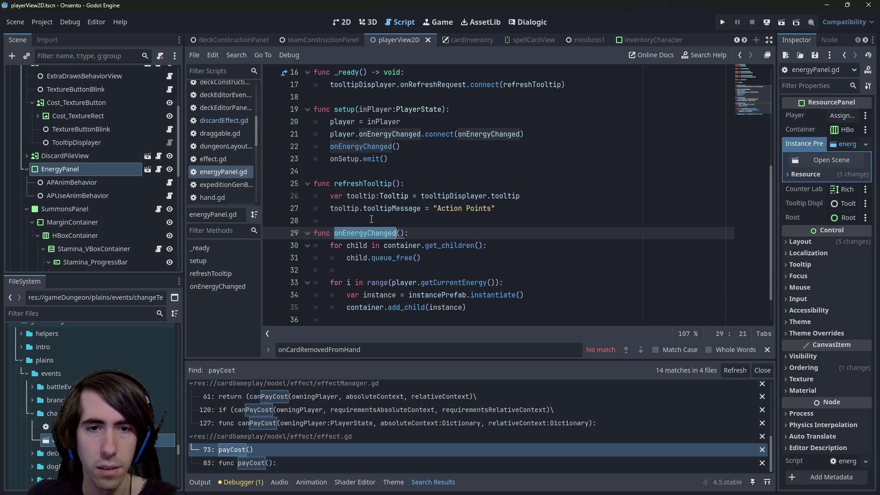
click(271, 245)
click(442, 196)
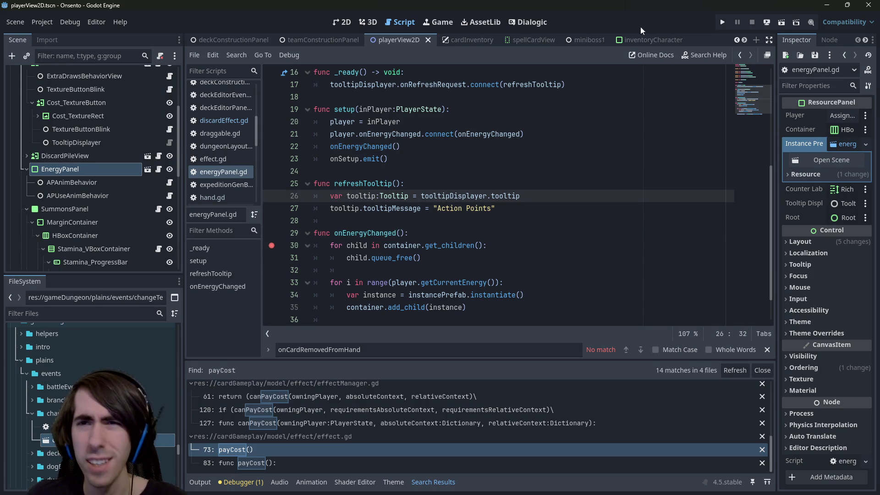
key(alt+shift+o)
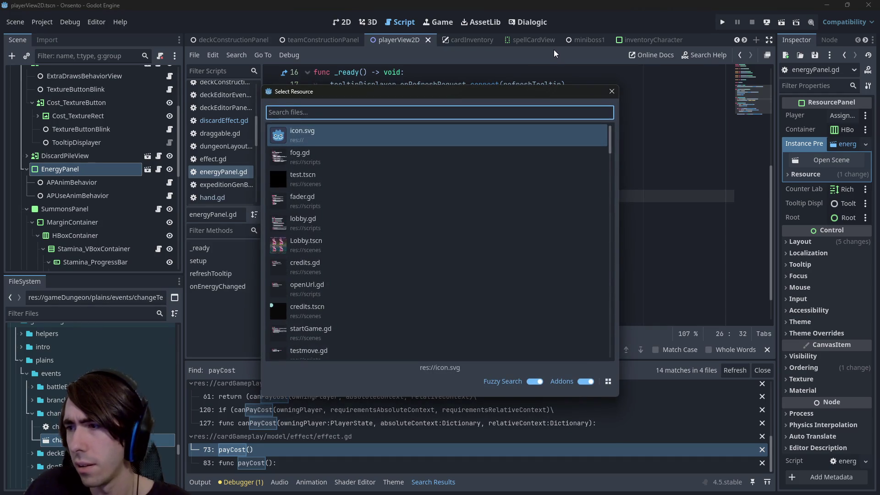
Open deckEditorPanel.tscn from Quick Open and run it as the current scene
text(deckeditor)
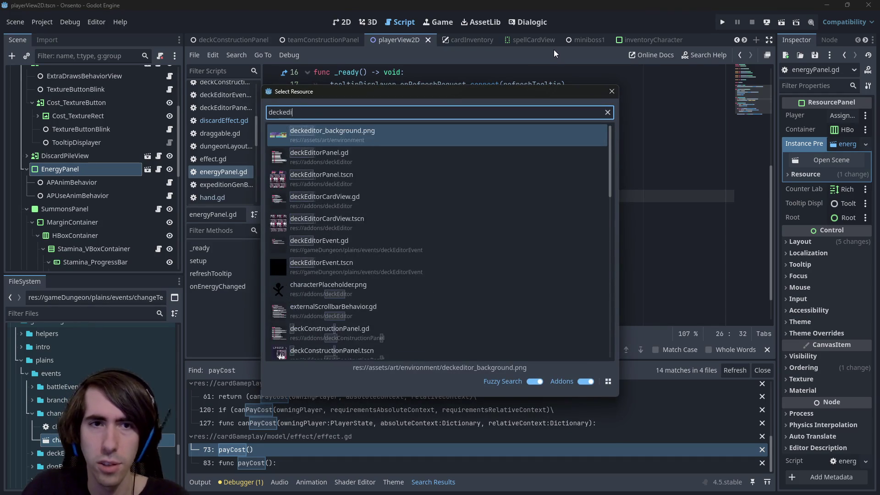
key(Down)
key(Down)
key(Return)
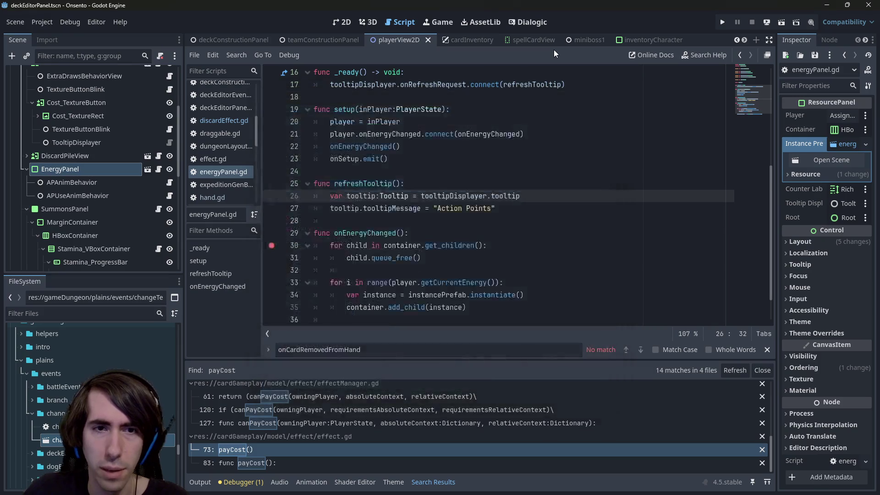
click(781, 22)
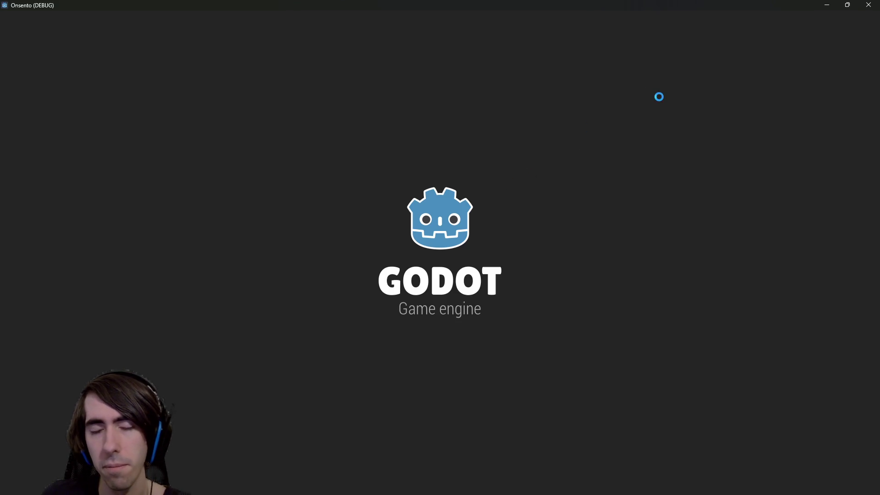
Remove all existing cards from the deck
scroll(675, 172, down, 5)
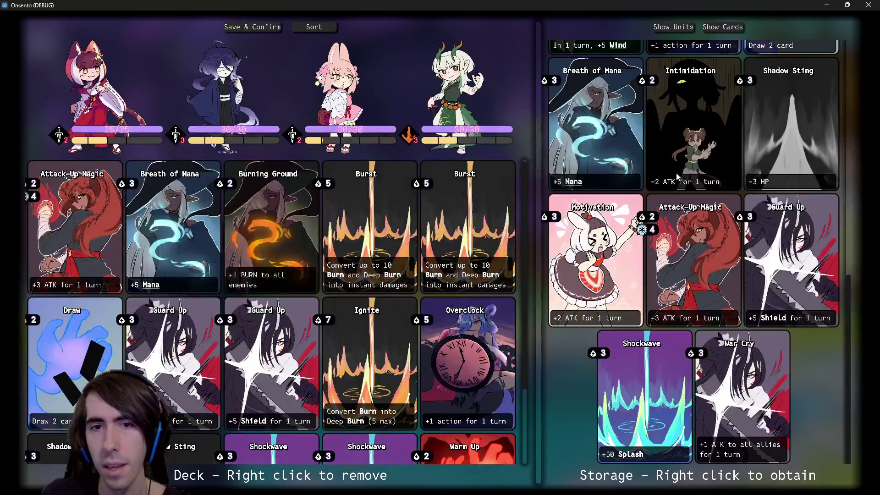
right_click(134, 228)
right_click(135, 227)
right_click(135, 227)
right_click(134, 227)
right_click(134, 228)
right_click(134, 228)
right_click(134, 227)
right_click(134, 228)
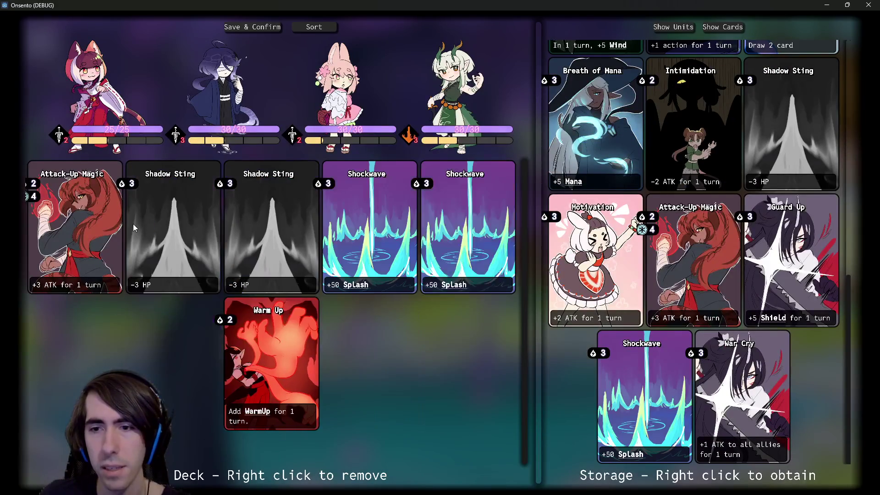
right_click(134, 228)
right_click(134, 227)
right_click(134, 228)
right_click(134, 228)
right_click(252, 236)
right_click(251, 236)
Add eight Last Punch cards from Storage to the deck and save it
scroll(718, 275, up, 10)
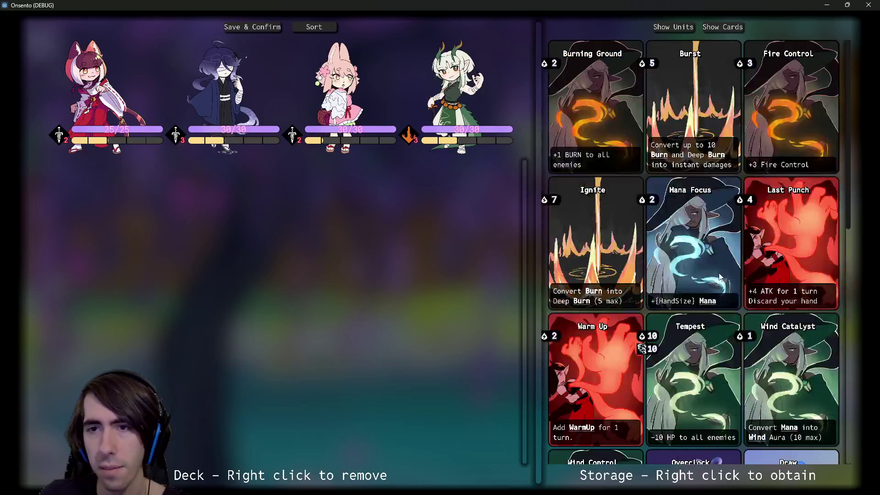
scroll(698, 241, down, 3)
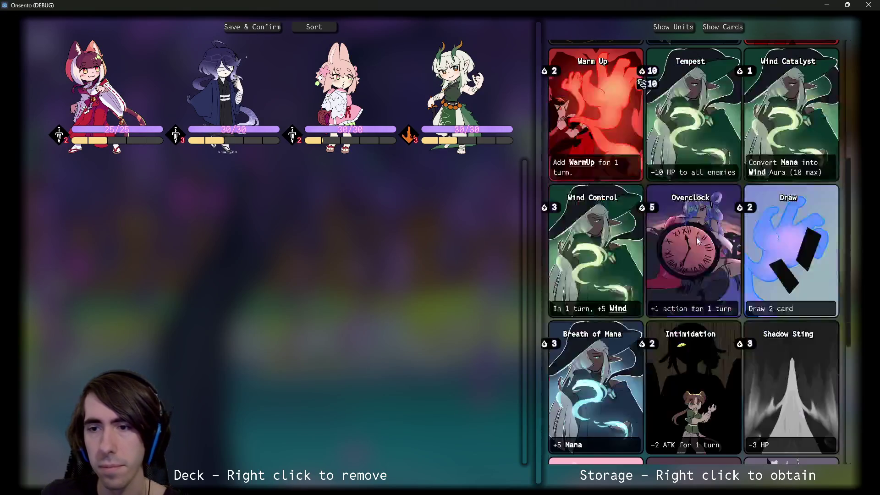
scroll(698, 241, down, 2)
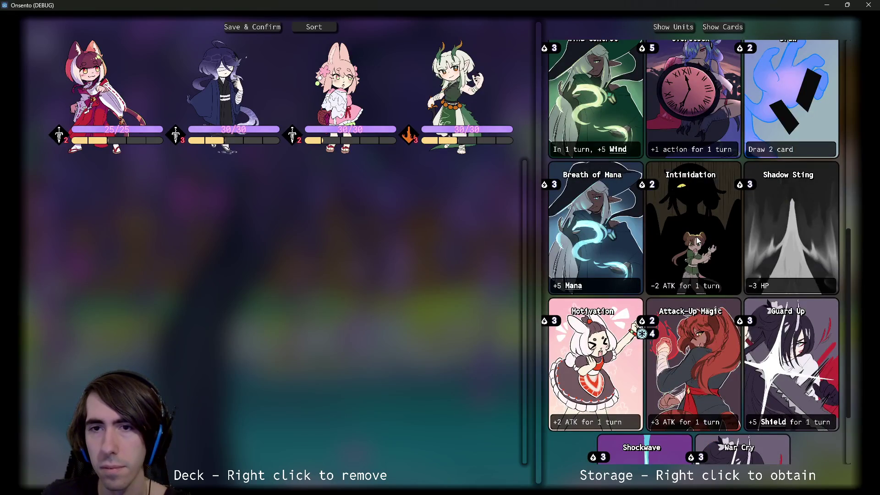
scroll(697, 241, down, 2)
scroll(698, 240, up, 6)
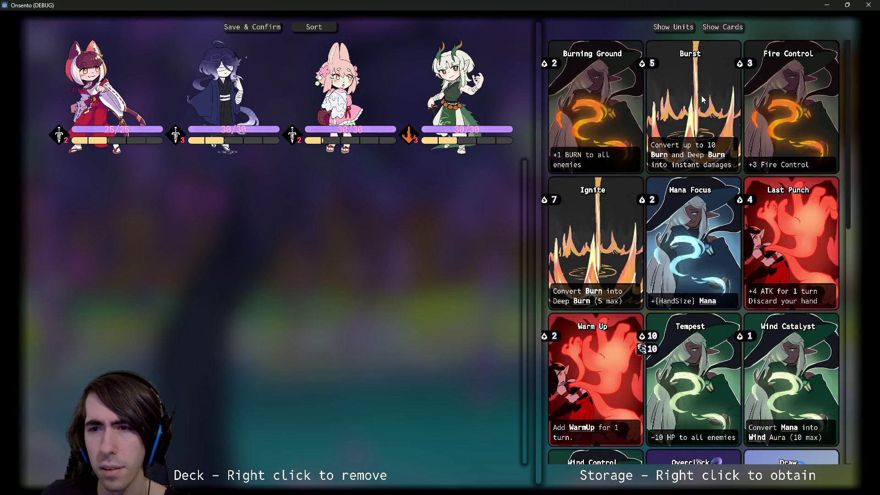
right_click(782, 235)
right_click(782, 236)
right_click(781, 236)
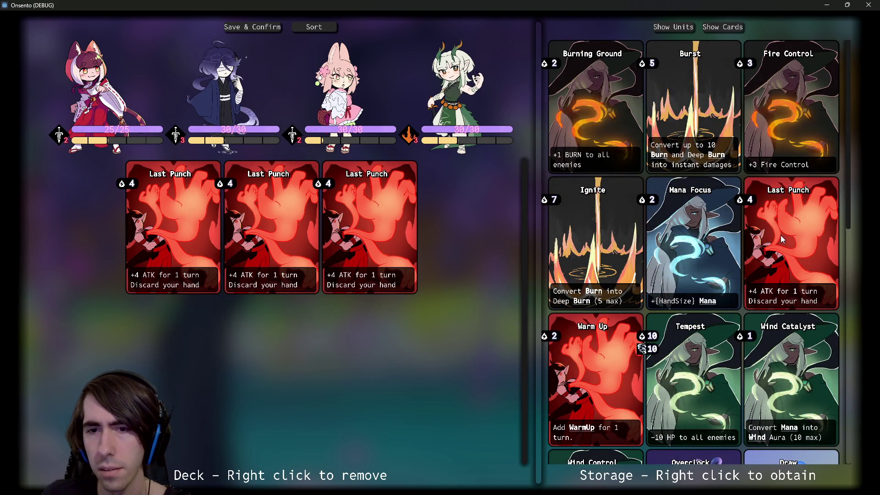
right_click(780, 235)
scroll(777, 234, down, 5)
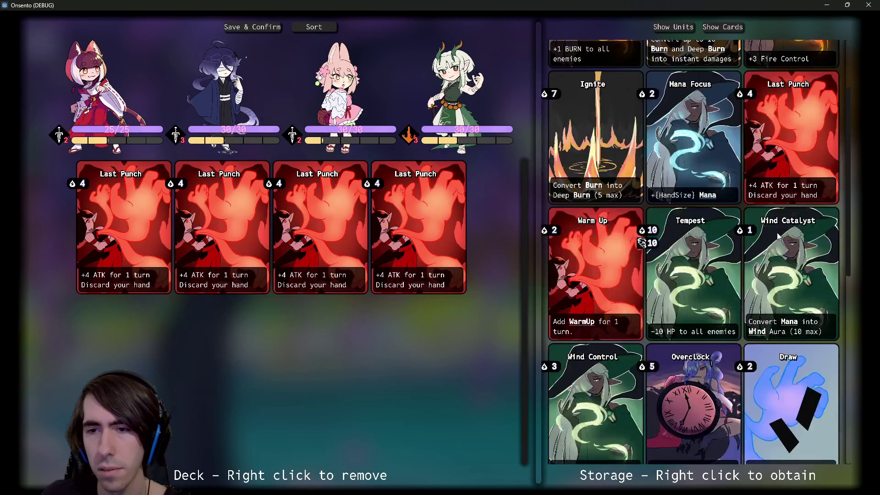
scroll(777, 232, up, 5)
right_click(783, 210)
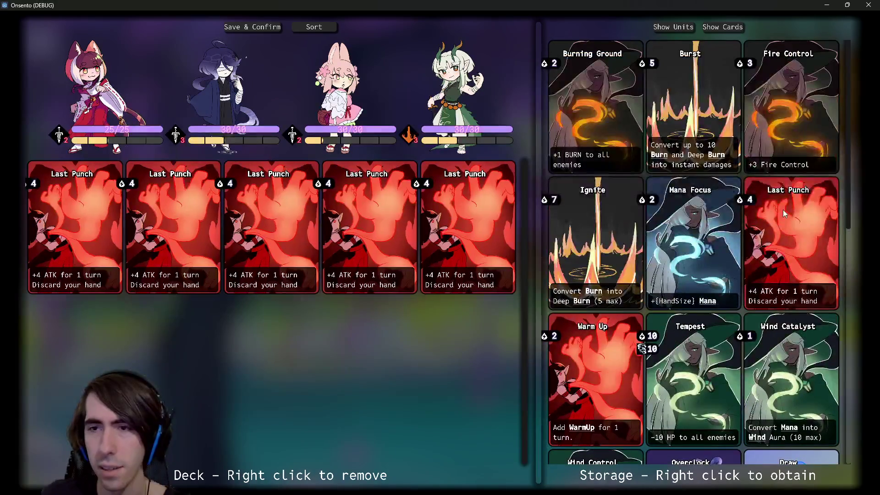
right_click(783, 209)
right_click(796, 286)
right_click(796, 286)
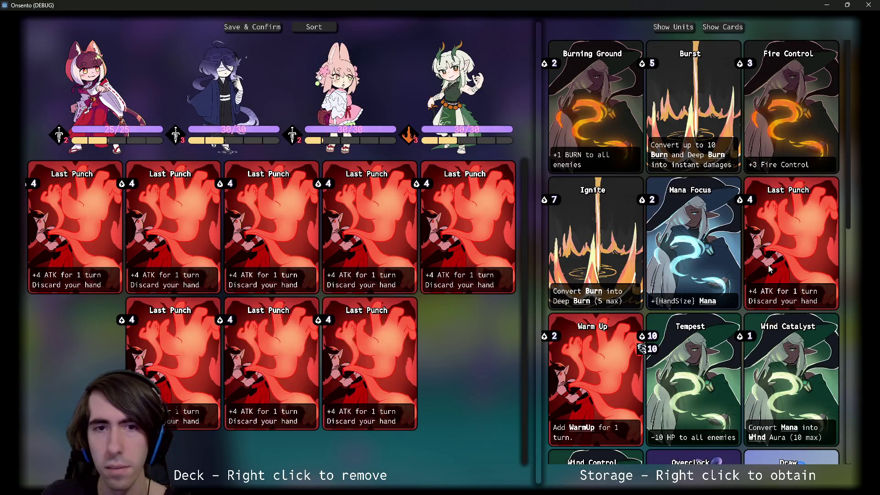
click(252, 29)
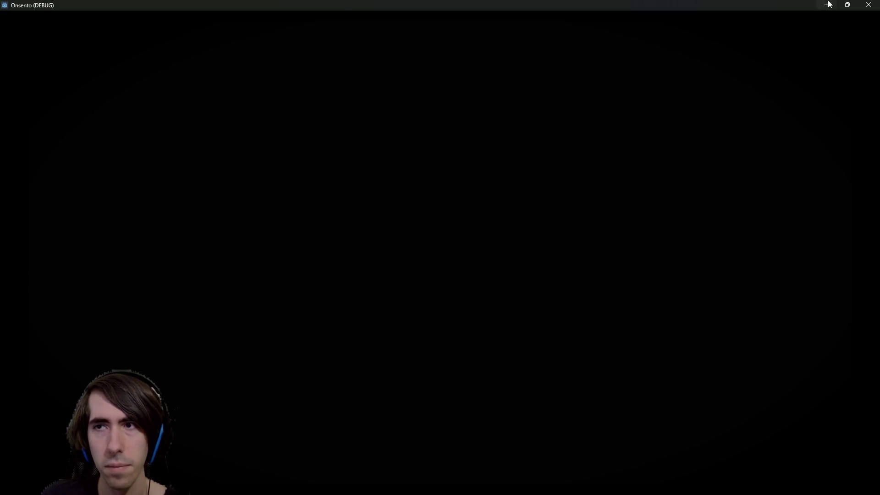
Open miniboss1.tscn, run it, and continue past the initial breakpoints
key(alt+shift+o)
text(mi)
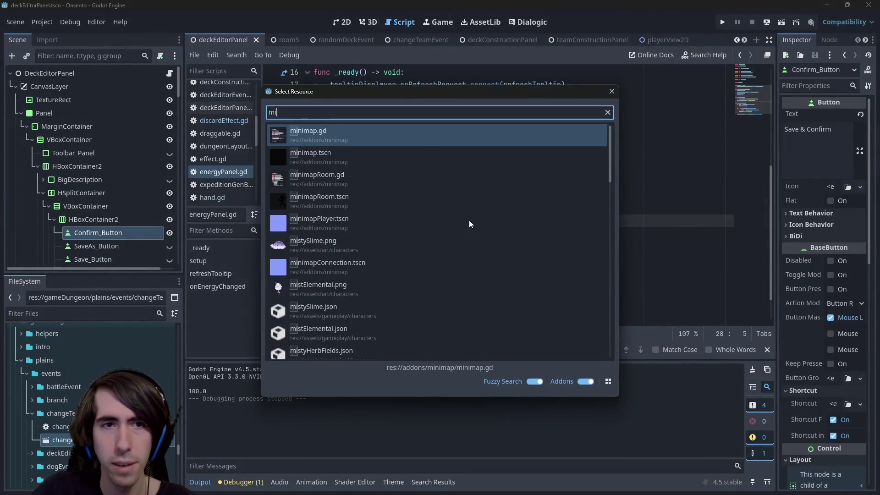
text(niboss1.tscn)
key(Return)
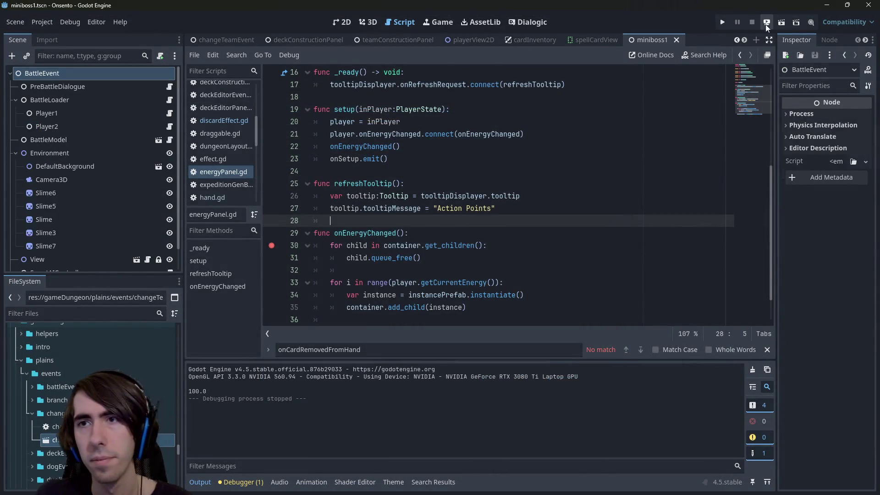
click(782, 22)
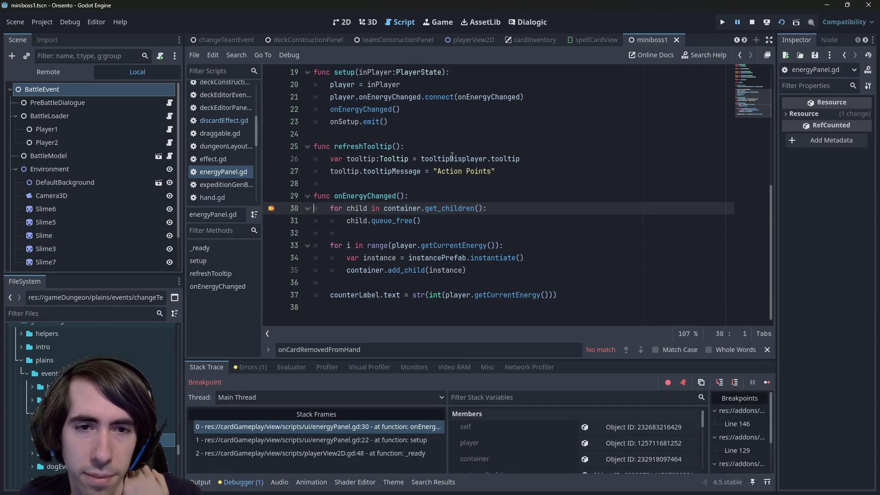
click(767, 382)
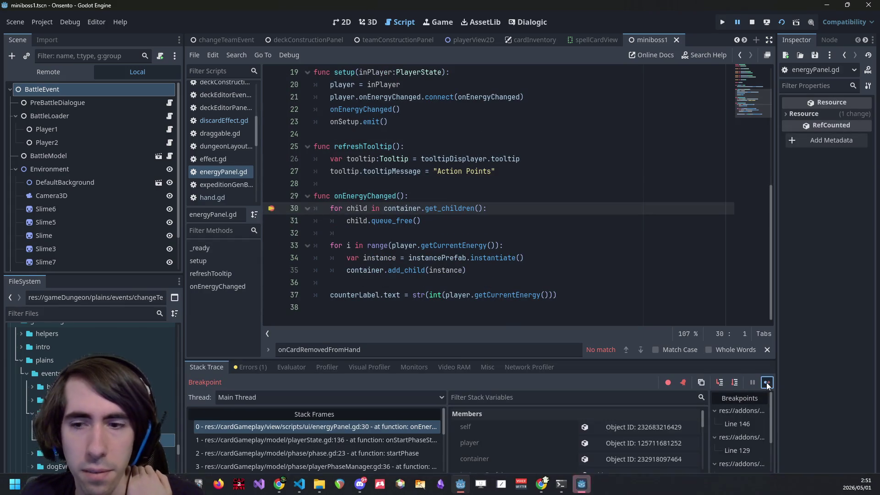
click(766, 383)
Deploy all four characters on the battlefield and end the turn
click(295, 377)
click(390, 390)
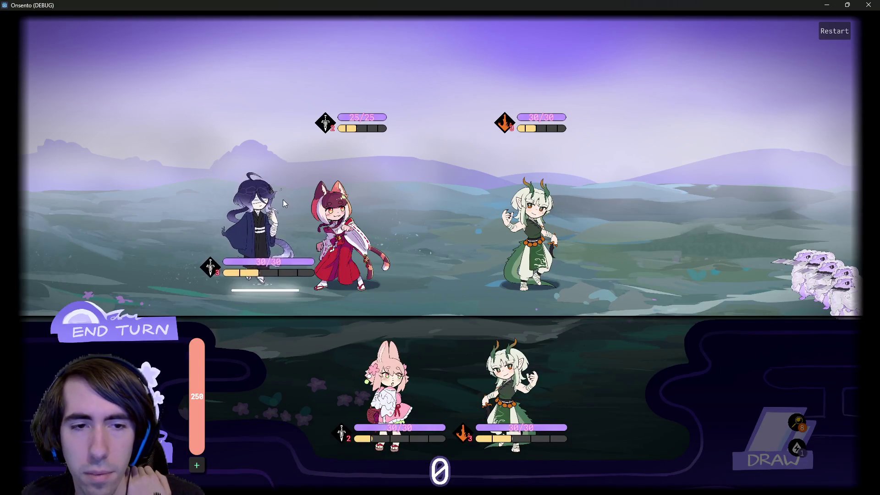
click(509, 390)
click(398, 371)
click(509, 390)
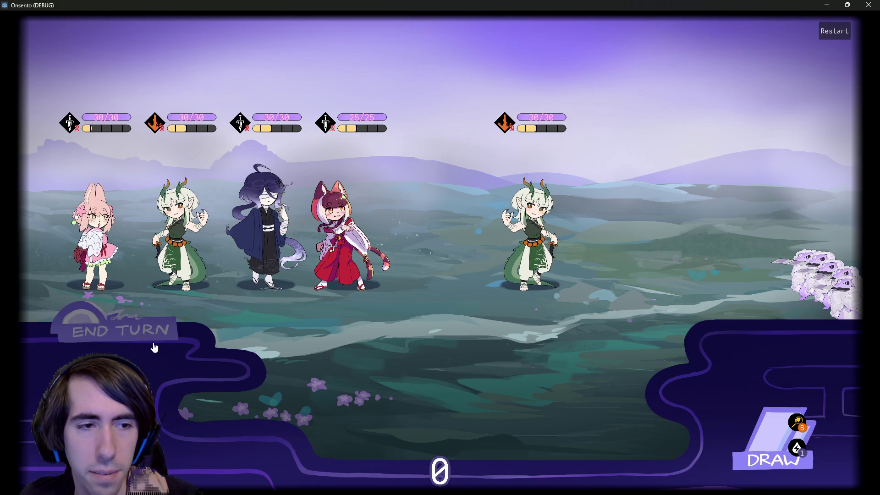
click(153, 342)
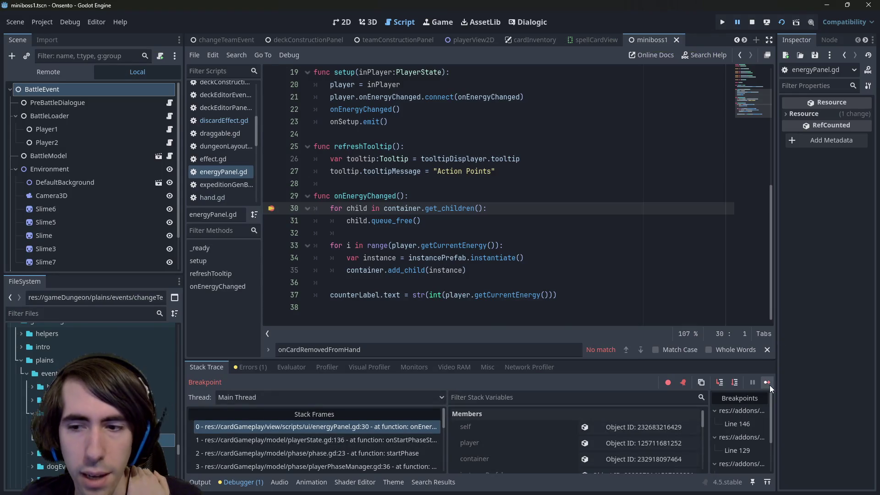
Play a Last Punch card and stop at a new line 37 breakpoint, removing the line 30 one
click(768, 384)
click(449, 363)
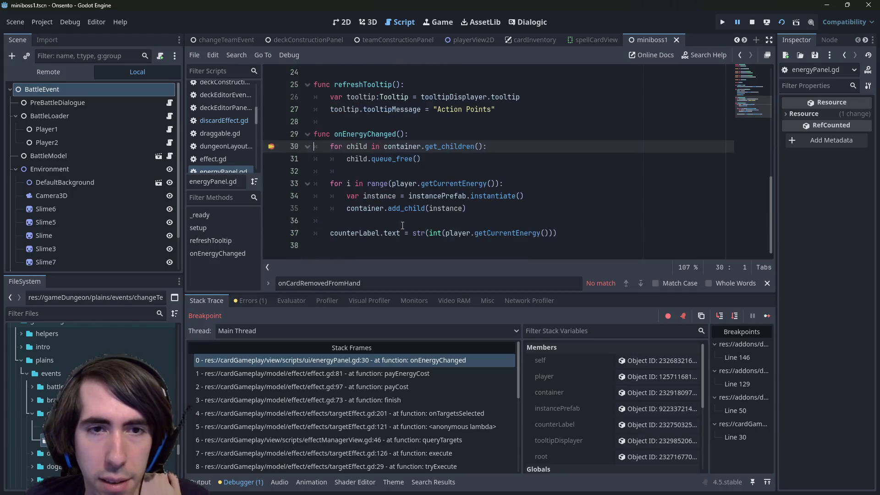
scroll(459, 204, down, 1)
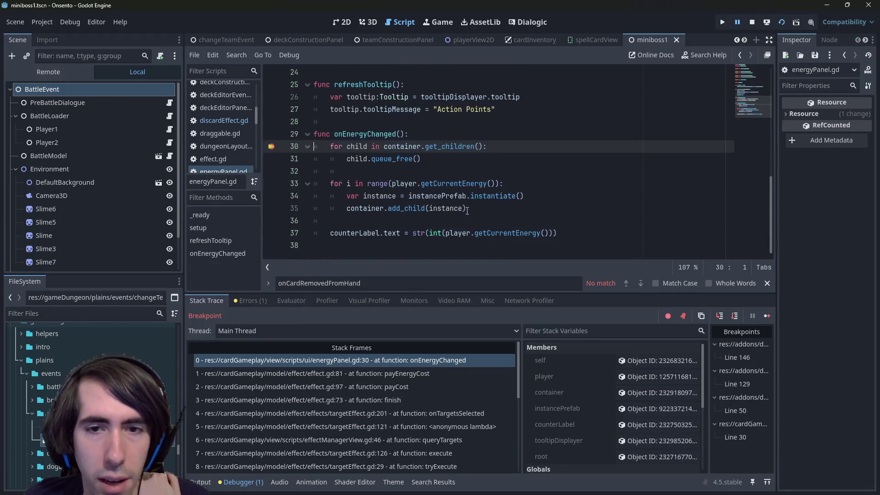
mouse_move(467, 233)
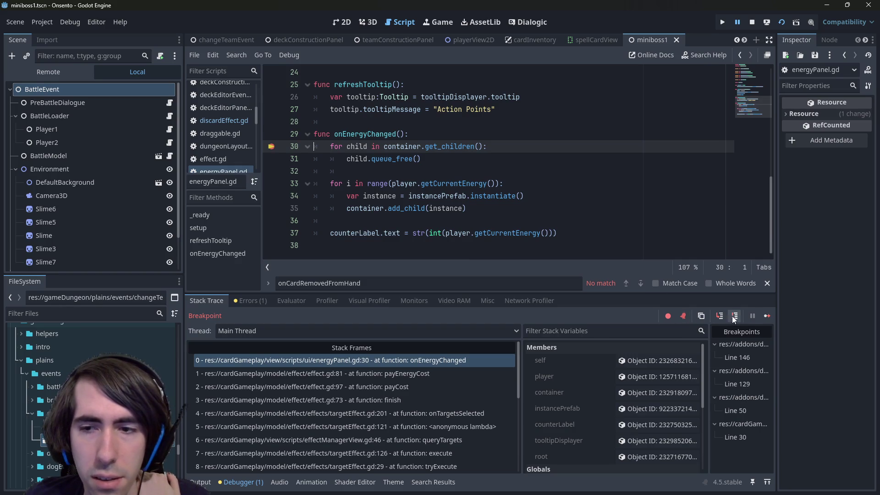
click(526, 252)
click(734, 315)
click(271, 233)
click(767, 315)
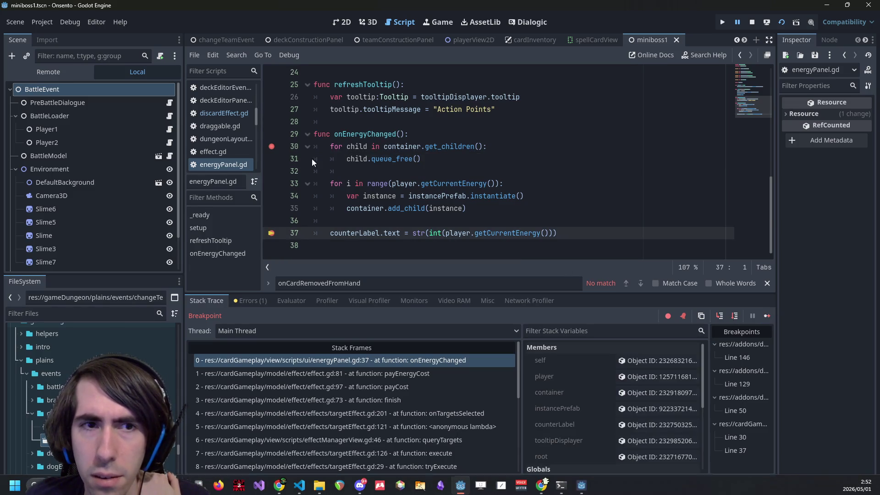
click(271, 147)
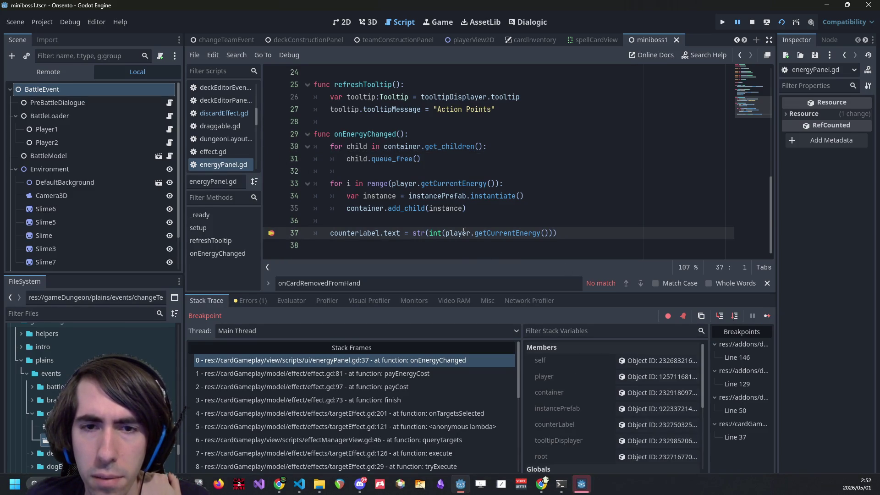
Check the player's AbilitySystemComponent Data (currentEnergy 6), move the breakpoint back to line 30, and continue
click(635, 380)
drag(774, 226, 647, 226)
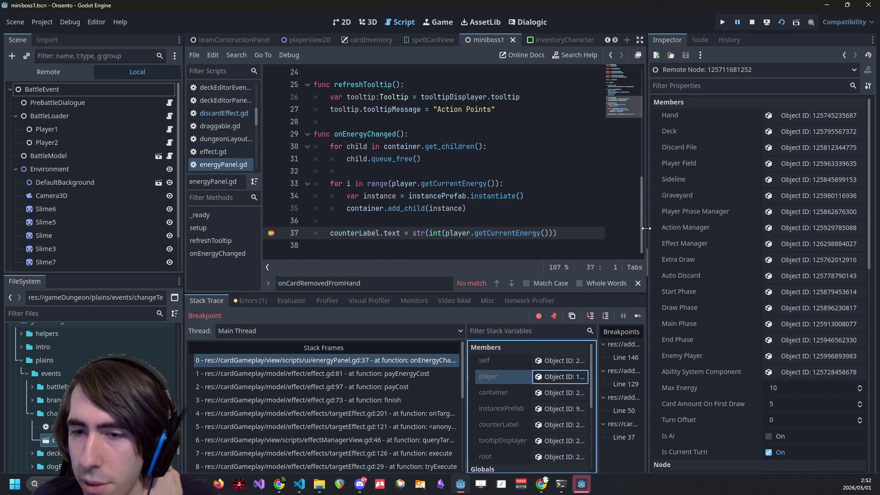
click(809, 373)
click(781, 116)
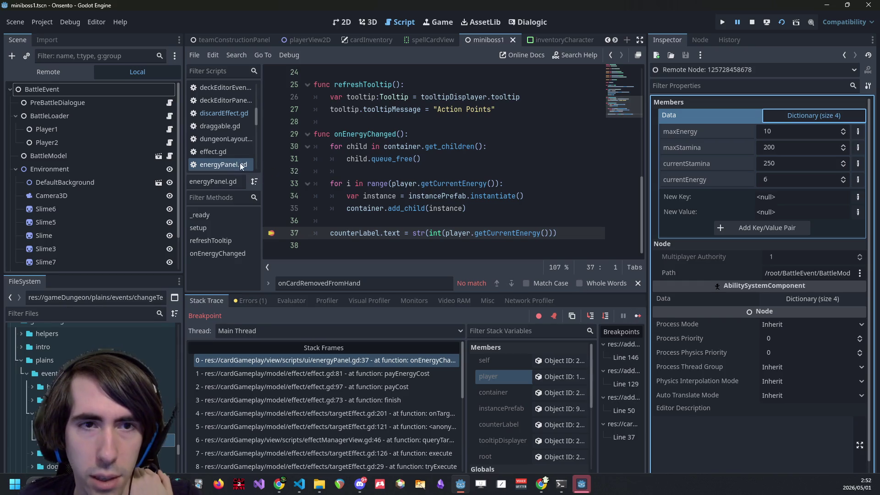
click(271, 146)
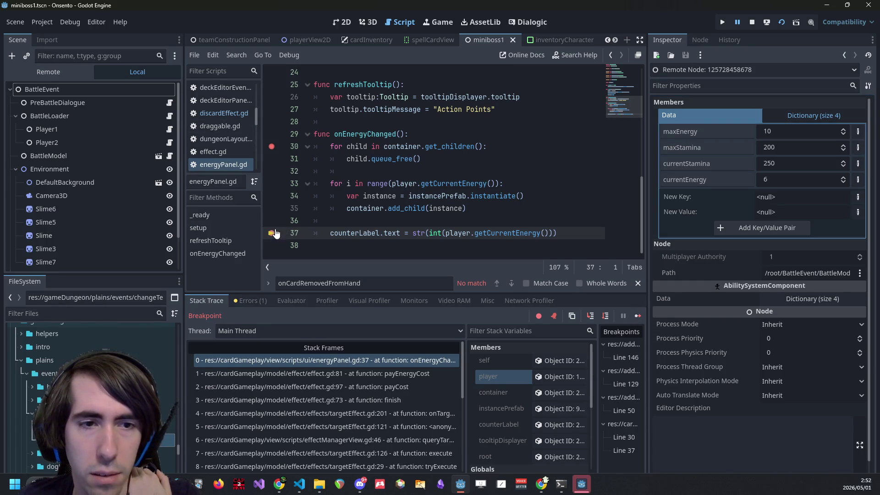
click(272, 233)
click(639, 317)
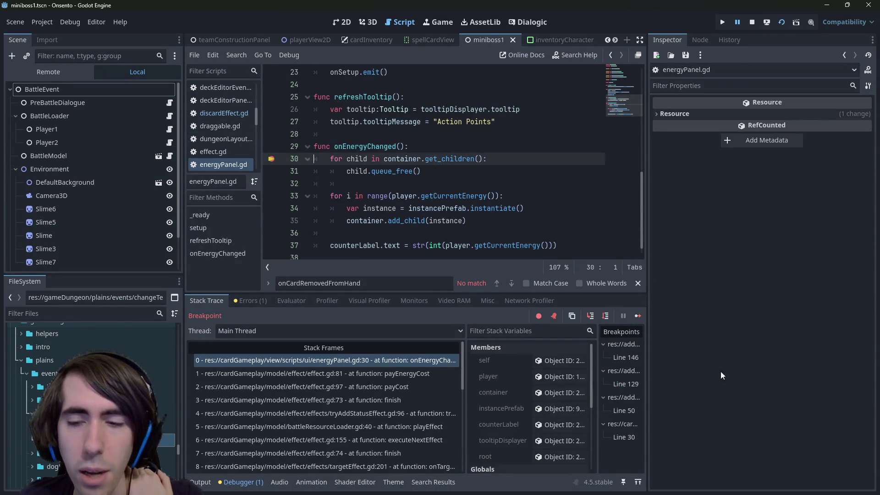
Inspect the payEnergyCost and payCost stack frames, then the context object showing cost 0
scroll(419, 382, down, 3)
scroll(418, 383, down, 2)
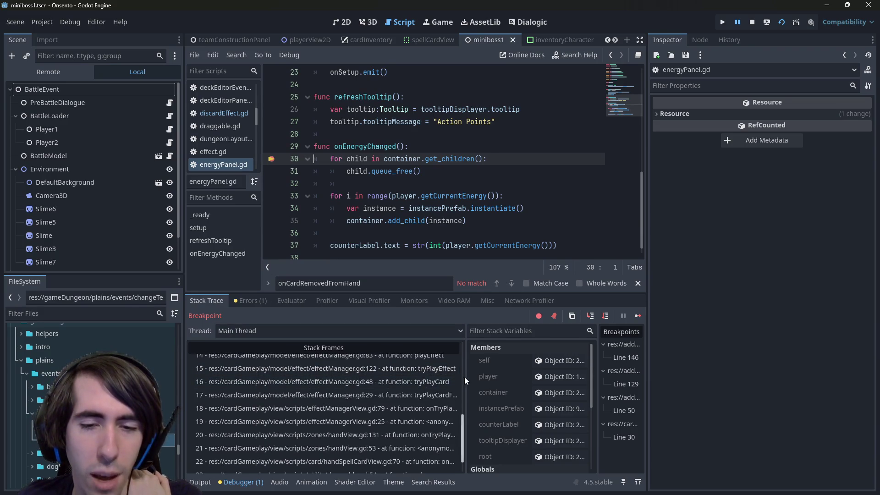
drag(464, 377, 502, 385)
scroll(413, 410, up, 5)
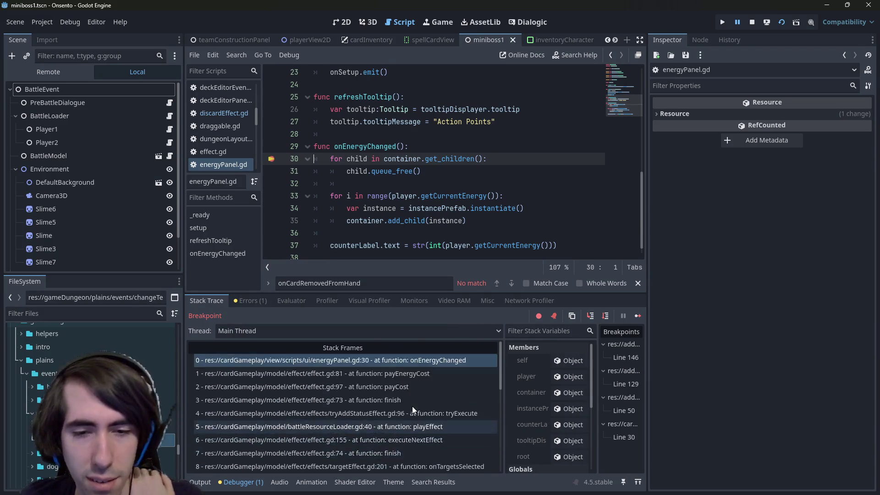
click(413, 373)
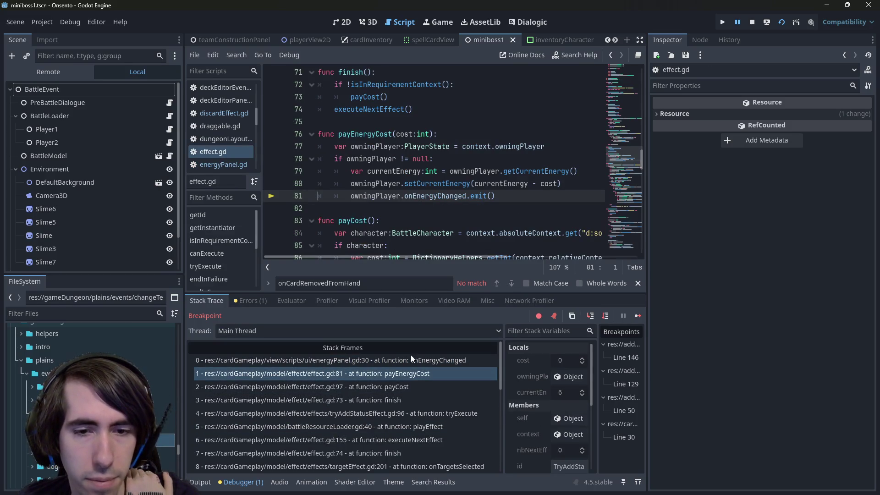
click(414, 361)
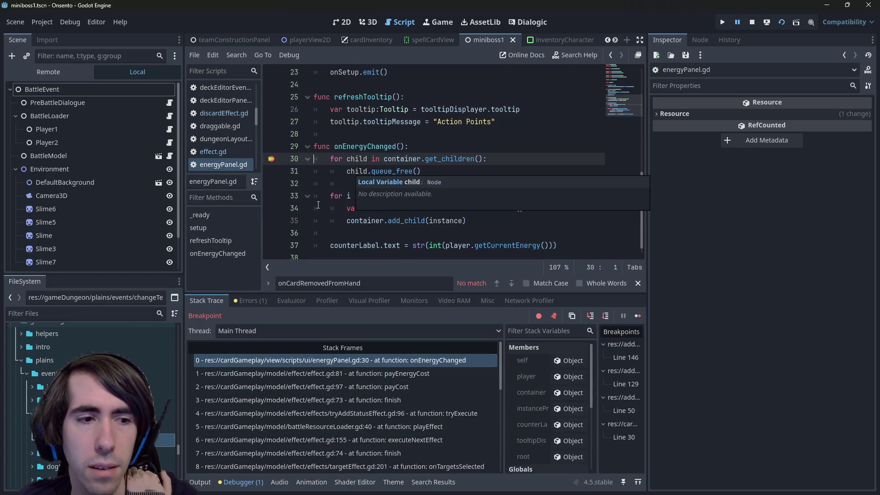
scroll(91, 390, down, 3)
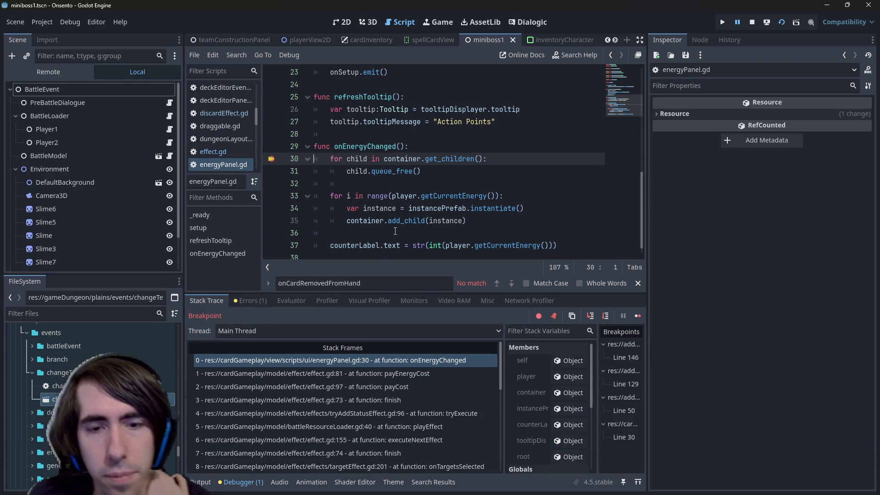
click(442, 383)
scroll(443, 252, up, 2)
scroll(442, 252, down, 2)
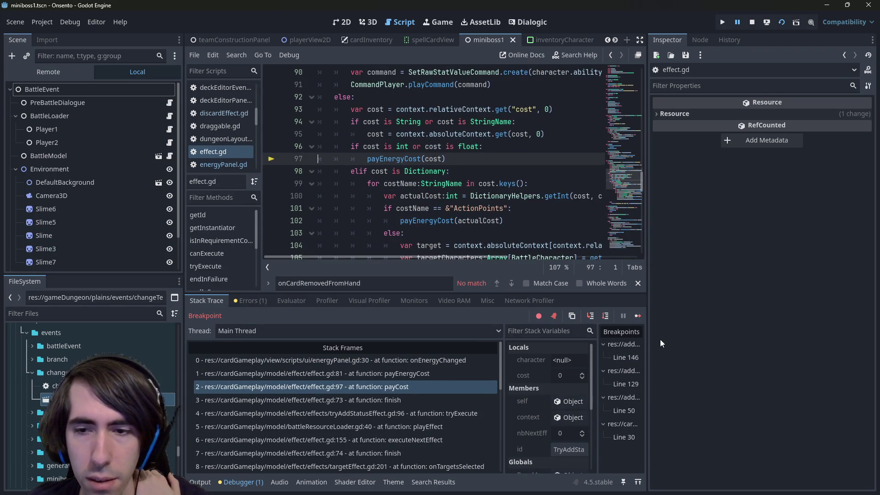
click(568, 417)
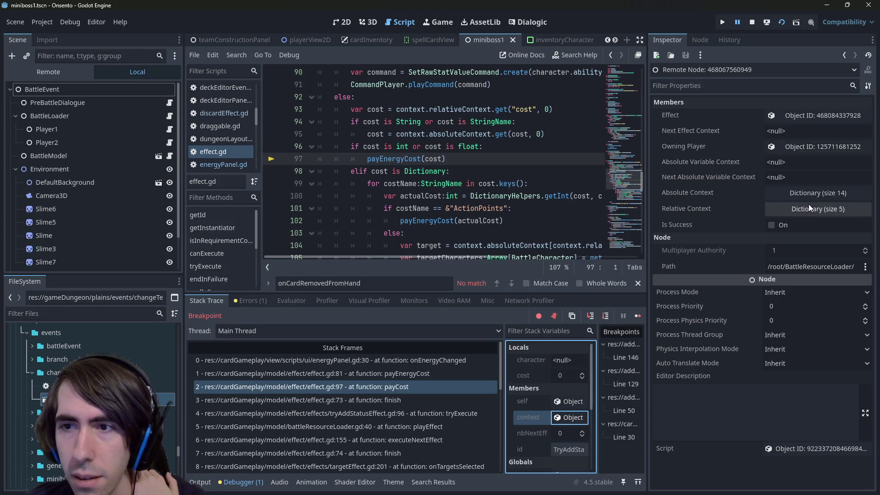
Expand Absolute Context to check the LastPunch card's cost of 4.0
click(806, 191)
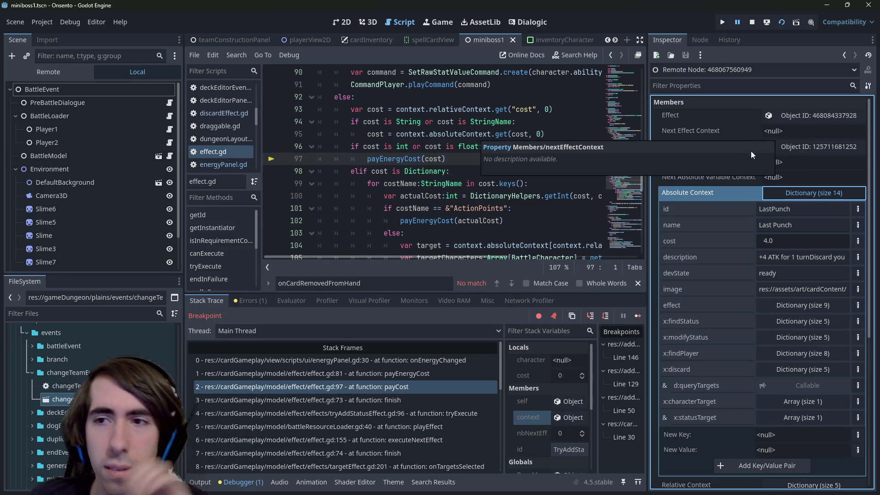
scroll(376, 387, down, 3)
scroll(372, 391, down, 3)
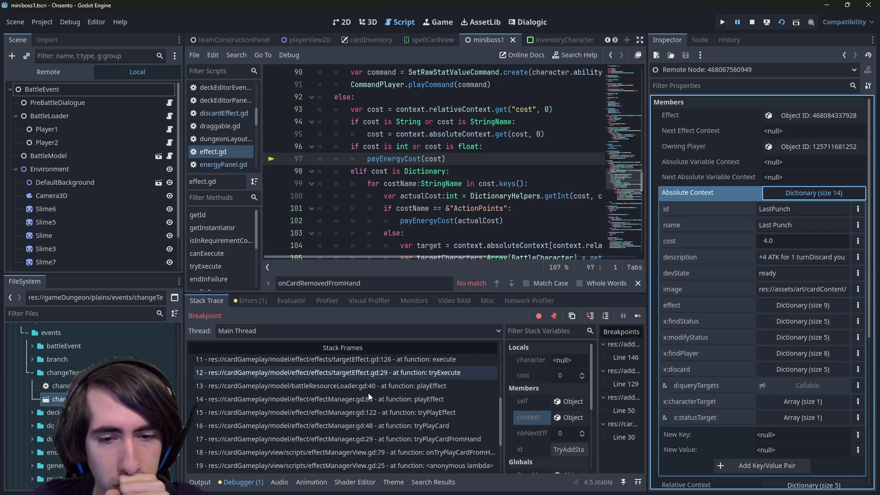
scroll(378, 396, down, 1)
scroll(378, 397, down, 1)
Walk the stack frames through handView.gd, effectManager.gd and targetEffect.gd up to effect.gd's finish call
click(373, 410)
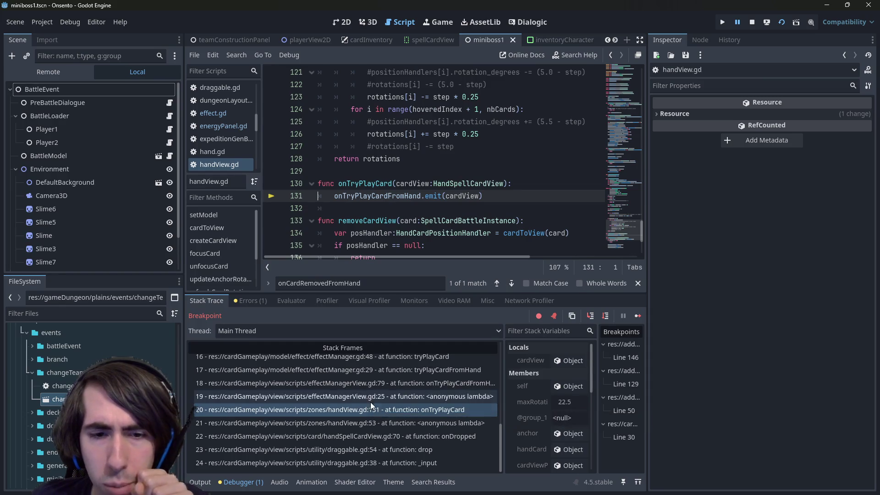
scroll(368, 430, up, 1)
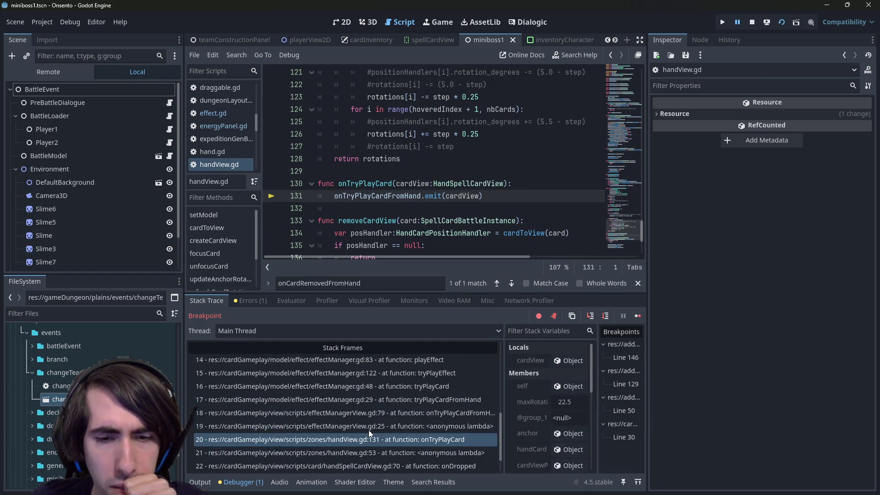
click(370, 403)
scroll(369, 401, up, 1)
click(369, 398)
scroll(369, 398, up, 1)
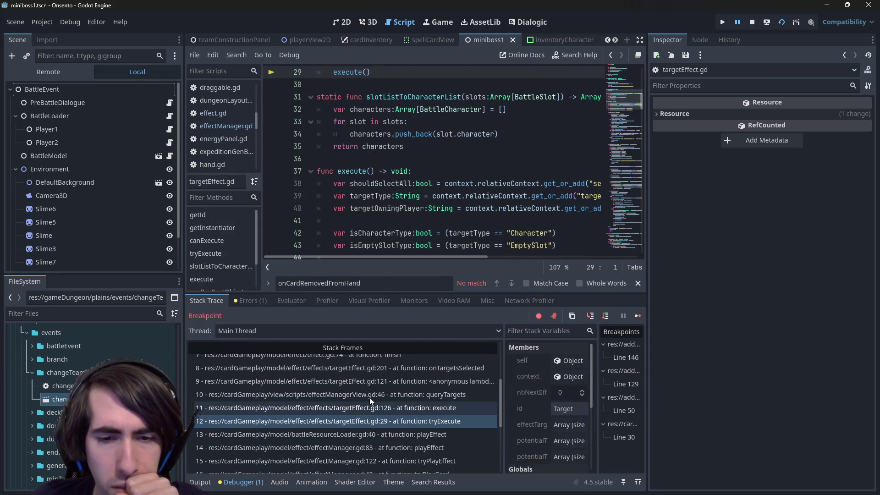
click(370, 406)
scroll(370, 405, up, 1)
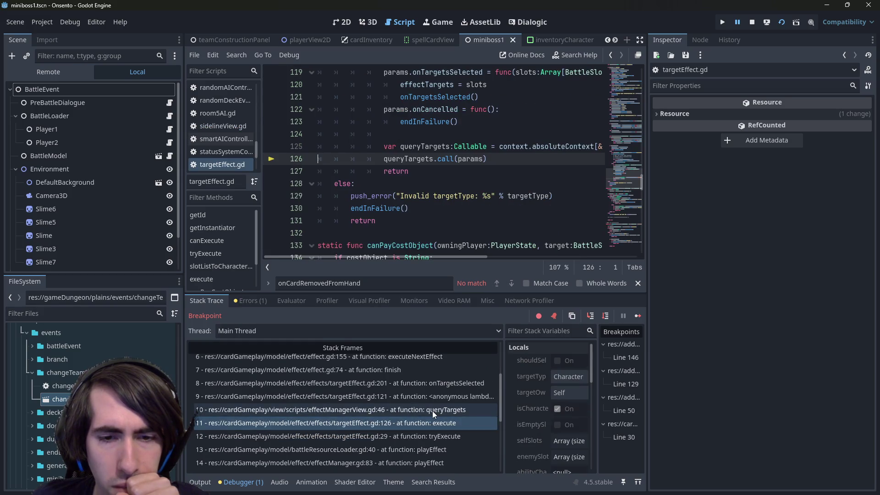
click(433, 406)
scroll(433, 406, up, 1)
click(419, 413)
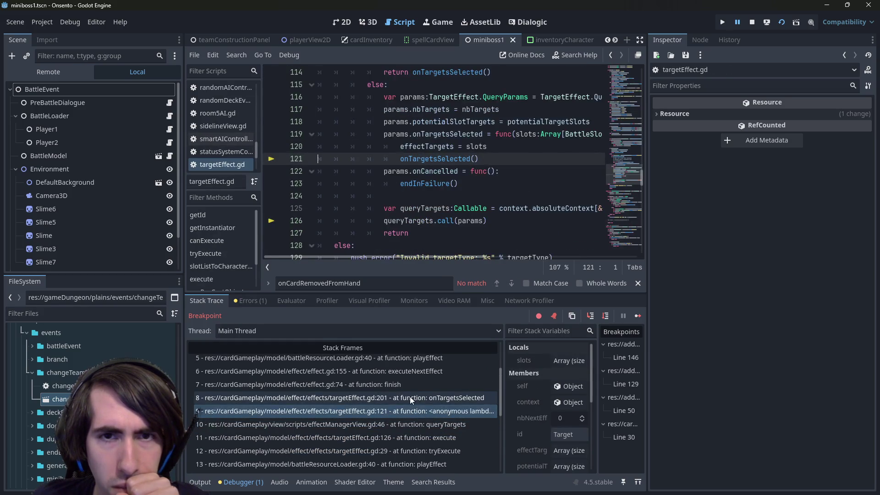
click(409, 397)
scroll(409, 397, up, 2)
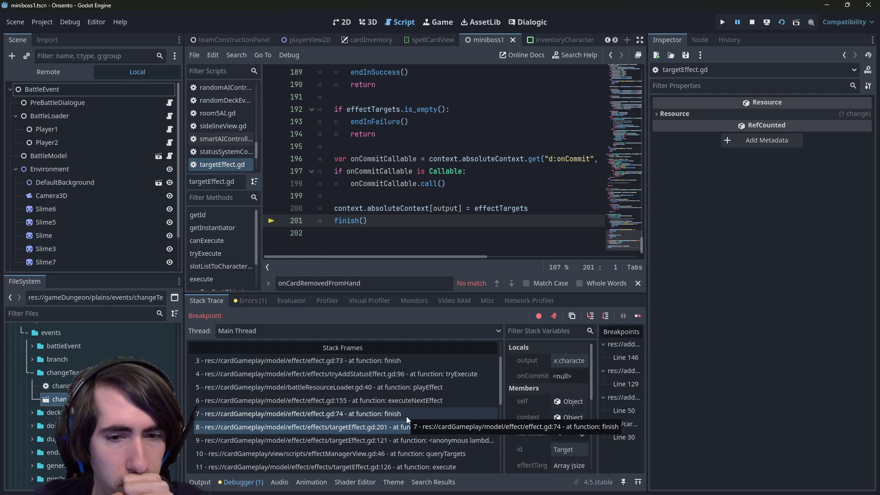
click(405, 415)
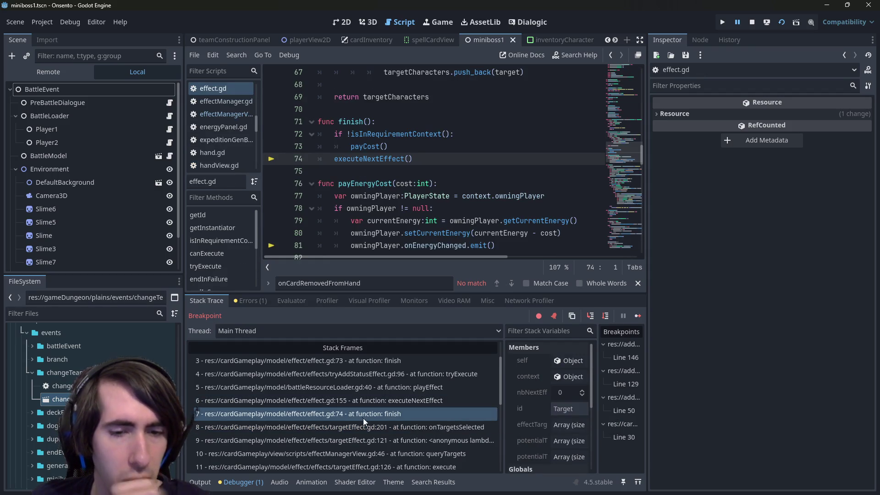
Reach effectManager.gd's playEffect call at line 83 and make the code editor taller
scroll(366, 423, down, 5)
scroll(369, 430, down, 1)
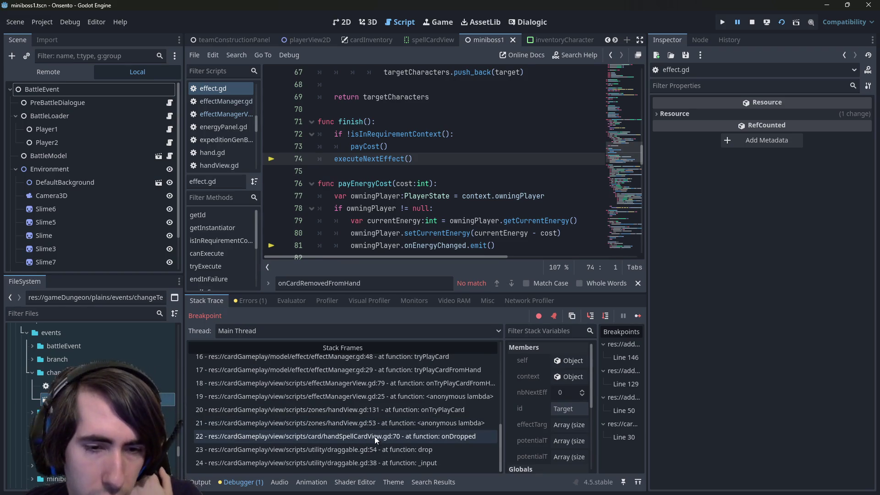
scroll(367, 419, up, 2)
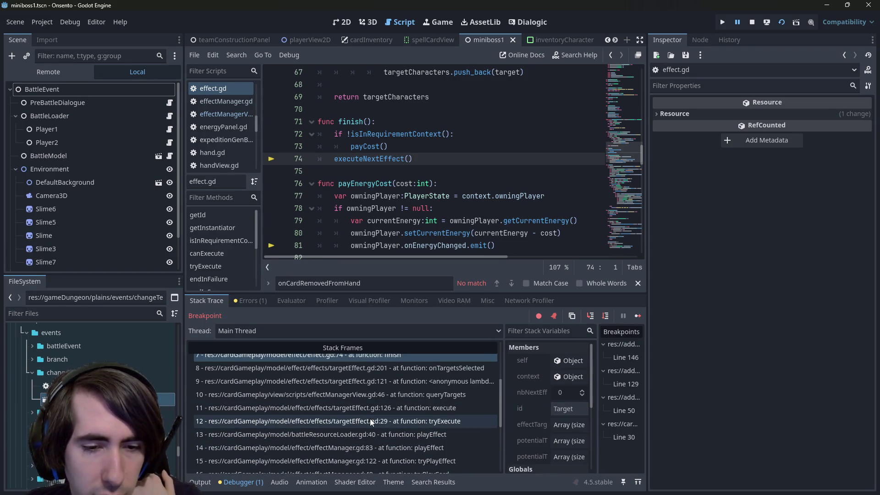
click(369, 420)
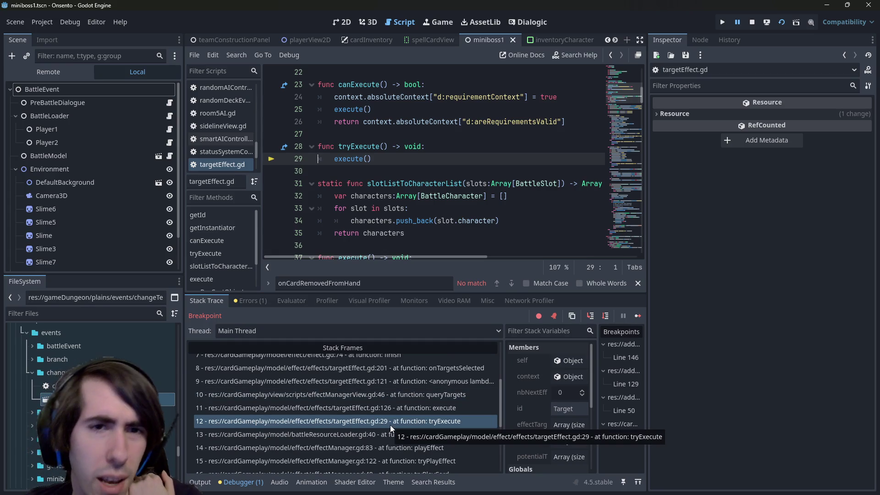
scroll(388, 420, down, 3)
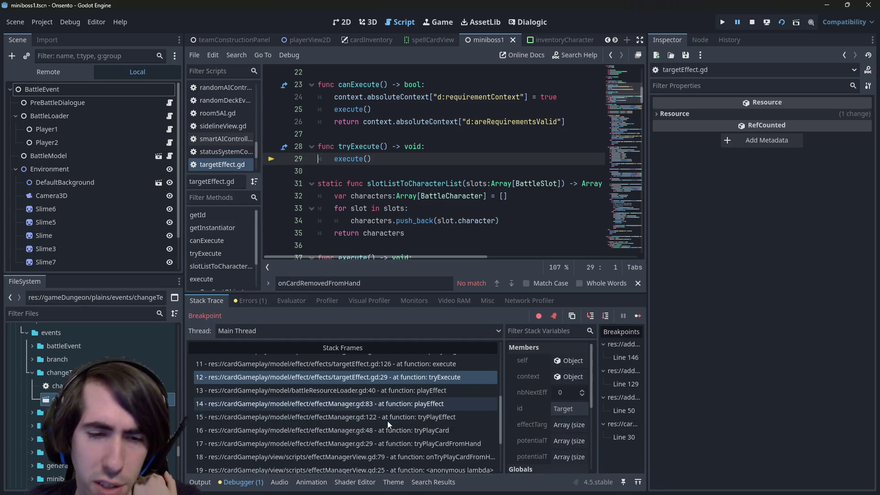
click(378, 390)
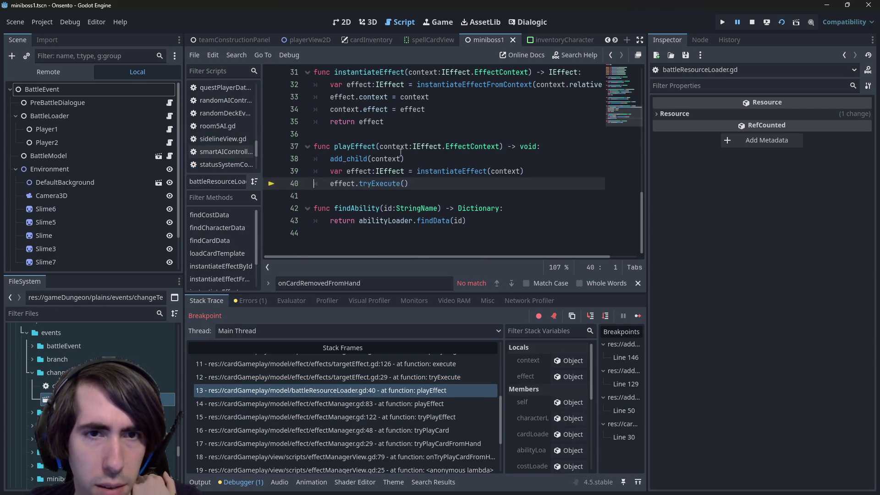
click(404, 399)
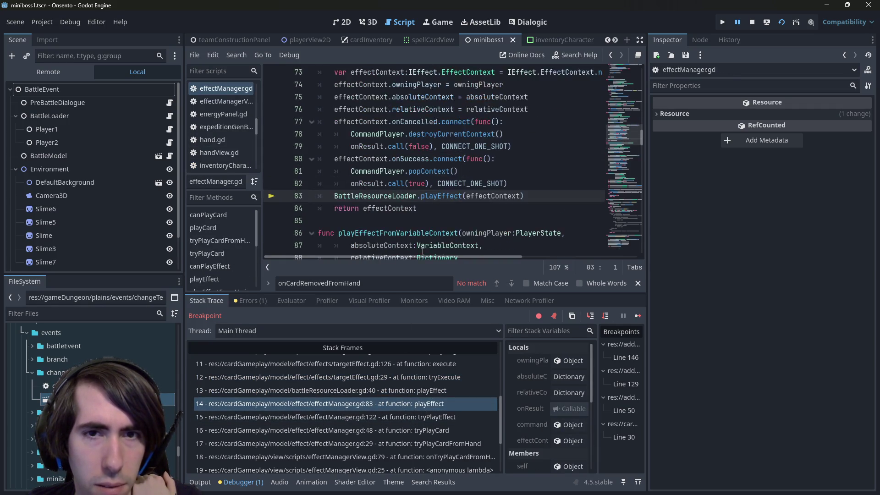
scroll(423, 251, up, 1)
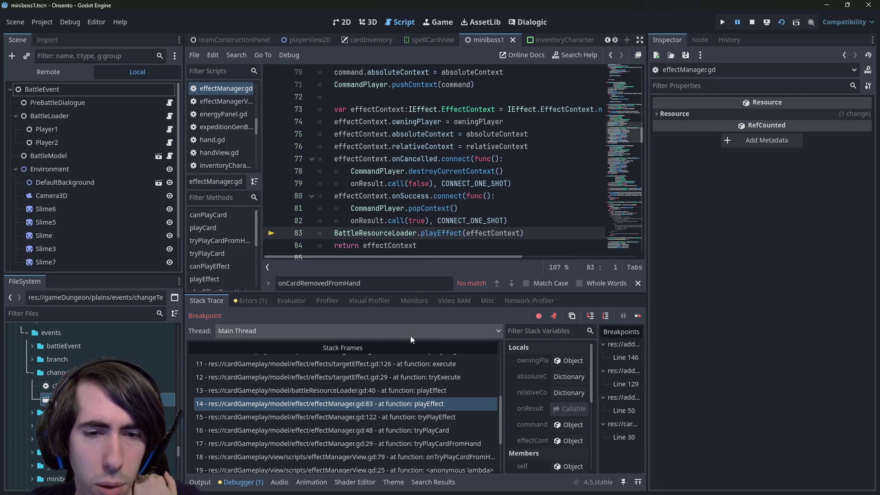
drag(417, 292, 417, 327)
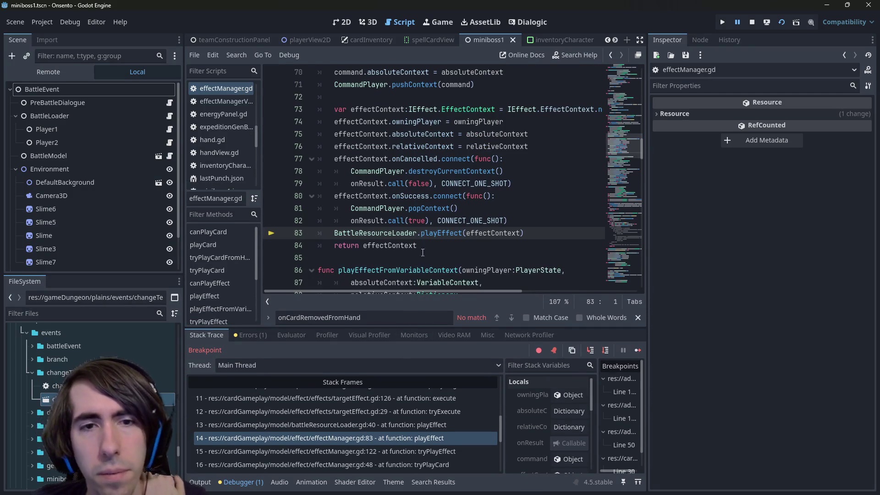
Select onSuccess on line 80 and jump back to the playEffect definition
click(385, 196)
double_click(416, 195)
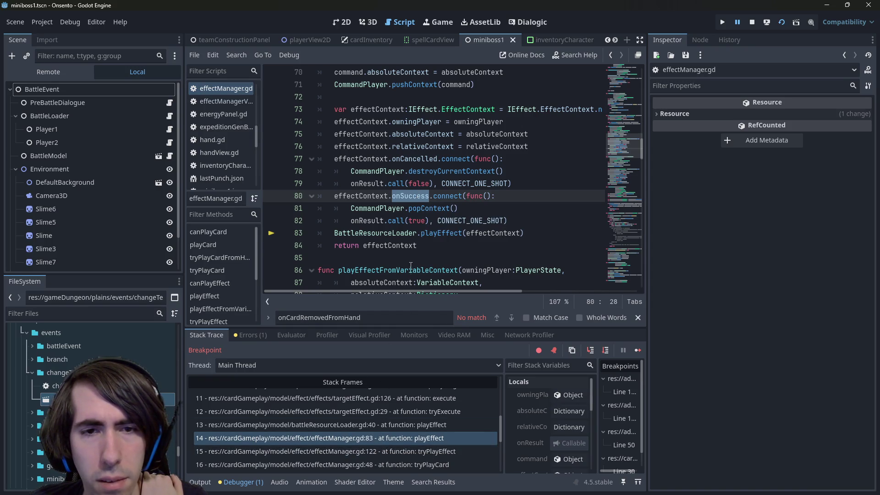
key(alt+Left)
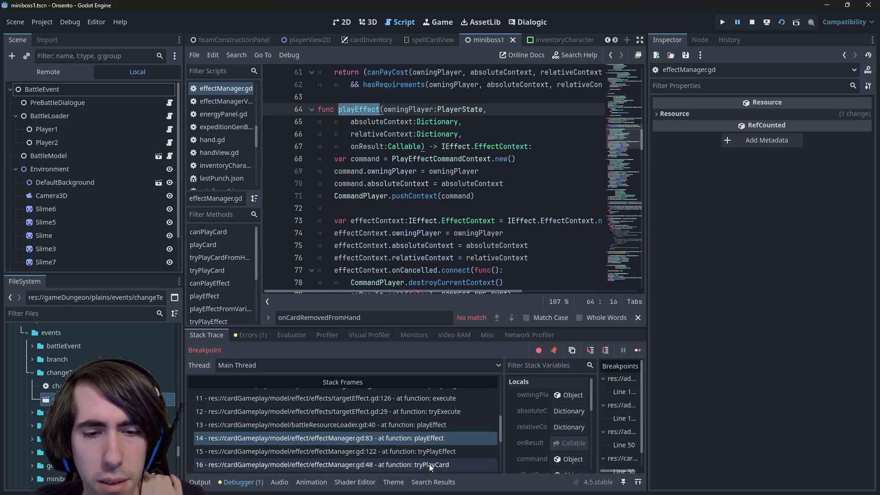
Trace frames through tryPlayCard and onDropped to handView.gd line 53 in createCardView
click(426, 452)
scroll(425, 426, down, 3)
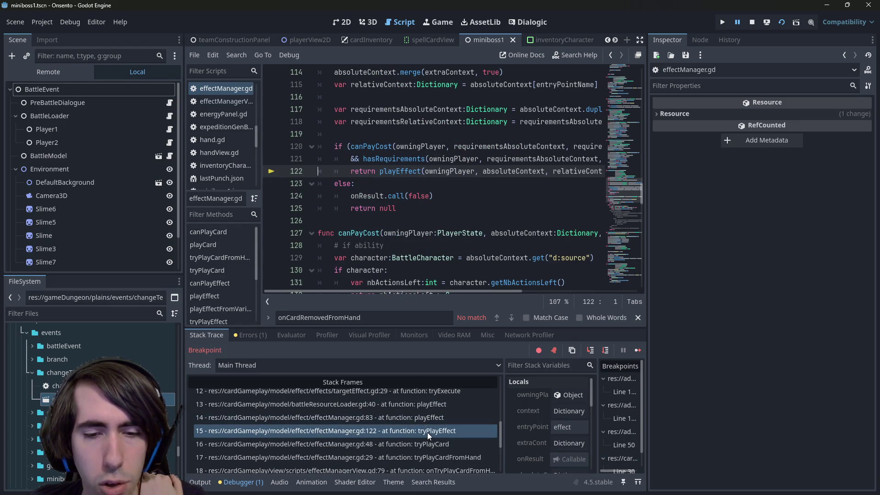
click(431, 403)
scroll(425, 418, down, 3)
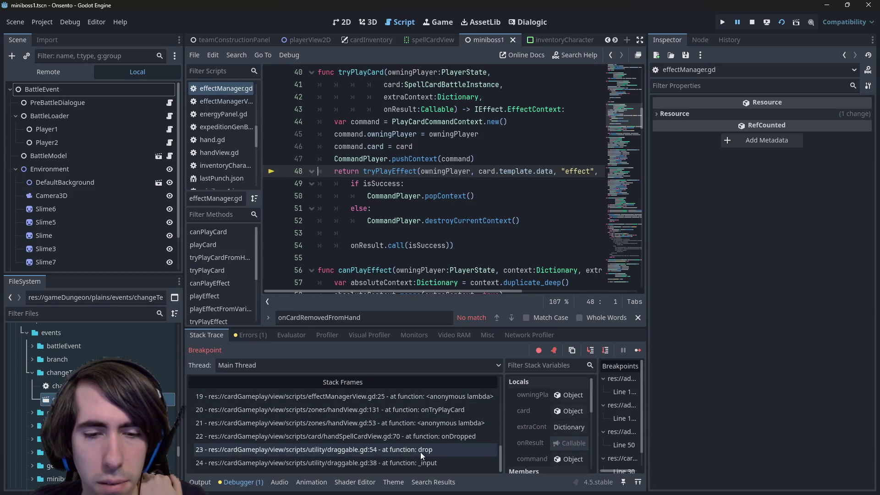
click(420, 451)
click(424, 434)
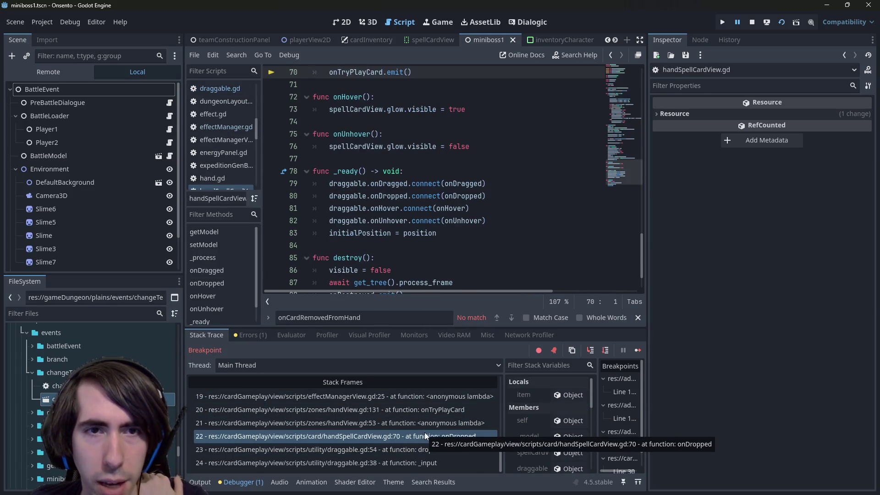
scroll(414, 439, up, 1)
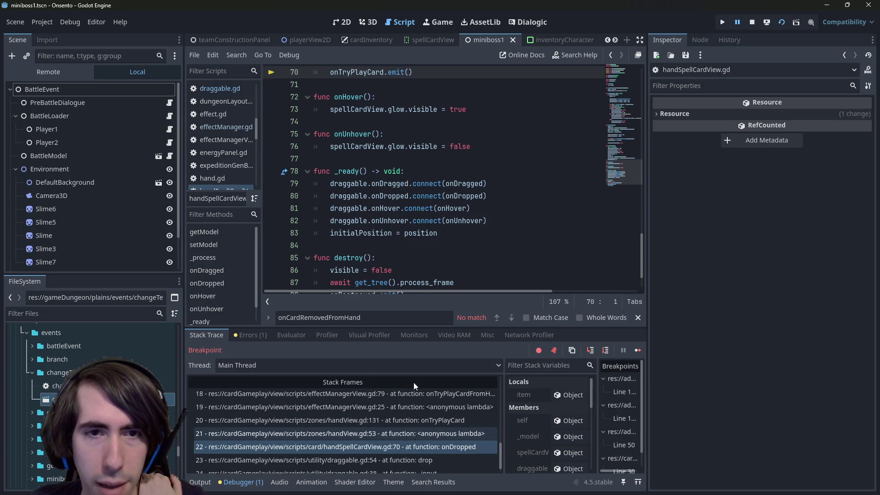
scroll(409, 244, up, 4)
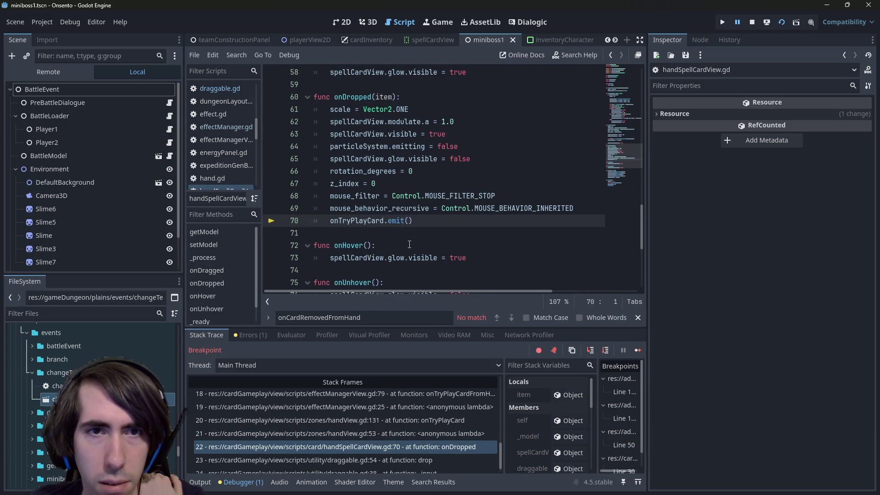
click(417, 433)
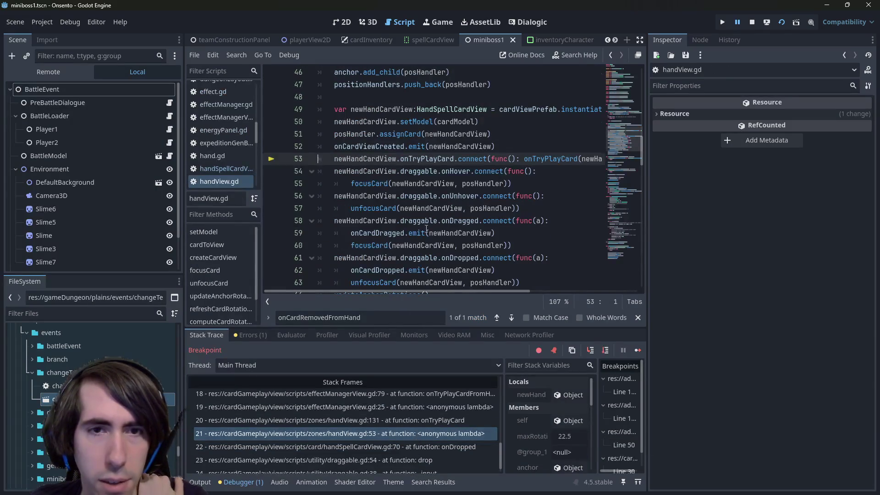
scroll(426, 228, down, 2)
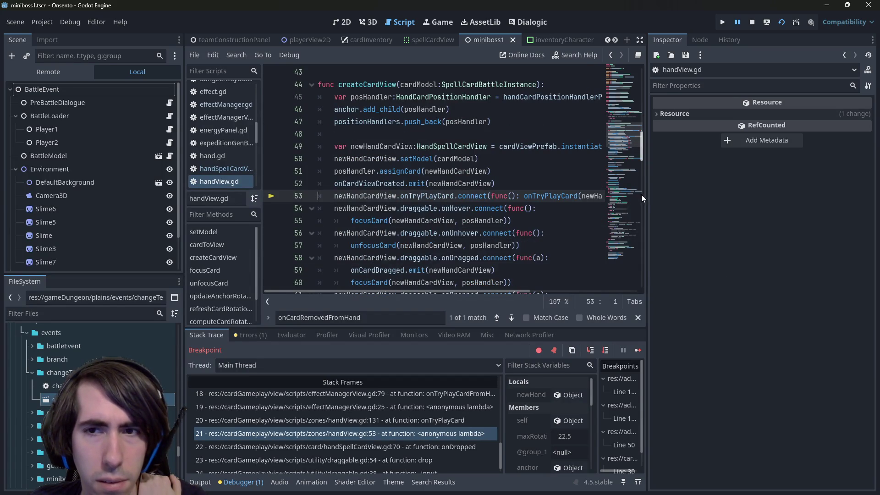
Widen the script editor and inspect the onTryPlayCard, onDropped and onTryPlayCardFromHand stack frames
drag(646, 194, 754, 199)
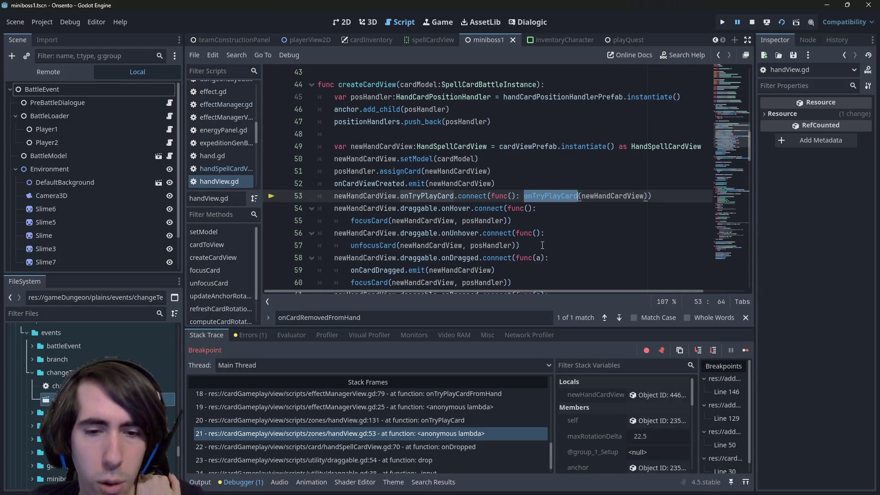
click(425, 420)
scroll(438, 217, up, 1)
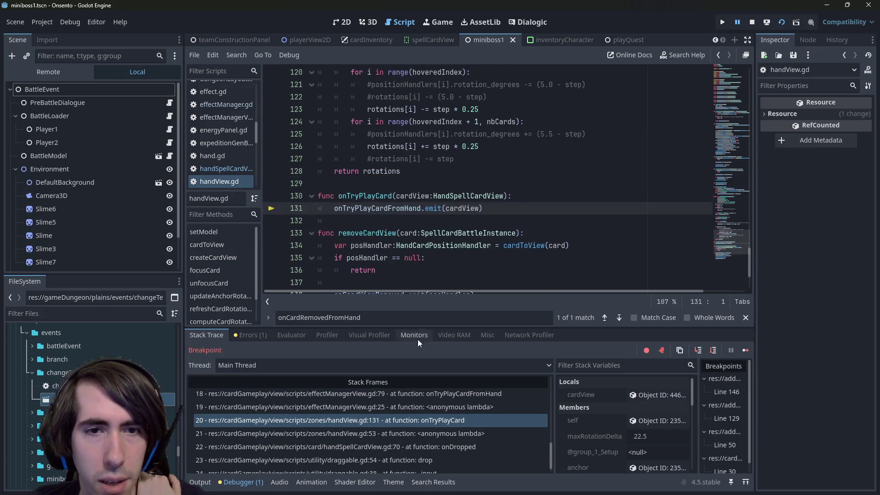
scroll(374, 436, up, 1)
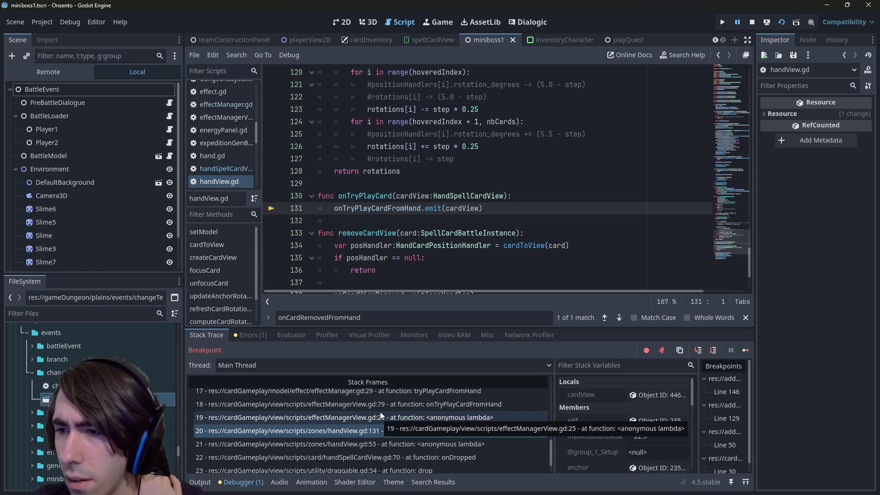
scroll(380, 415, up, 1)
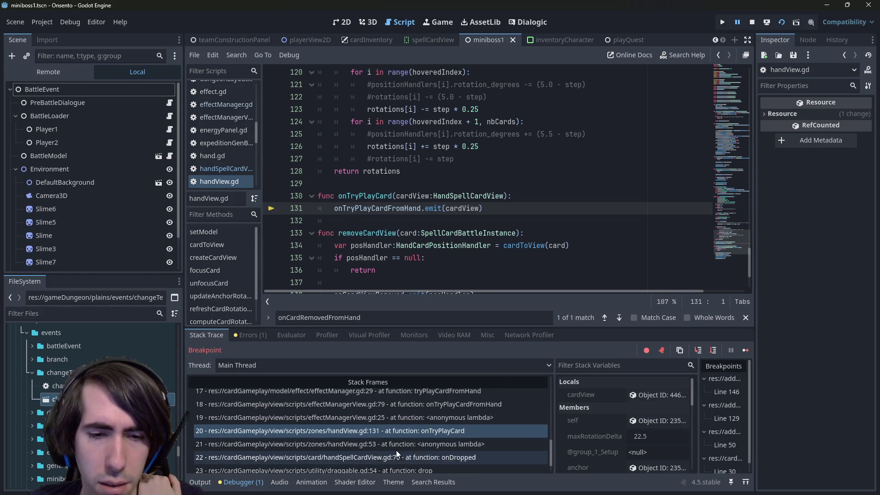
scroll(392, 426, down, 2)
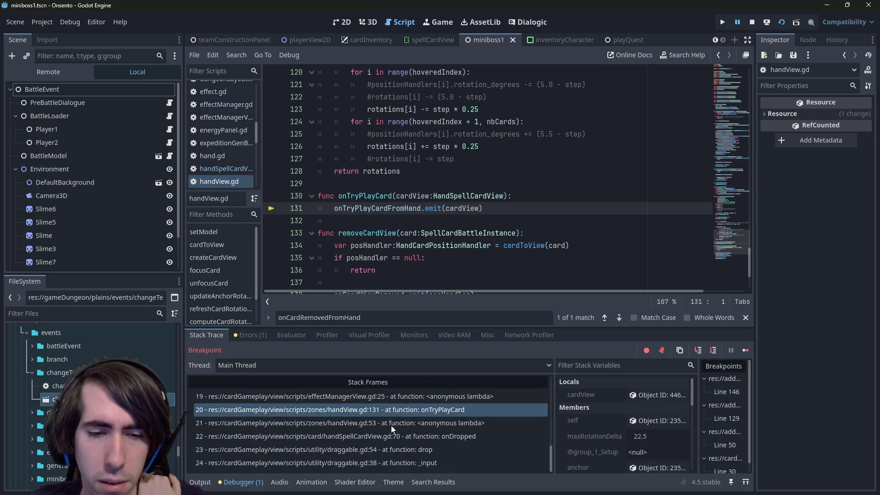
click(393, 433)
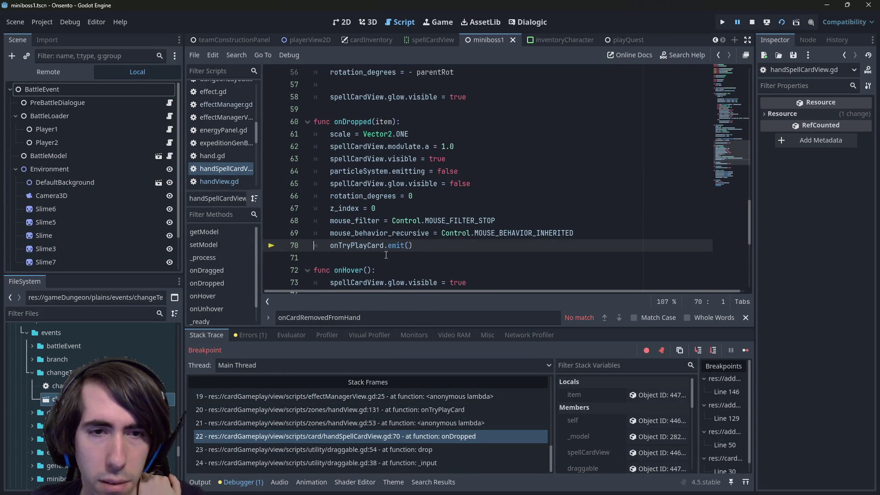
scroll(417, 444, up, 2)
click(414, 416)
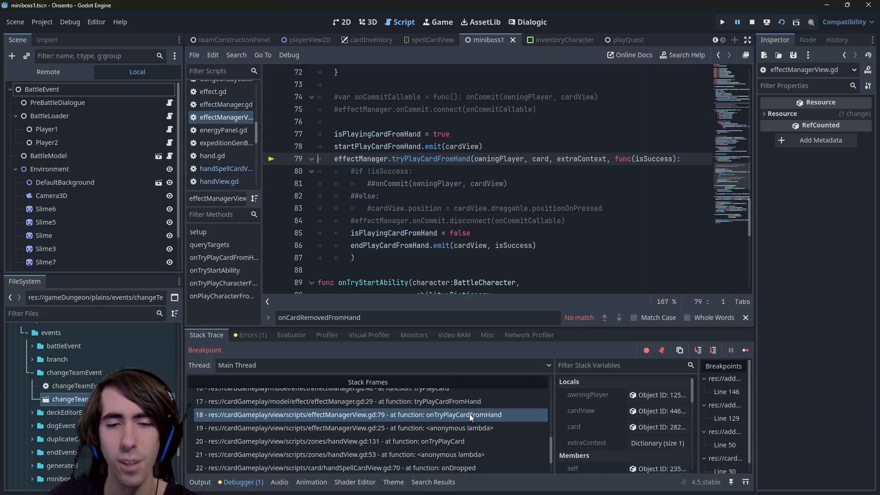
scroll(470, 414, up, 2)
scroll(467, 445, down, 1)
scroll(454, 444, up, 1)
scroll(425, 262, up, 1)
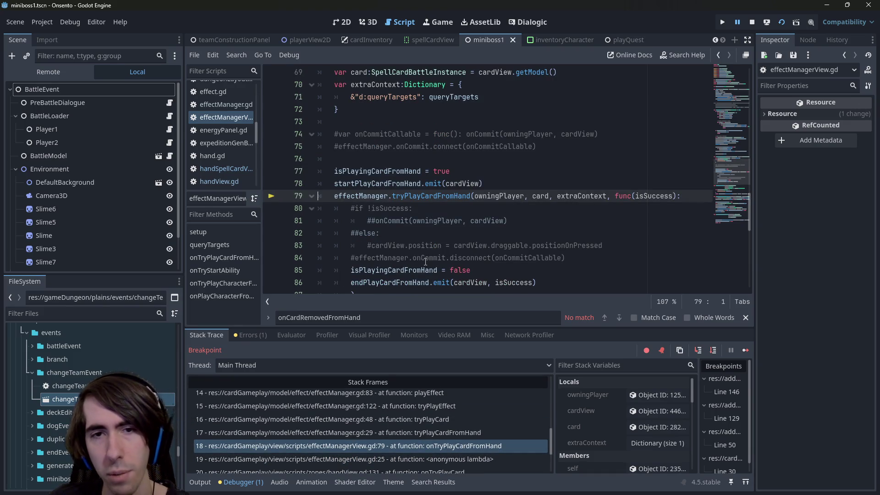
Inspect the tryPlayCardFromHand, tryPlayCard, tryPlayEffect (line 122) and playEffect frames
click(430, 436)
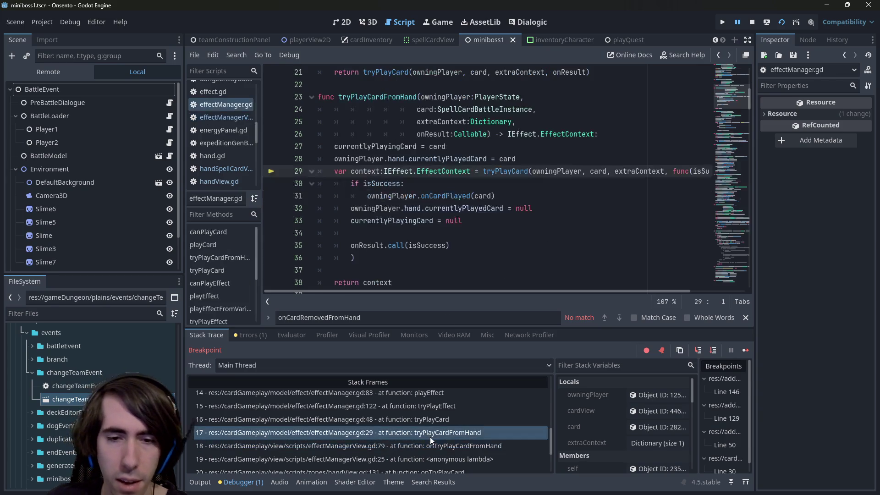
click(427, 420)
click(425, 407)
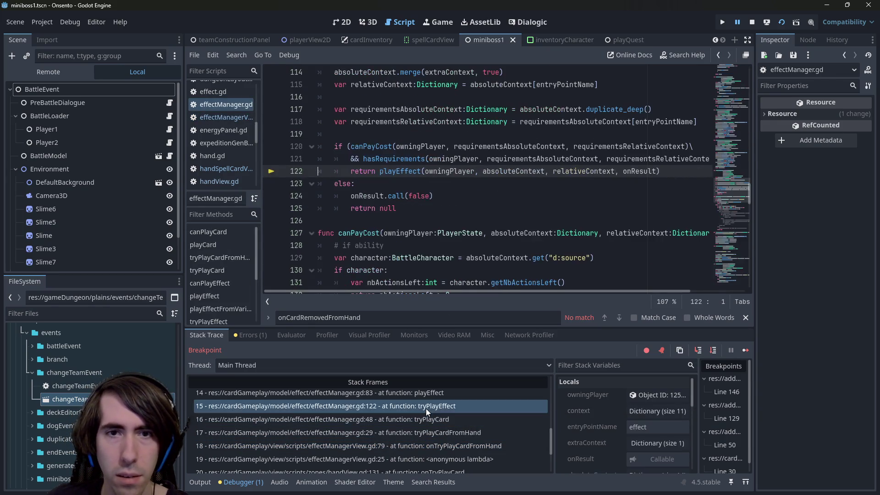
scroll(438, 210, up, 3)
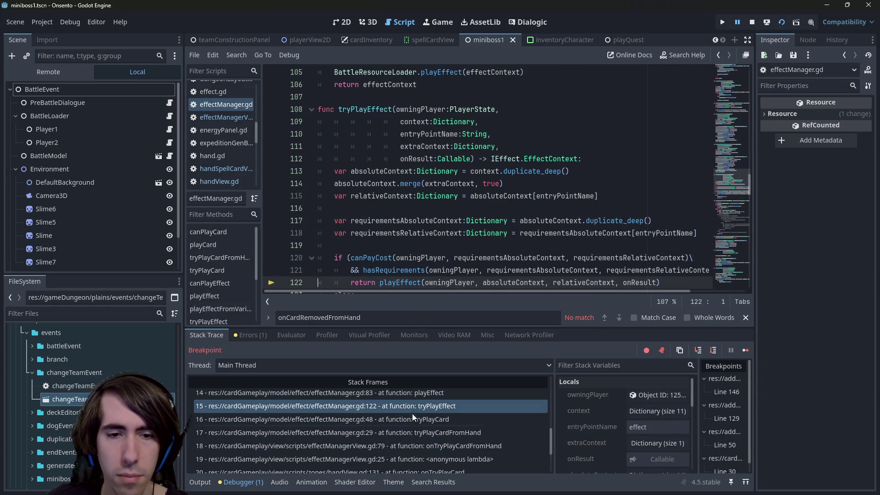
scroll(399, 419, up, 1)
click(398, 425)
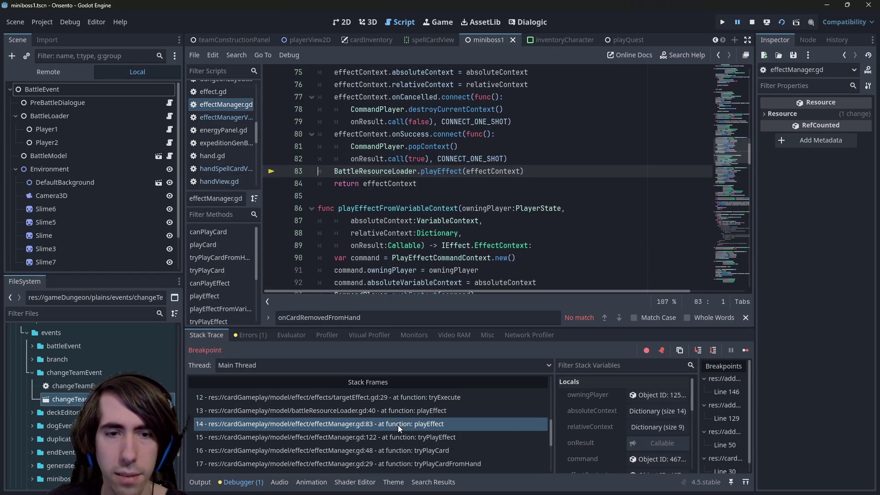
scroll(398, 425, up, 1)
click(398, 425)
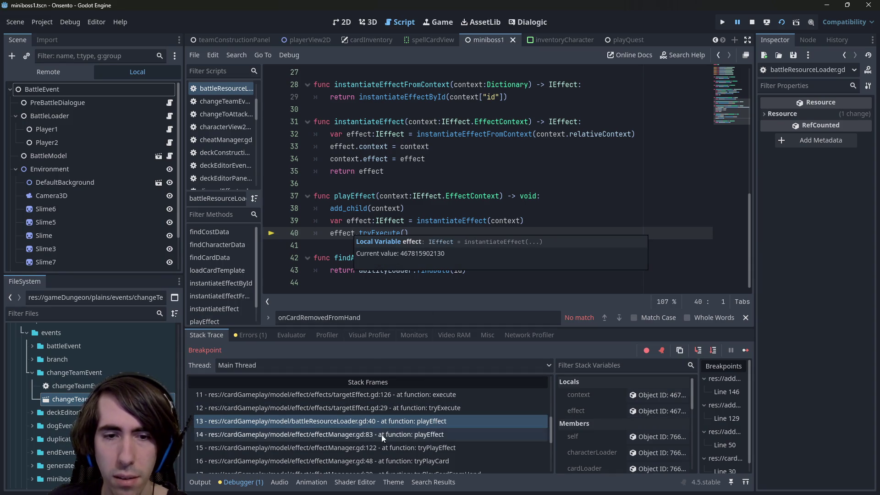
scroll(381, 434, up, 3)
Inspect the execute, queryTargets and onTargetsSelected (targetEffect.gd line 201) frames
click(408, 438)
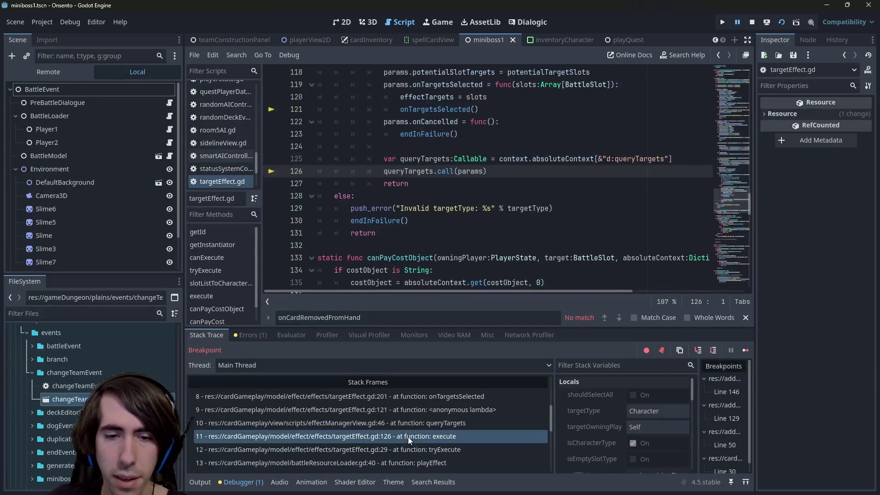
scroll(437, 255, up, 2)
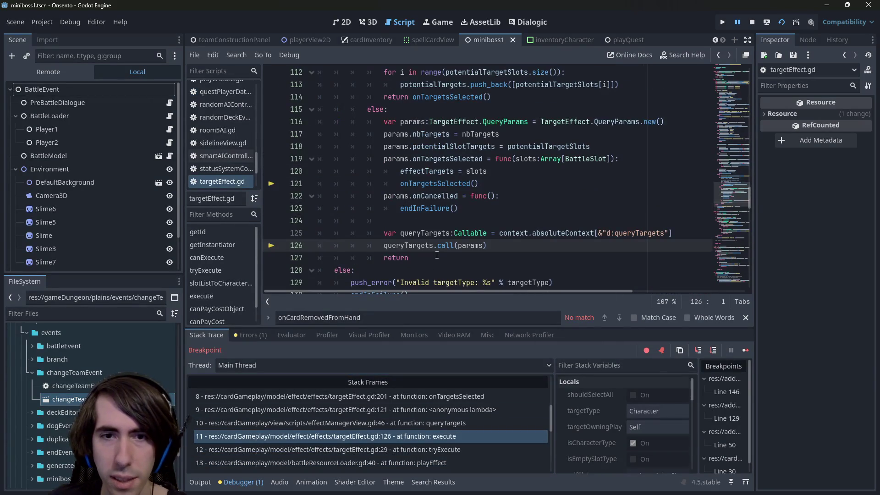
scroll(436, 255, up, 6)
scroll(428, 275, down, 5)
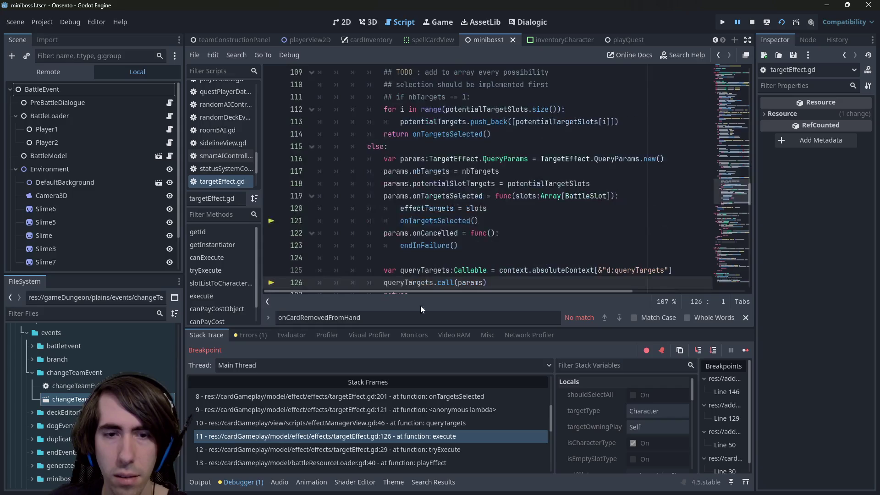
click(418, 425)
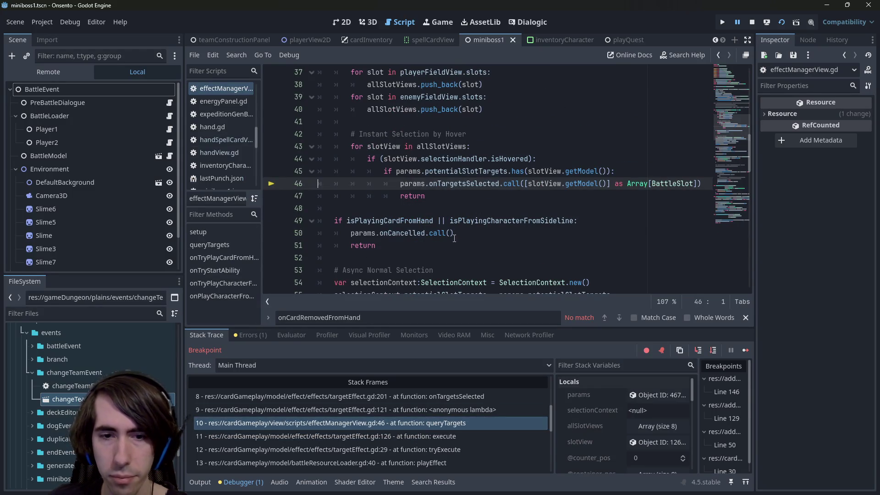
scroll(455, 250, up, 1)
scroll(445, 436, up, 1)
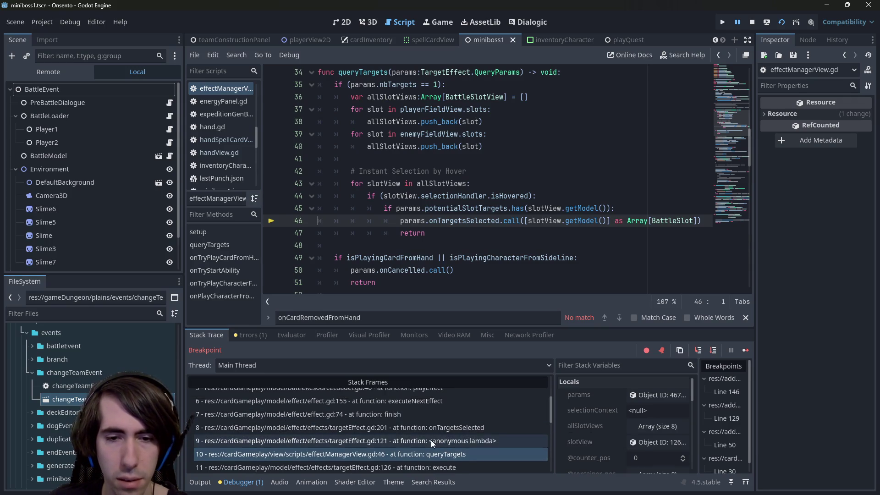
click(428, 428)
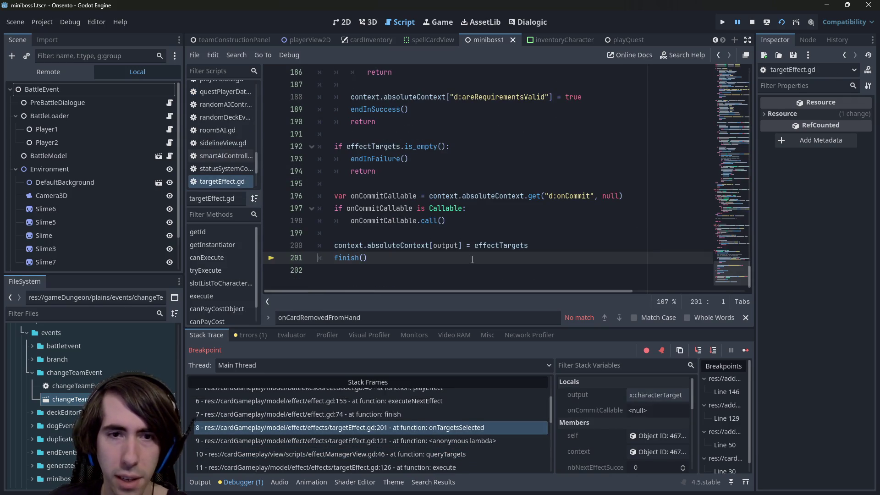
scroll(472, 259, up, 2)
scroll(473, 259, up, 3)
scroll(472, 259, down, 5)
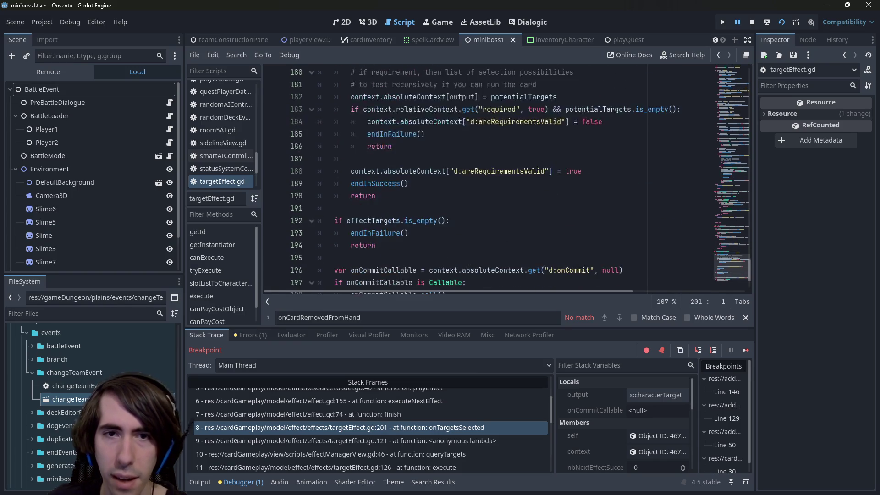
Step through finish, executeNextEffect (line 155) and playEffect, ending on tryExecute at tryAddStatusEffect.gd:96
click(436, 412)
scroll(438, 419, up, 1)
click(438, 419)
scroll(438, 420, up, 3)
scroll(460, 437, up, 2)
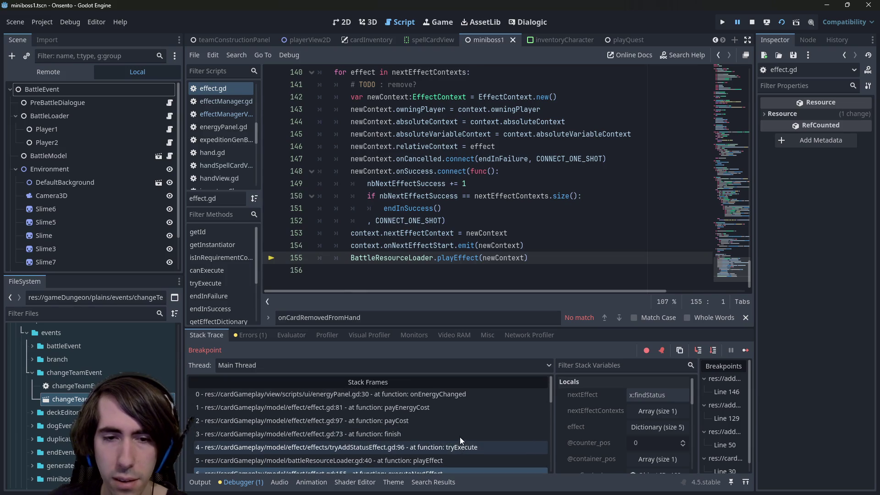
click(449, 458)
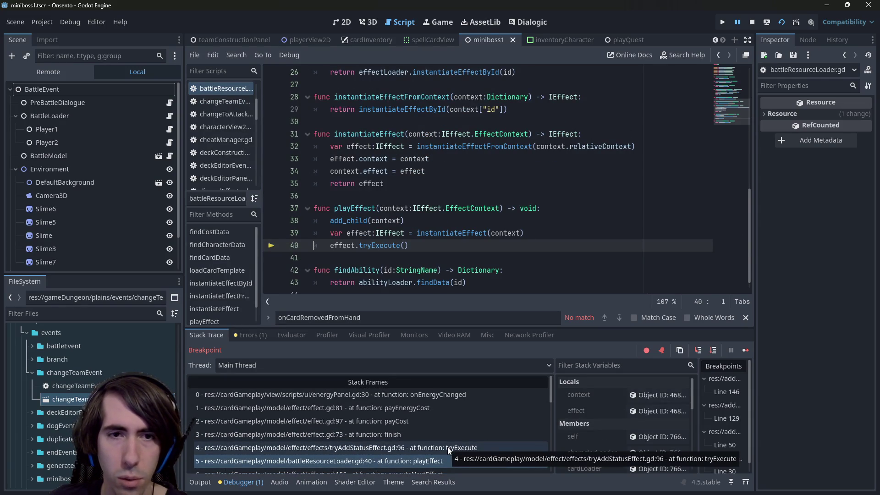
click(447, 447)
scroll(448, 246, up, 2)
scroll(448, 246, down, 2)
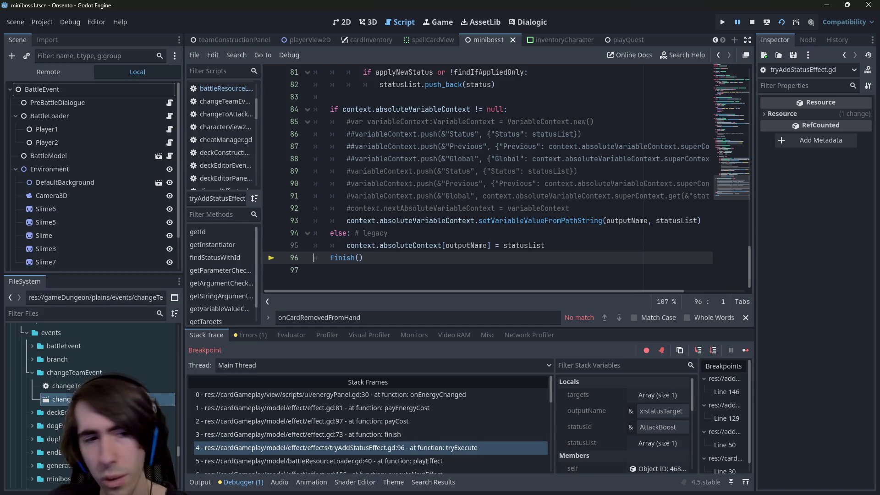
Scroll through the FileSystem dock and collapse the characters folder
scroll(92, 398, up, 5)
scroll(91, 399, up, 5)
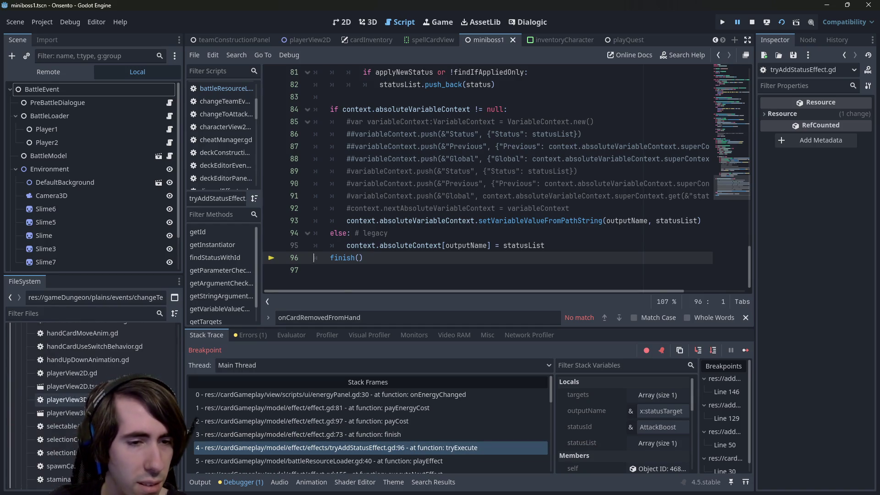
scroll(171, 341, down, 10)
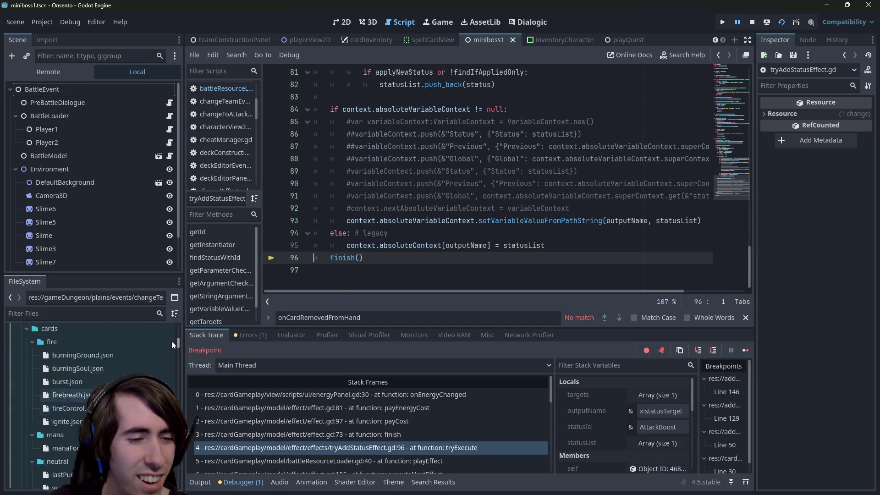
scroll(167, 353, down, 10)
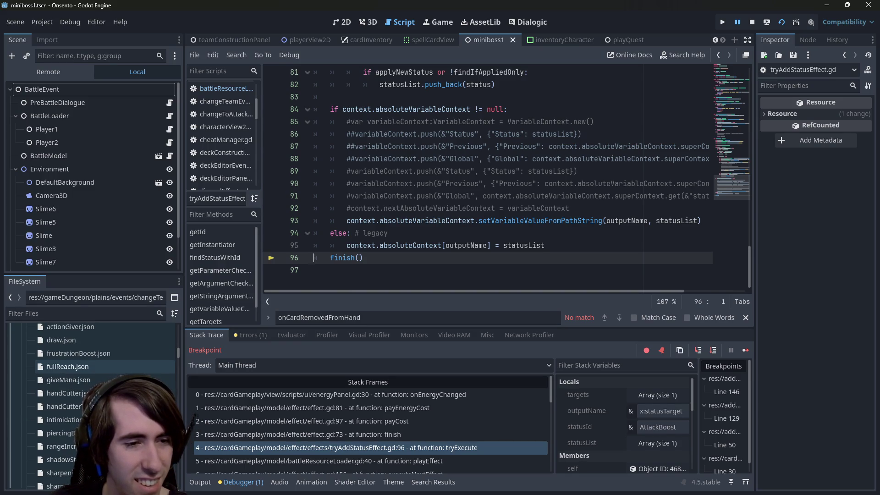
scroll(138, 366, down, 2)
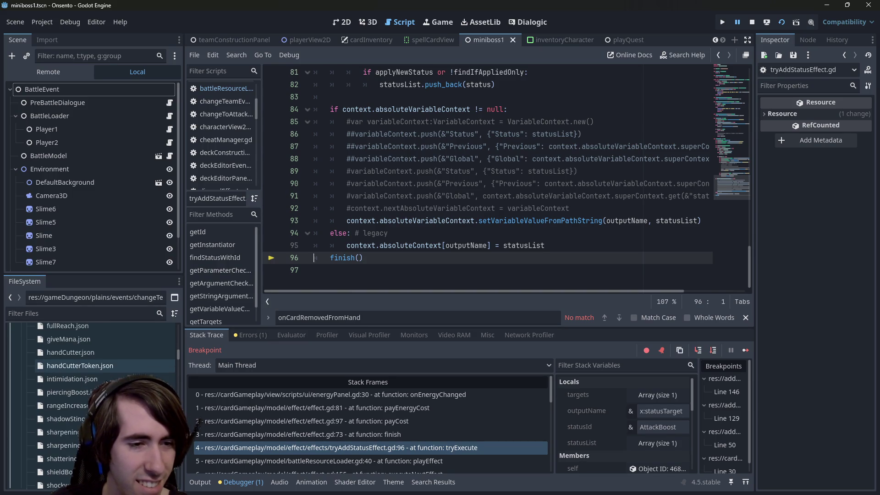
scroll(107, 382, down, 2)
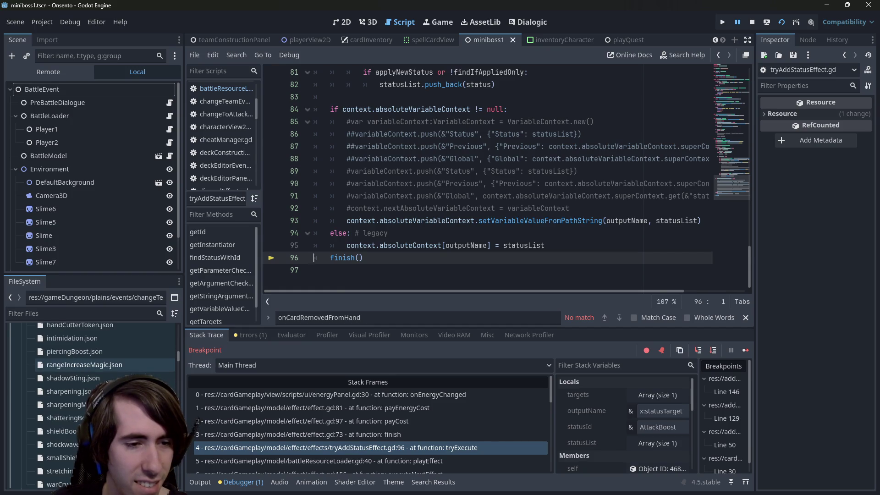
scroll(106, 383, down, 3)
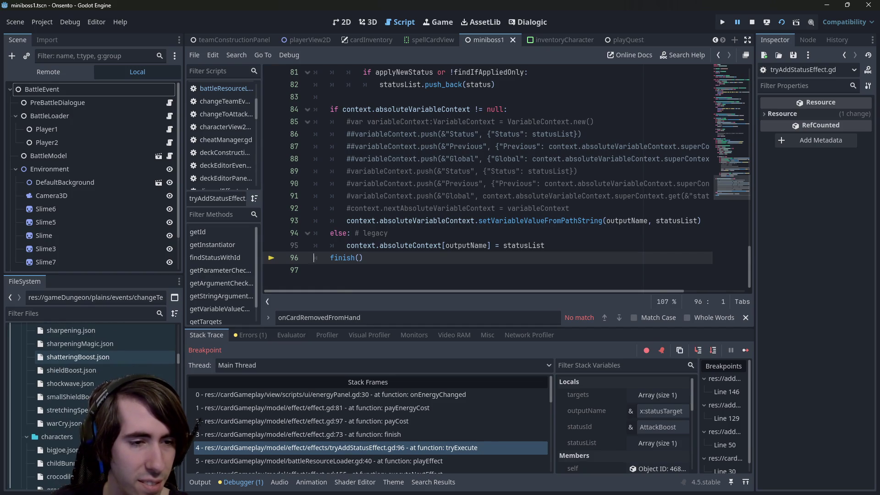
scroll(107, 383, up, 3)
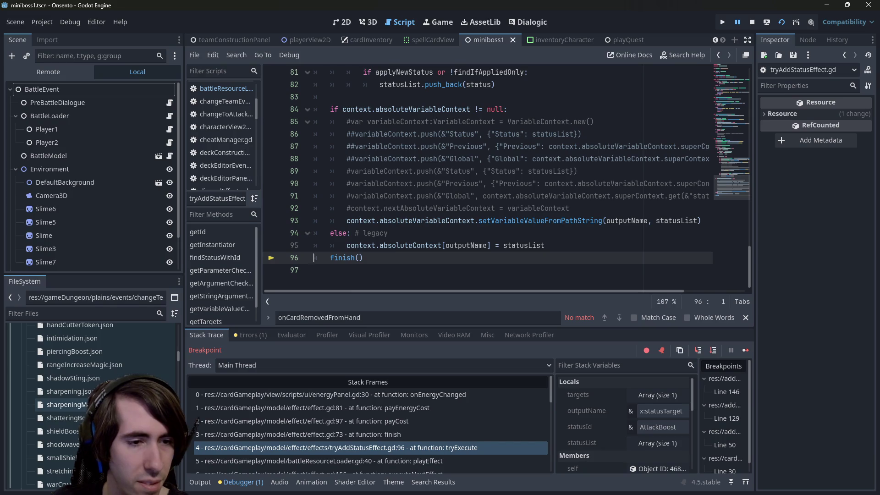
scroll(106, 398, up, 5)
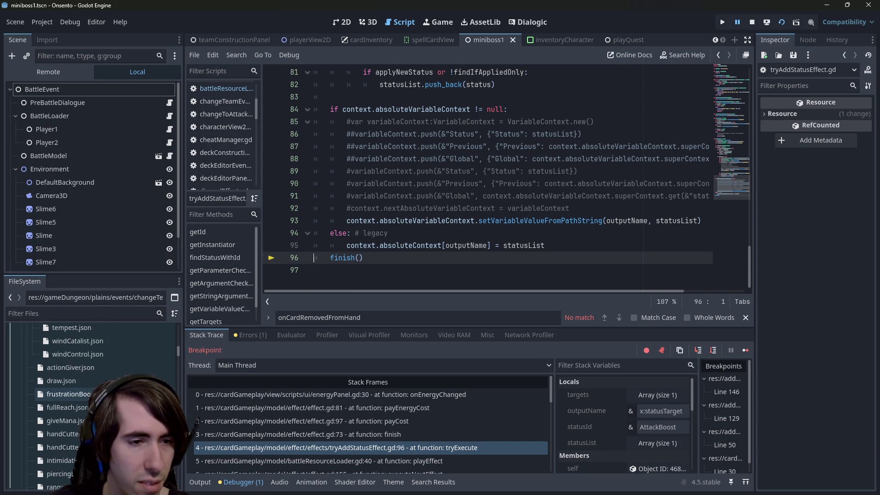
scroll(106, 394, up, 3)
scroll(68, 394, down, 5)
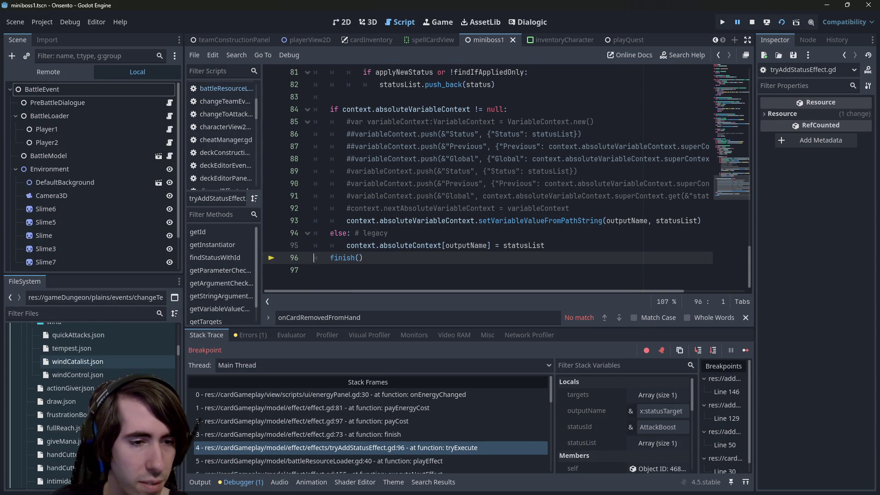
scroll(69, 414, down, 1)
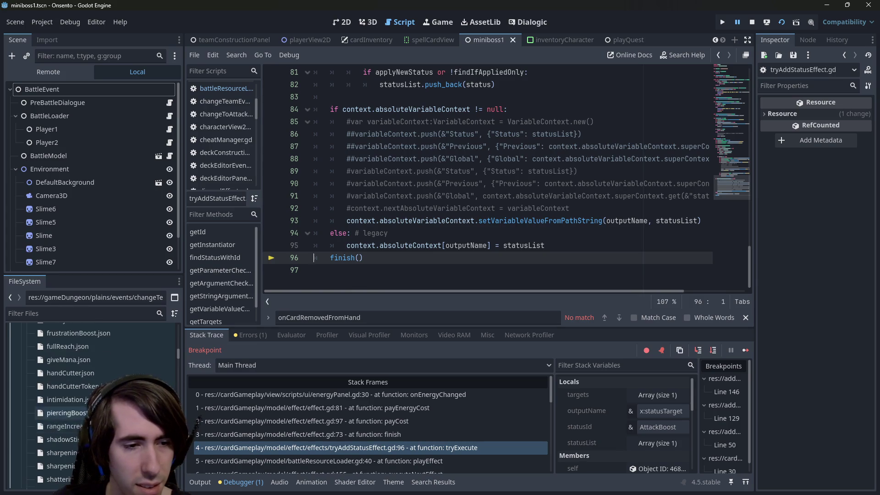
scroll(69, 440, down, 4)
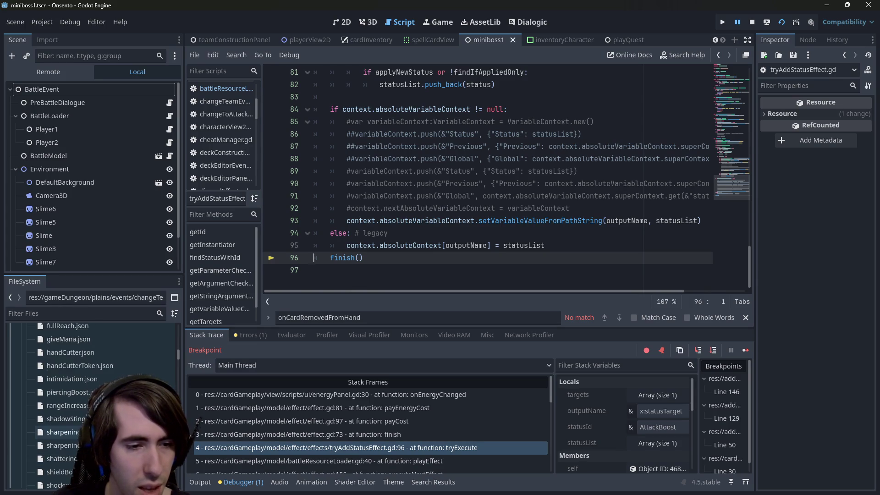
scroll(69, 440, down, 3)
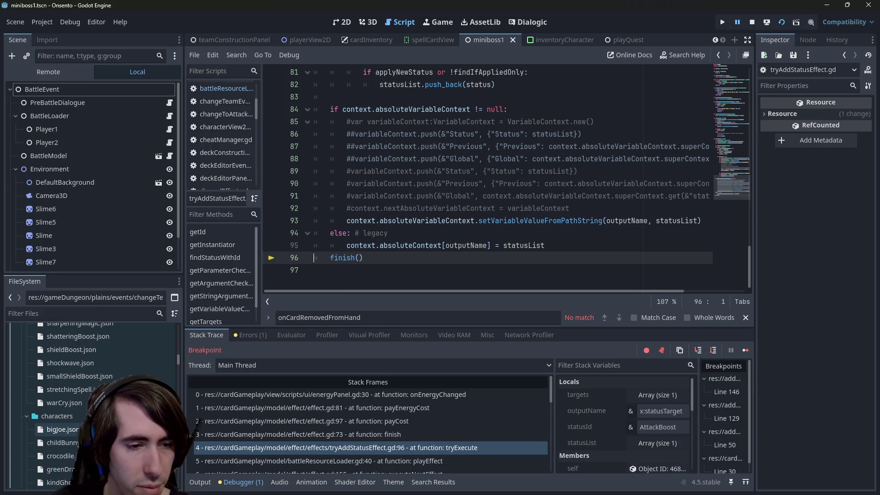
click(27, 416)
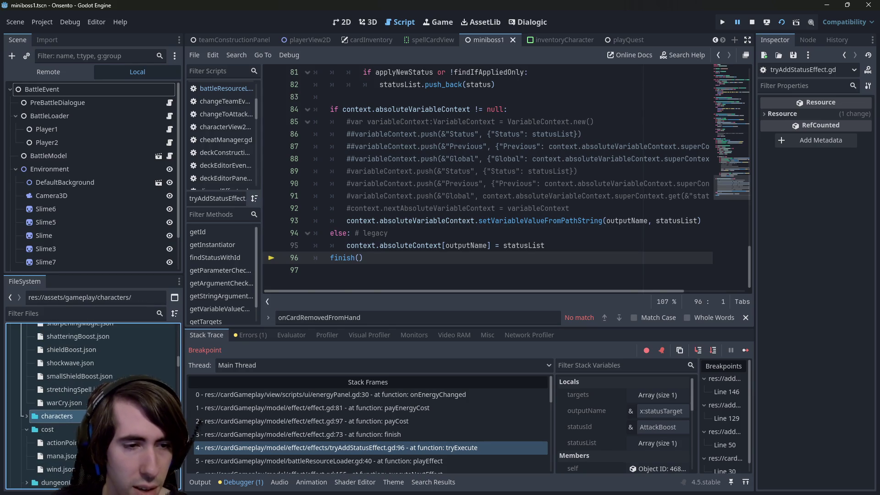
Open lastPunch.json from the cards/neutral folder
scroll(69, 412, up, 1)
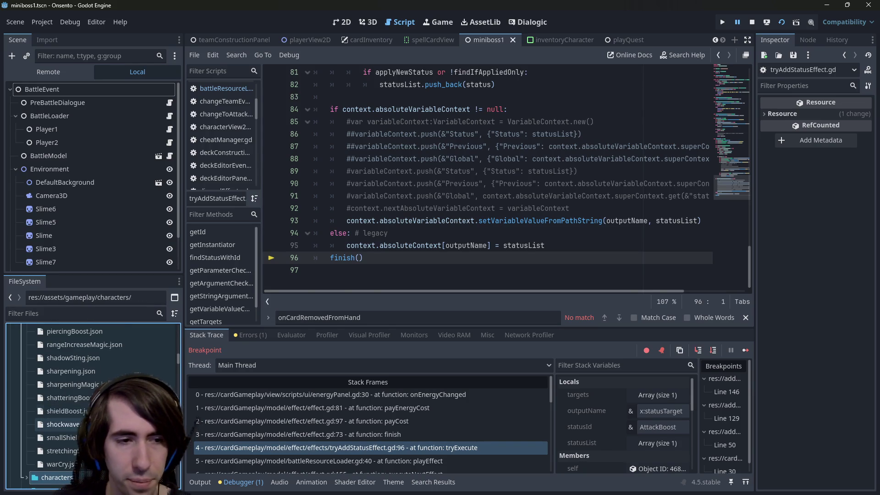
scroll(92, 385, up, 2)
scroll(92, 403, up, 2)
scroll(92, 403, up, 4)
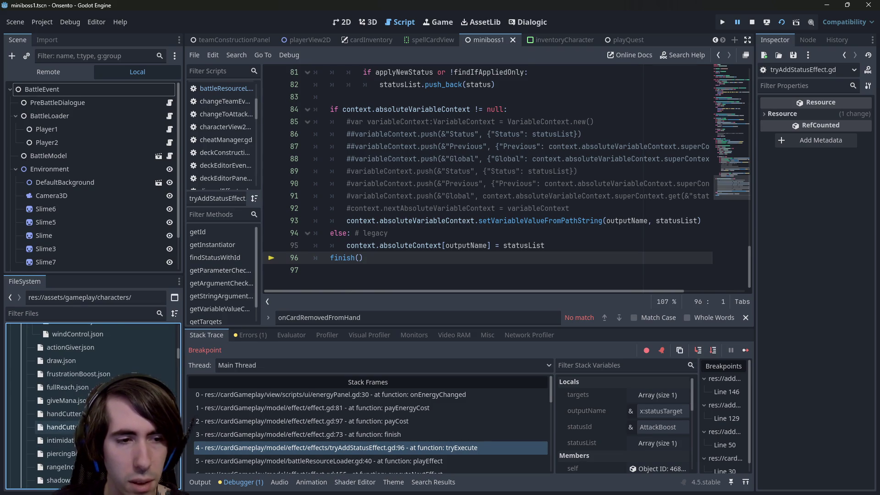
scroll(69, 420, up, 3)
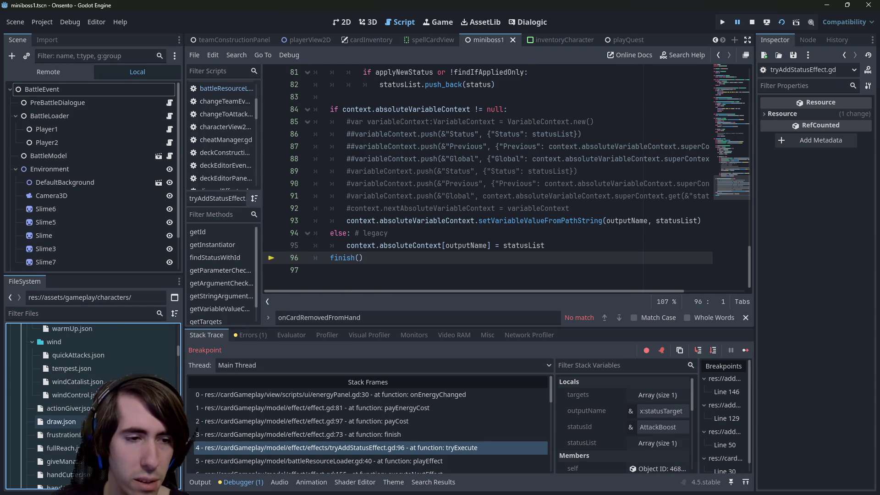
scroll(69, 422, up, 2)
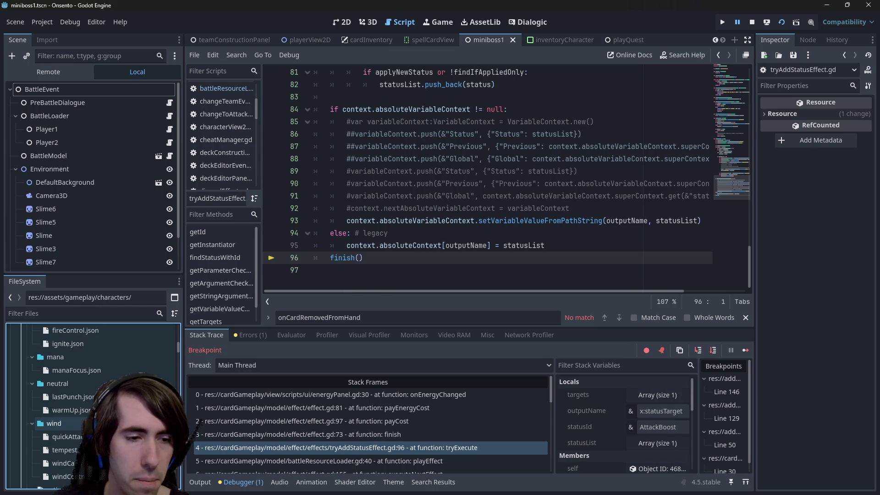
scroll(69, 404, up, 3)
double_click(65, 458)
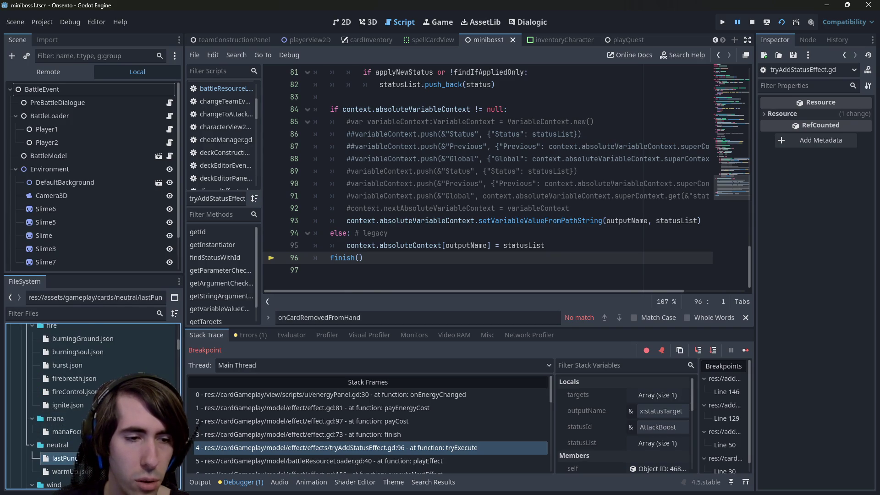
Review lastPunch.json, noting the card cost of 4 and the Target effect's cost of 4
scroll(417, 225, down, 1)
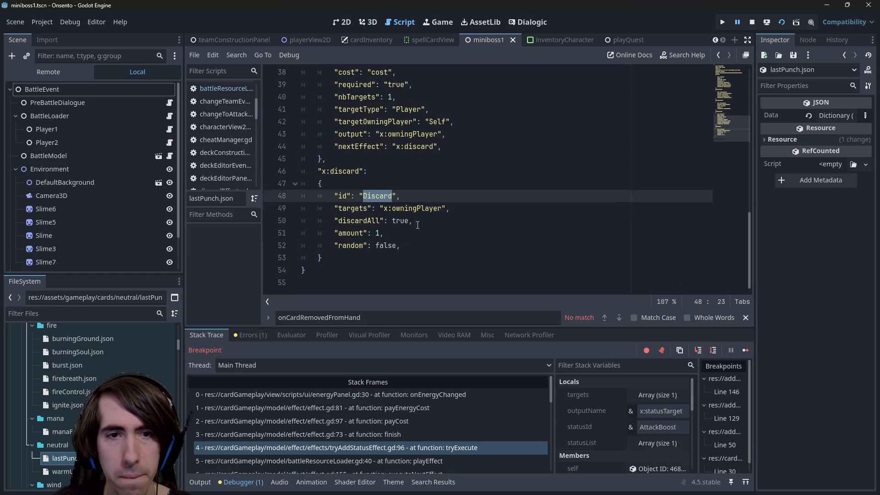
scroll(417, 229, up, 5)
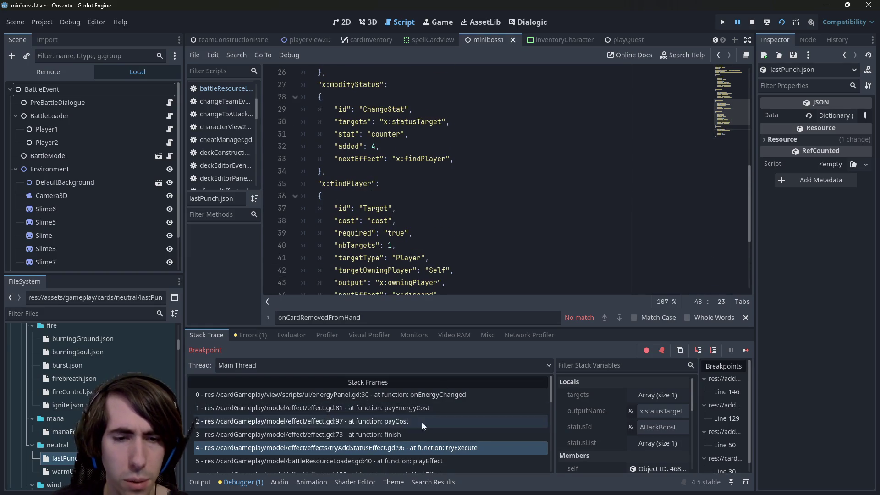
scroll(394, 206, up, 4)
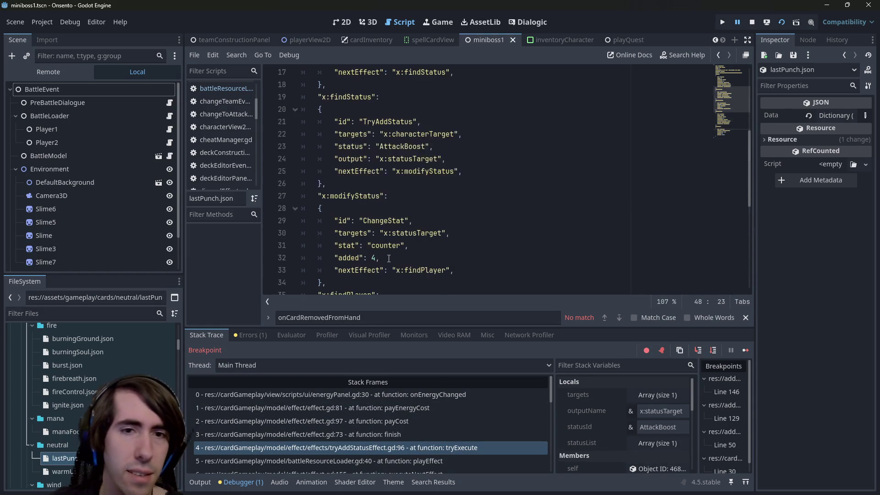
double_click(64, 458)
scroll(417, 229, up, 6)
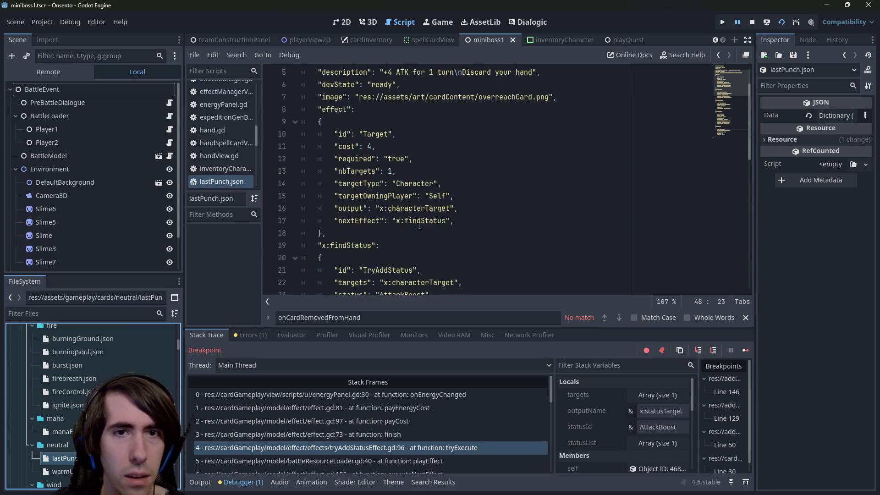
scroll(417, 229, down, 3)
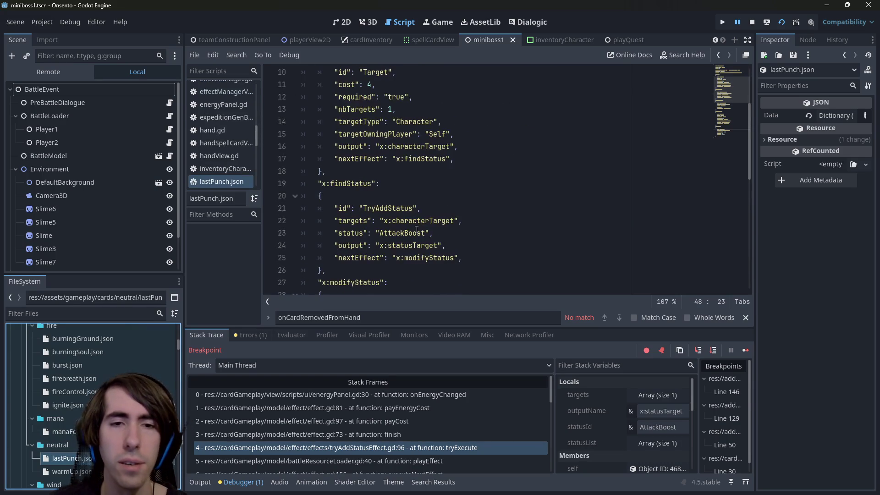
scroll(417, 229, down, 2)
scroll(415, 231, up, 3)
scroll(416, 231, down, 2)
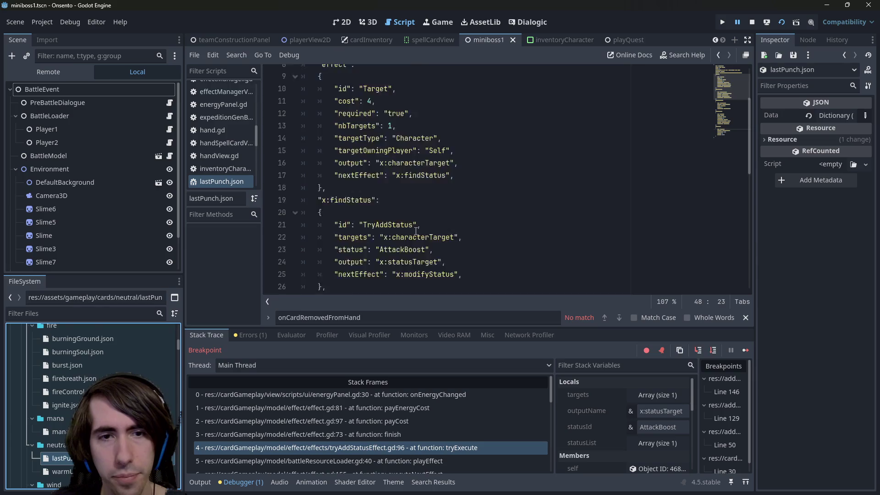
scroll(416, 231, up, 3)
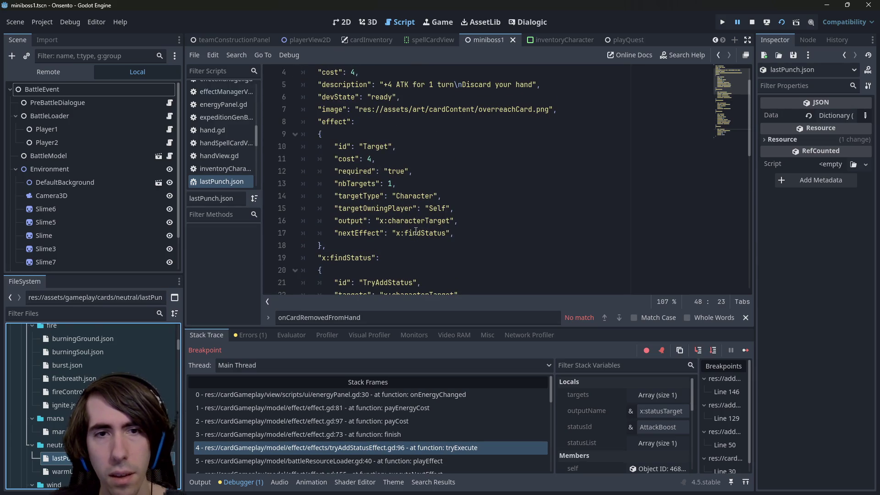
double_click(347, 158)
scroll(380, 239, down, 3)
scroll(380, 239, down, 5)
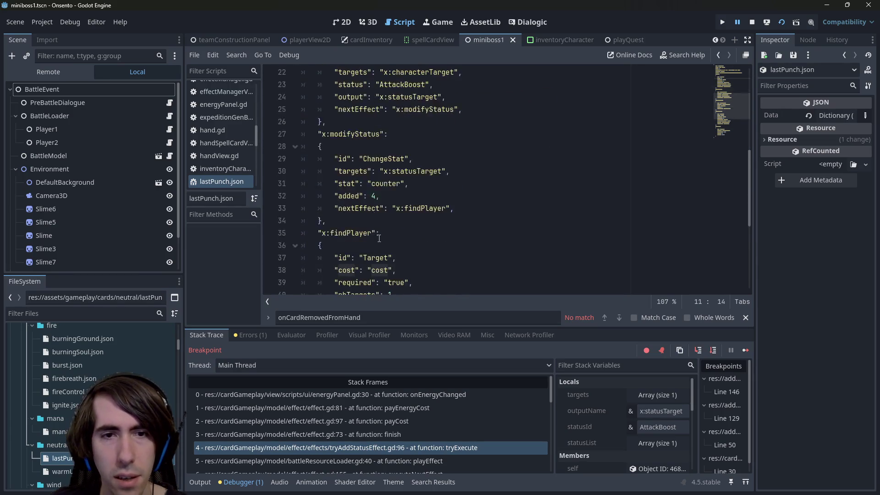
scroll(372, 226, up, 6)
scroll(371, 226, up, 4)
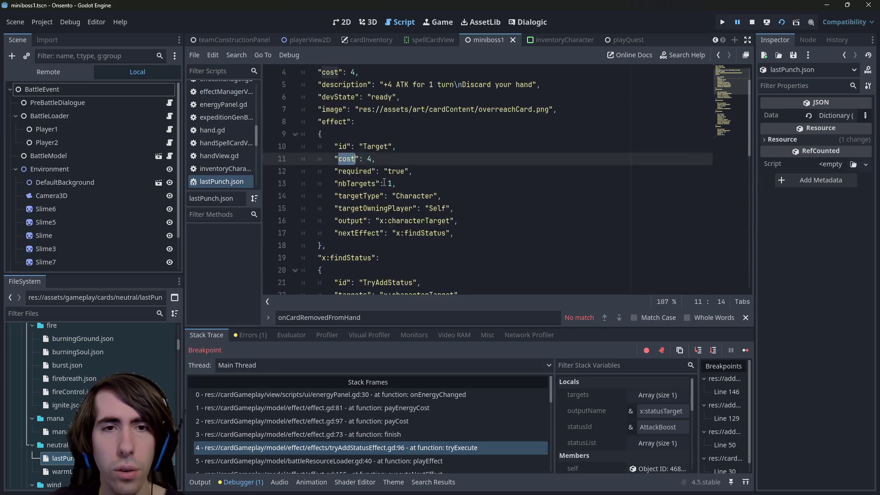
Take the findPlayer step's "cost": "cost" line onto the clipboard
drag(362, 109, 268, 114)
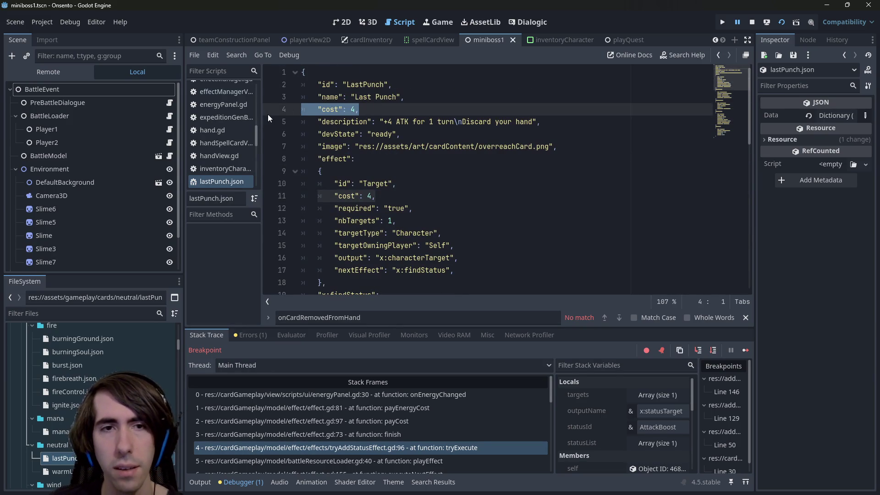
scroll(374, 204, down, 7)
scroll(374, 204, down, 1)
drag(397, 232, 262, 236)
scroll(373, 177, up, 1)
key(ctrl+x)
scroll(372, 183, up, 8)
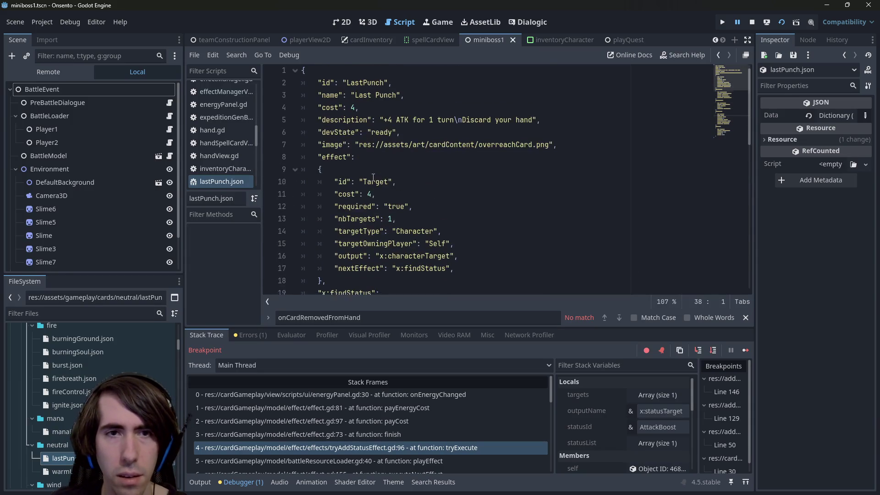
Replace the Target effect's cost of 4 with "cost": "cost" and save
click(396, 184)
key(Return)
key(ctrl+v)
key(ctrl+s)
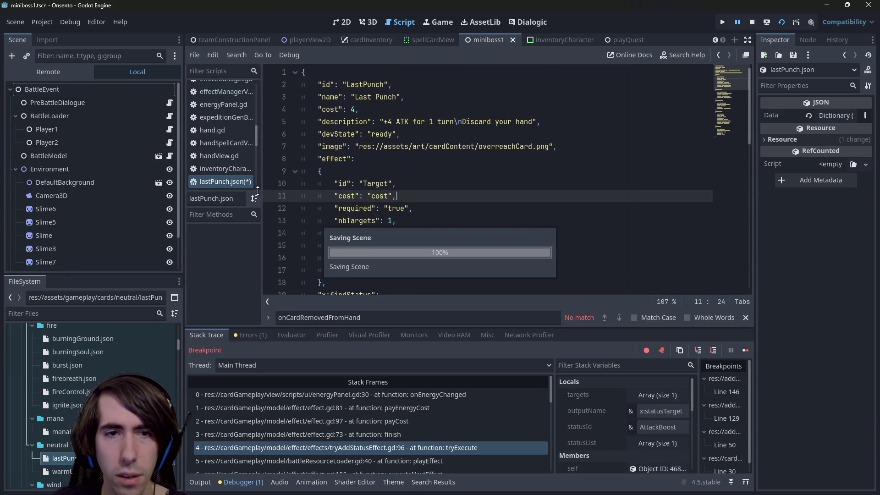
Remove the leftover cost line from the findPlayer step and save lastPunch.json
scroll(367, 188, down, 5)
scroll(367, 187, down, 4)
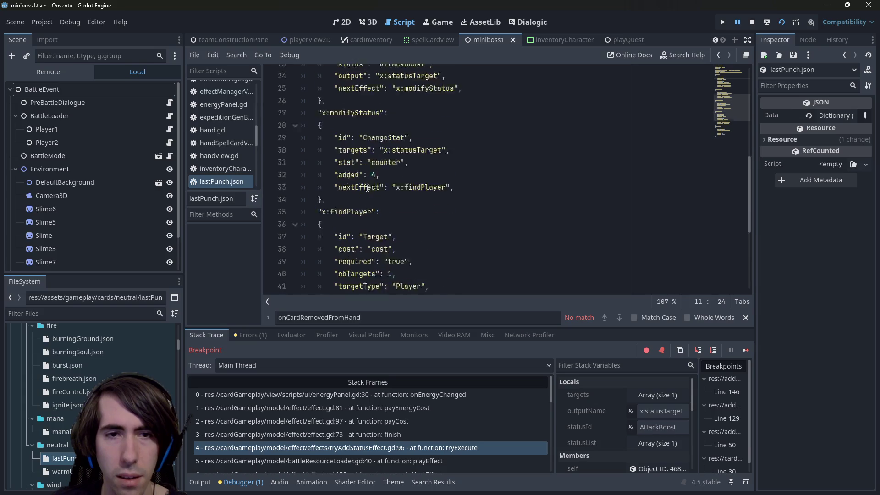
drag(395, 196, 307, 203)
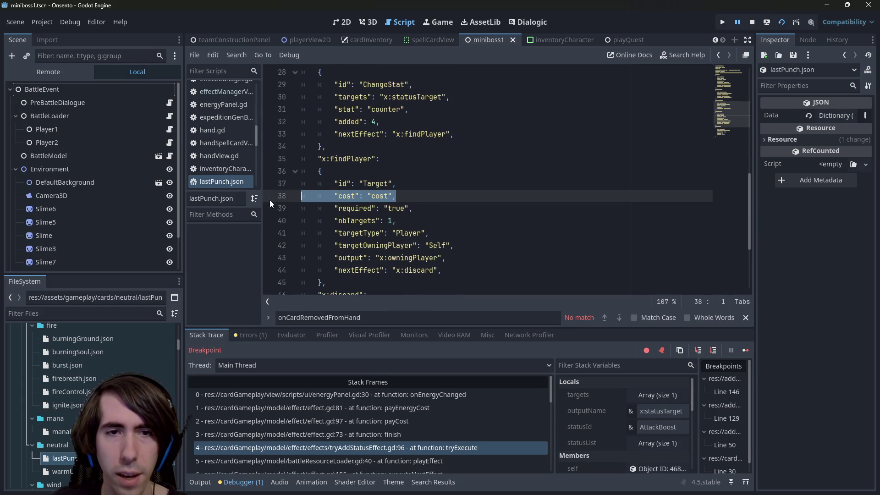
key(ctrl+x)
key(BackSpace)
key(ctrl+s)
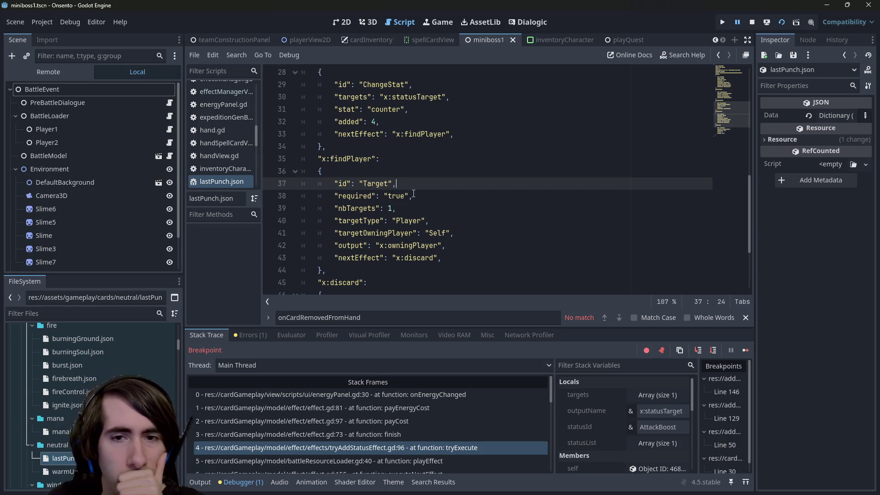
scroll(413, 194, down, 3)
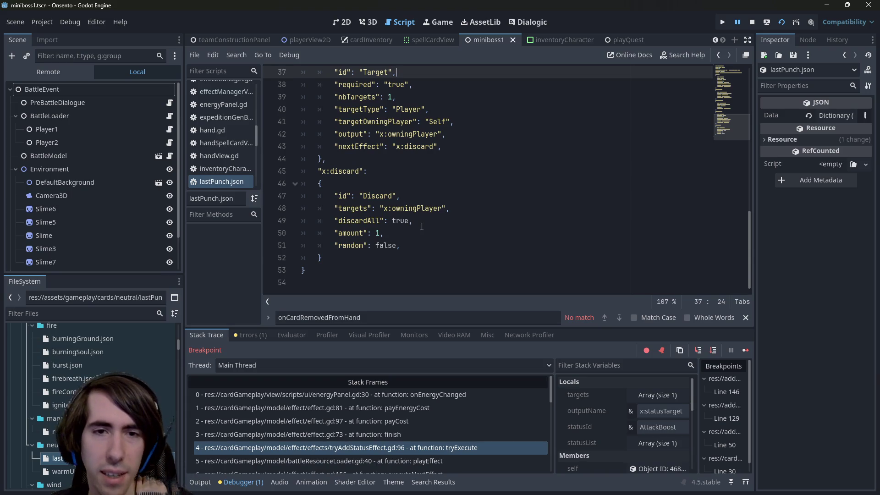
scroll(421, 224, up, 1)
scroll(420, 224, up, 10)
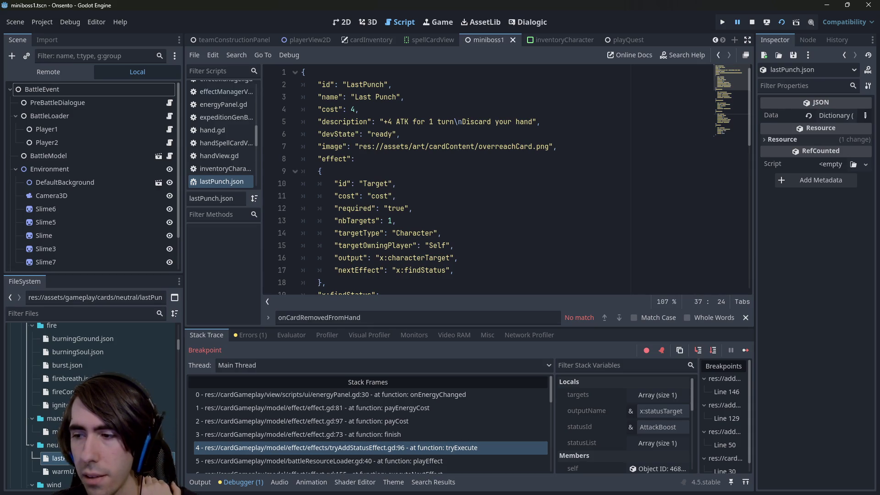
Open handCutterToken.json from the characters folder, showing its cost 5 and Exhaust tag
key(alt+Tab)
key(alt+Tab)
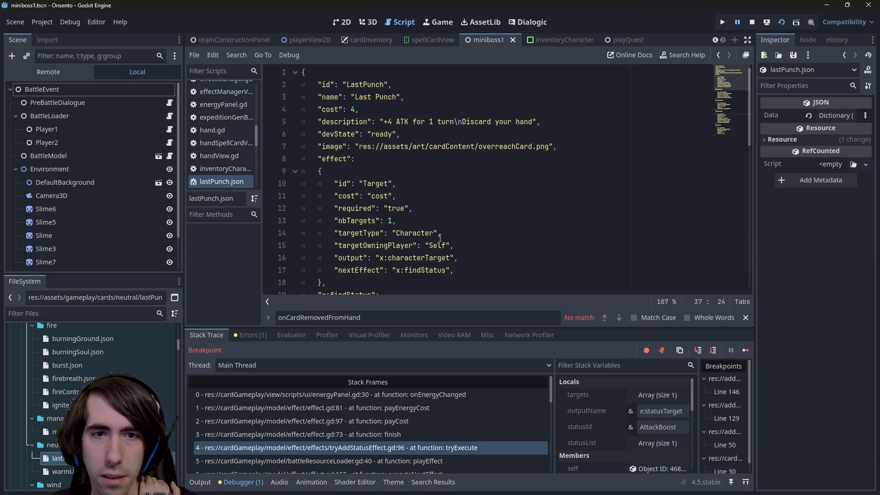
scroll(106, 399, up, 3)
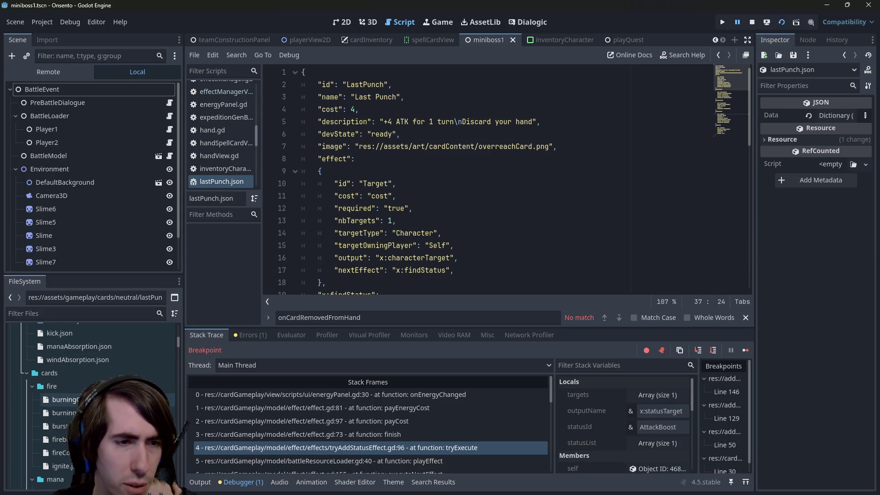
scroll(106, 425, up, 1)
scroll(105, 426, down, 1)
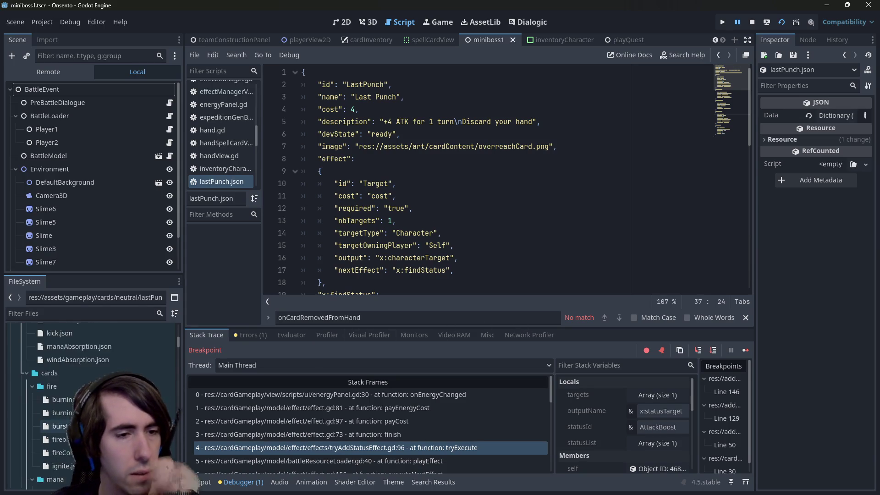
scroll(92, 417, down, 10)
scroll(69, 410, up, 8)
scroll(69, 410, up, 10)
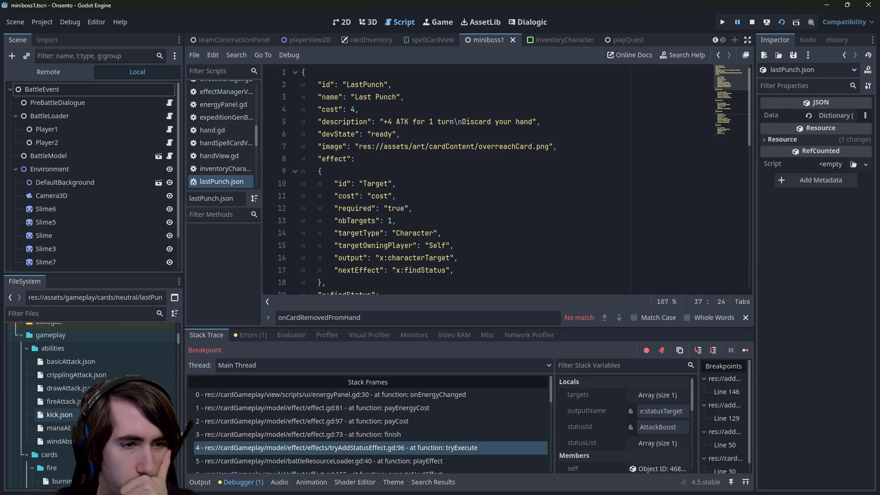
scroll(69, 403, down, 8)
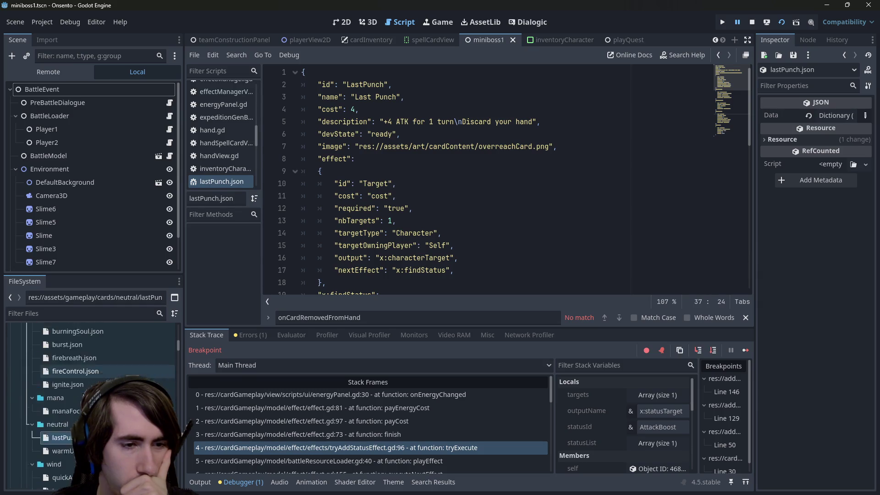
scroll(84, 389, down, 6)
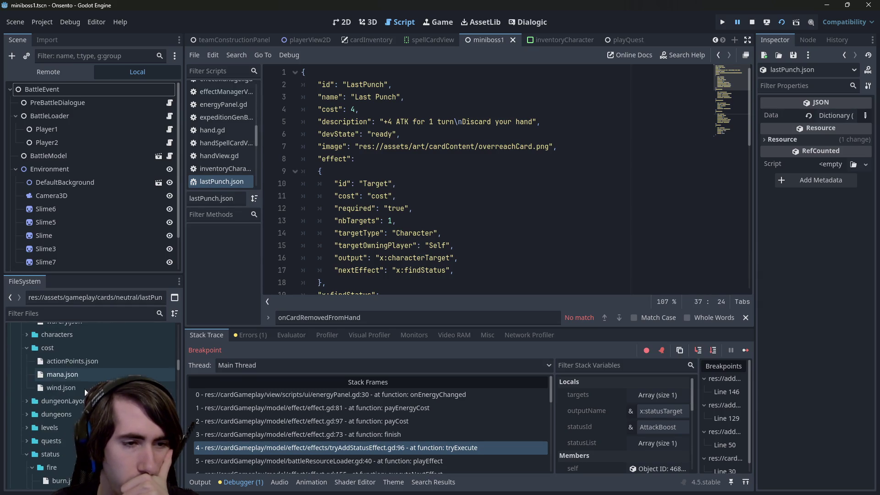
click(79, 356)
scroll(76, 367, down, 3)
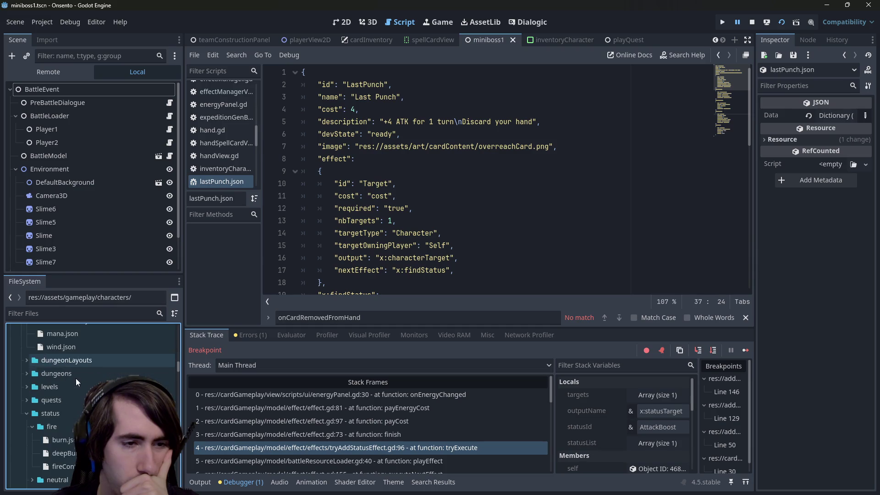
scroll(76, 373, up, 3)
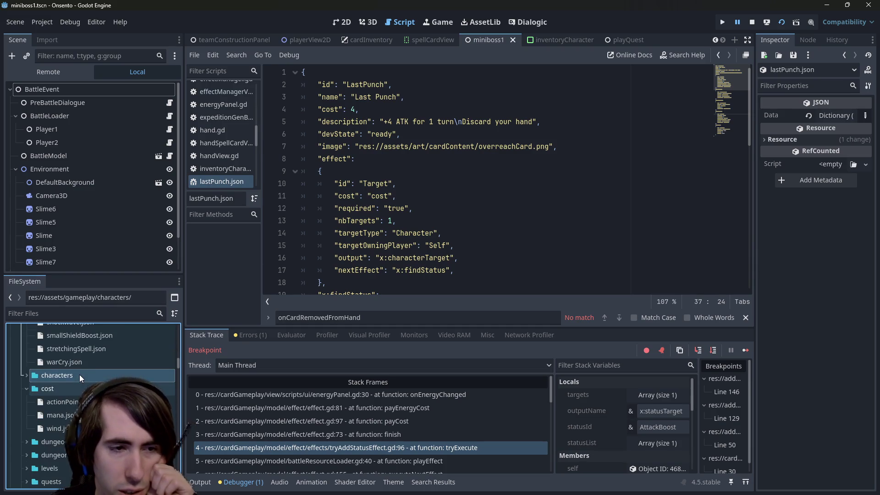
scroll(79, 375, up, 2)
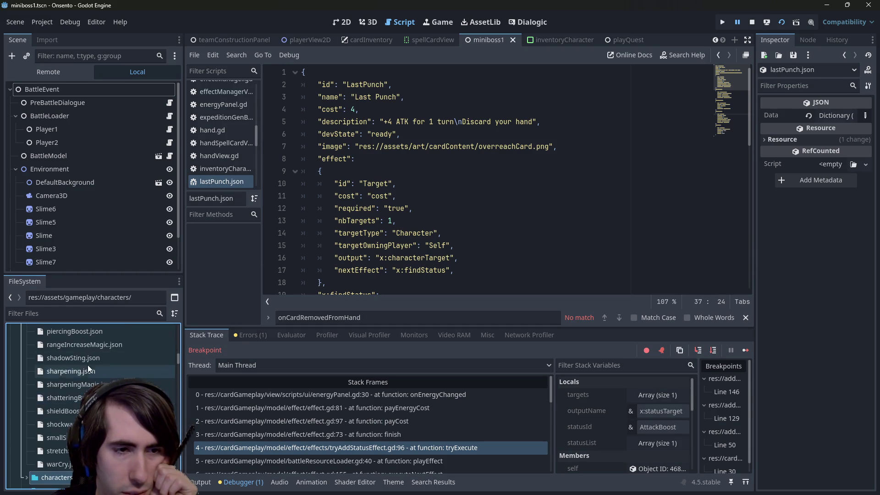
scroll(98, 359, up, 1)
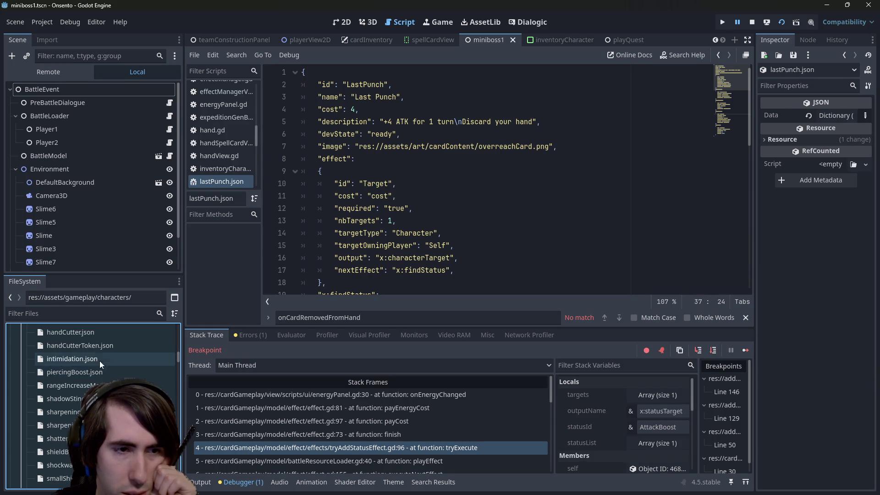
double_click(103, 347)
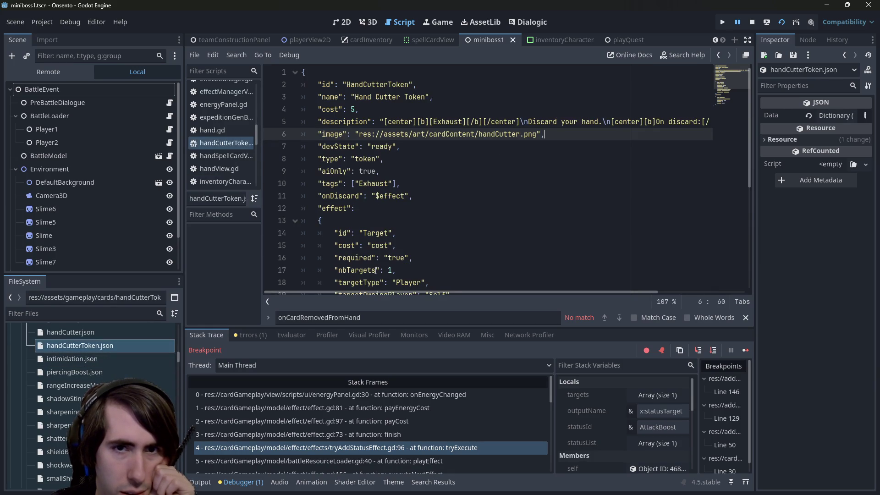
double_click(347, 208)
scroll(413, 229, down, 4)
scroll(436, 264, up, 2)
scroll(436, 263, up, 2)
scroll(108, 381, up, 1)
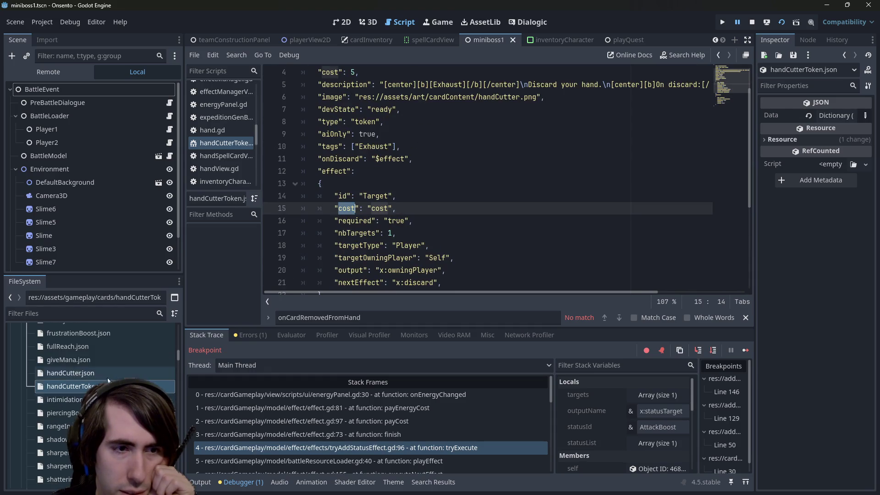
double_click(76, 371)
double_click(379, 209)
scroll(379, 208, down, 3)
scroll(378, 208, up, 3)
double_click(71, 386)
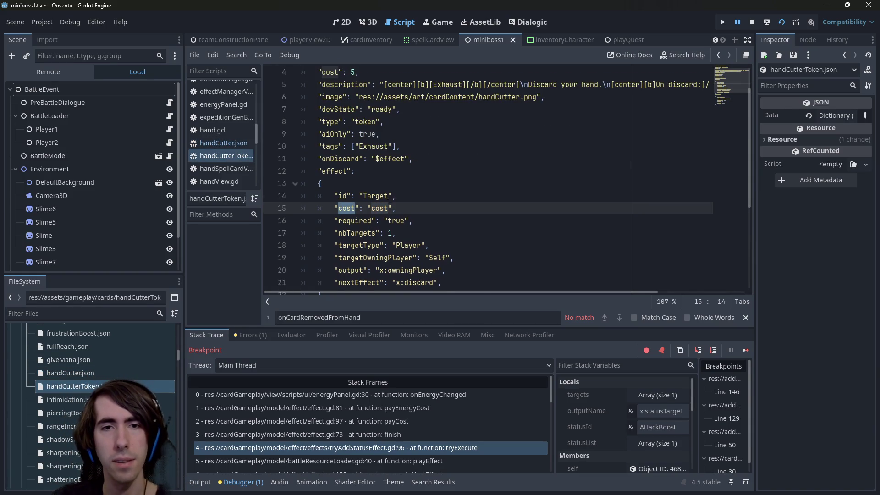
scroll(390, 200, down, 1)
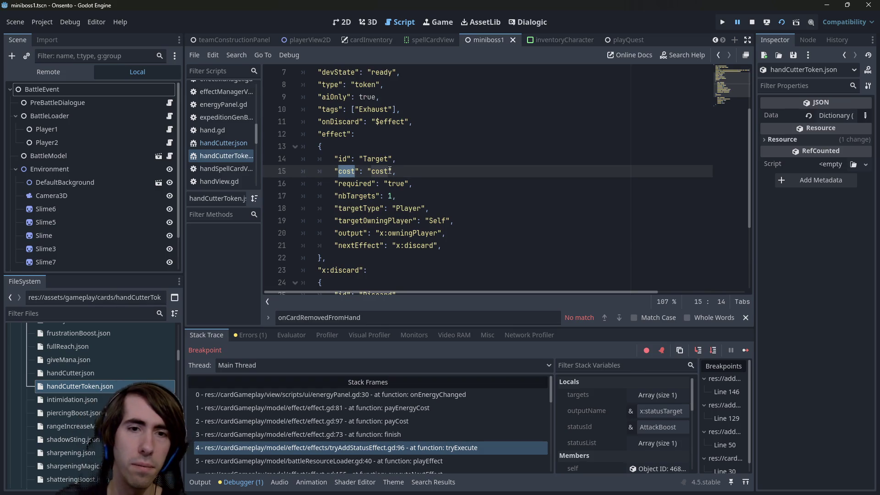
scroll(390, 170, down, 3)
drag(449, 195, 301, 196)
scroll(436, 163, up, 2)
drag(435, 164, 301, 158)
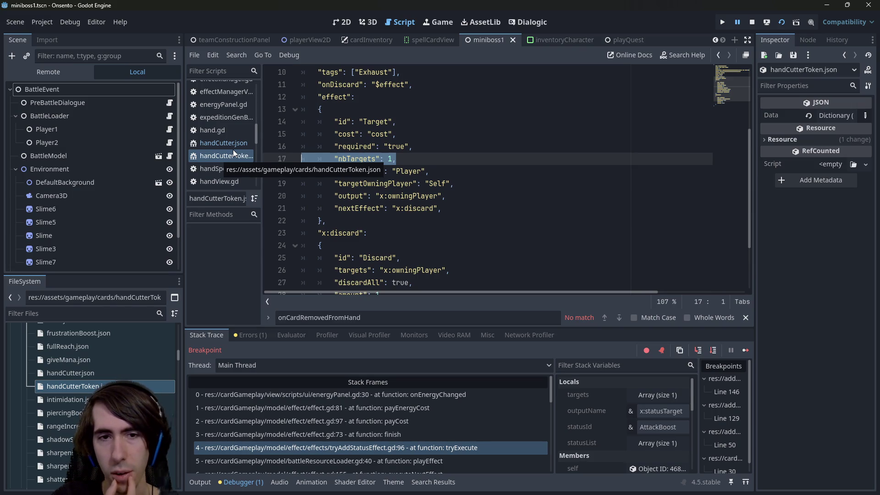
scroll(383, 218, down, 2)
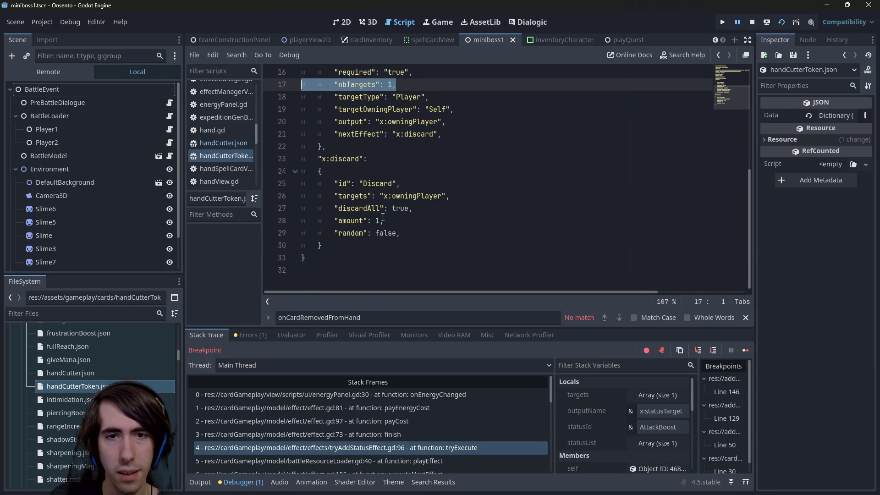
scroll(382, 217, up, 1)
click(365, 241)
scroll(366, 240, up, 3)
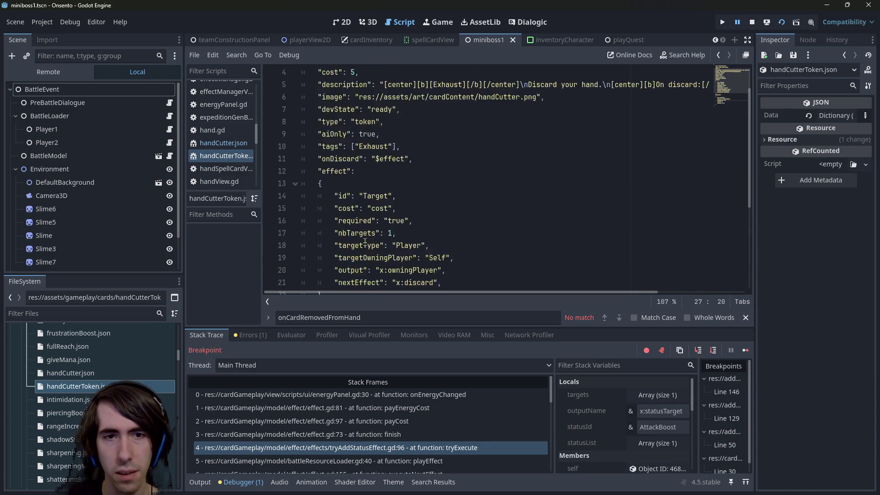
scroll(366, 240, down, 4)
scroll(389, 222, up, 5)
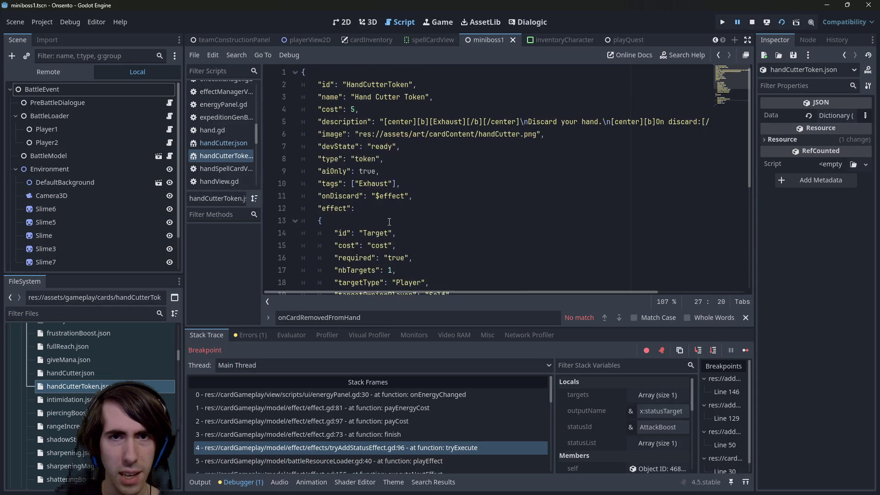
scroll(389, 221, down, 3)
scroll(389, 222, up, 3)
scroll(389, 222, down, 5)
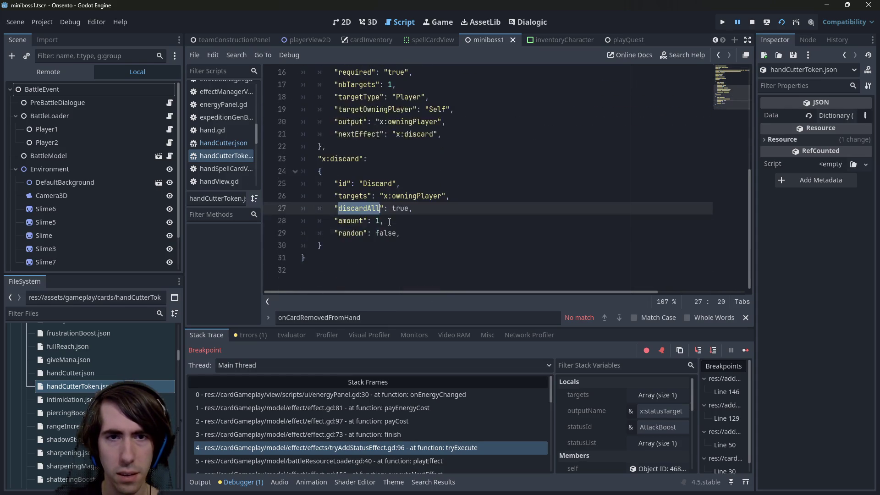
scroll(389, 221, up, 1)
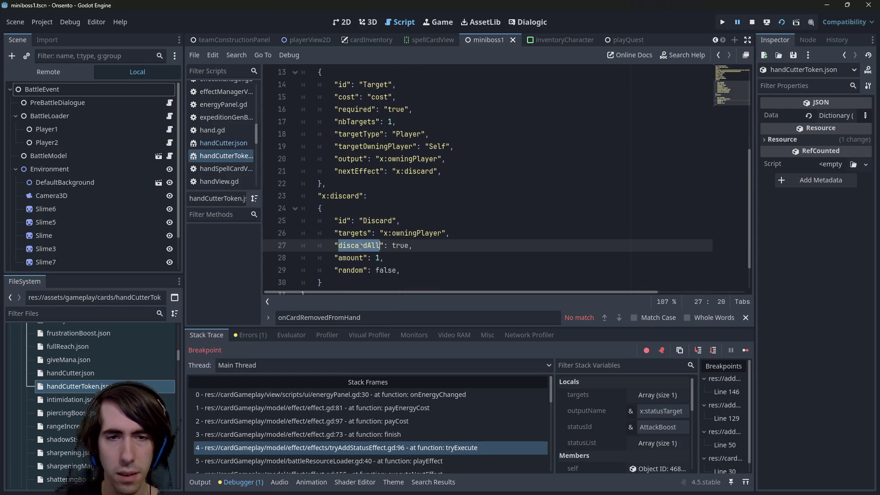
scroll(361, 245, up, 5)
drag(601, 121, 714, 120)
click(443, 207)
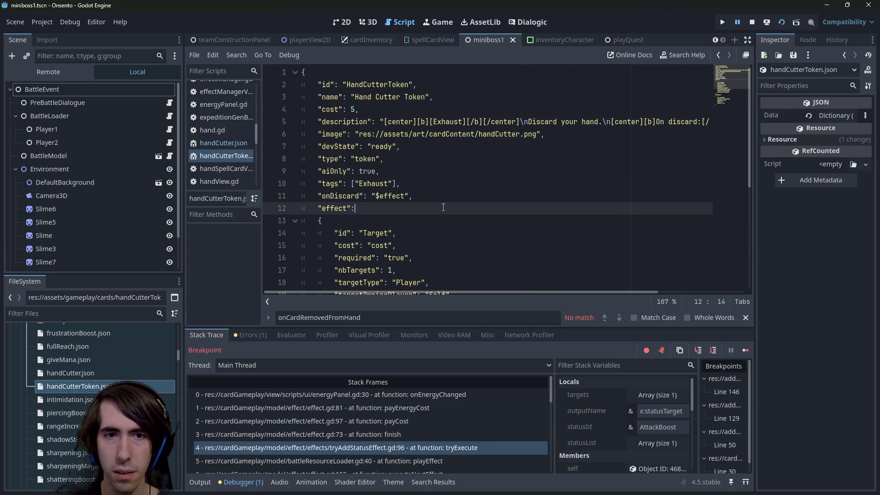
click(369, 196)
double_click(389, 196)
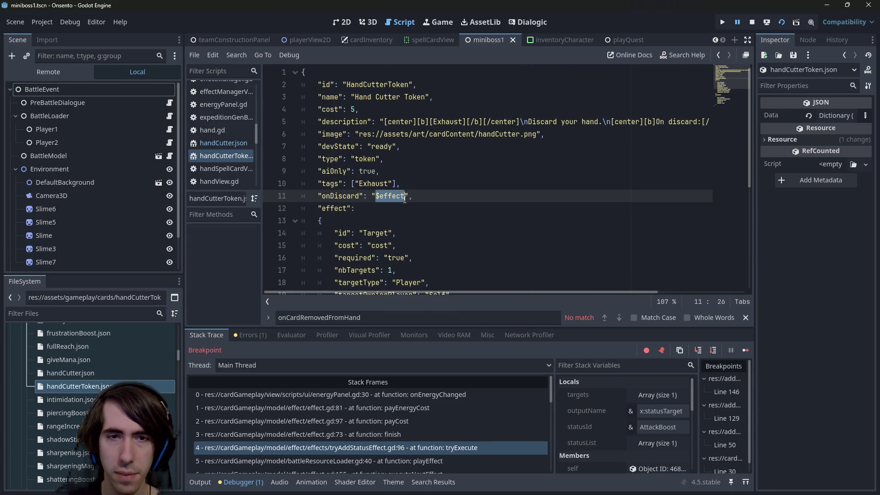
scroll(405, 199, down, 3)
scroll(405, 199, down, 2)
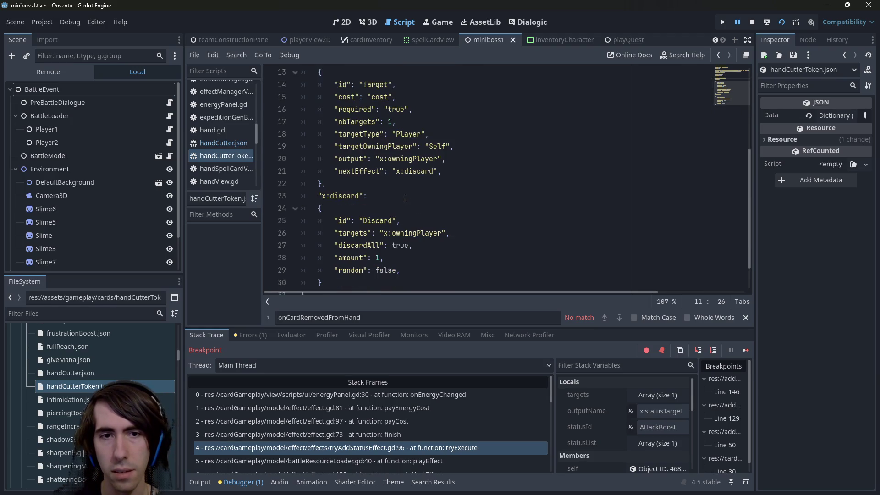
scroll(402, 171, up, 3)
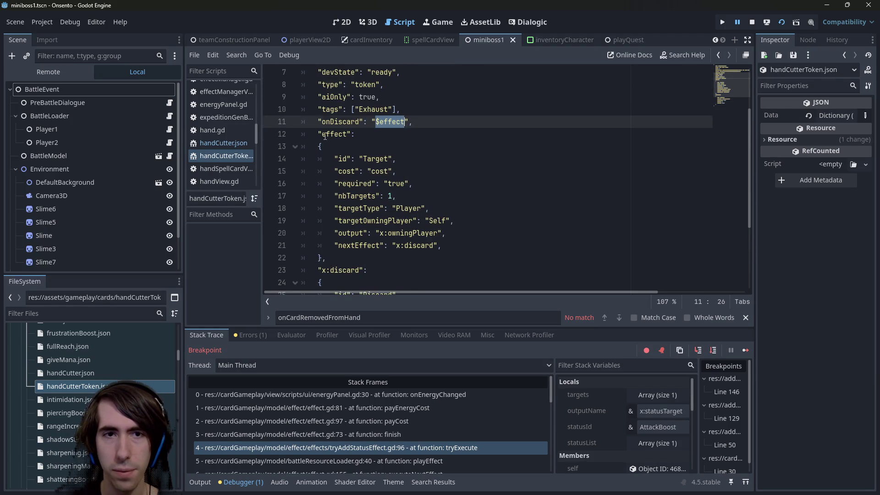
drag(322, 136, 348, 134)
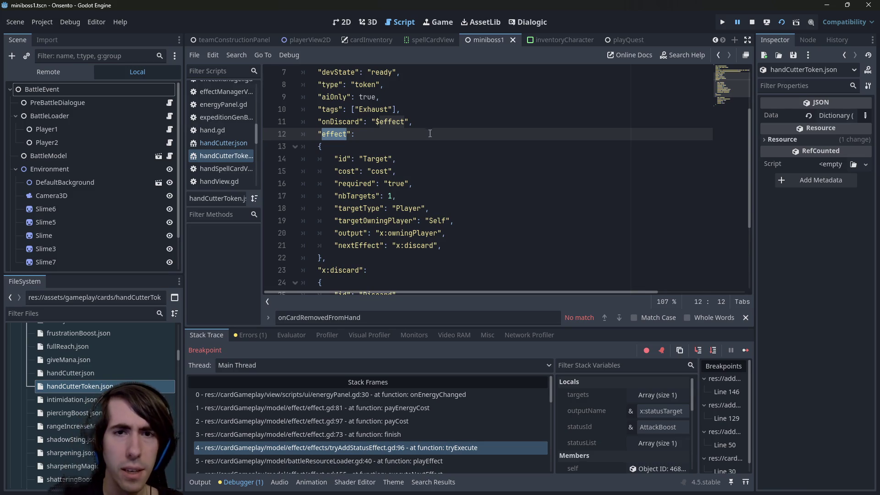
double_click(380, 160)
scroll(382, 161, up, 2)
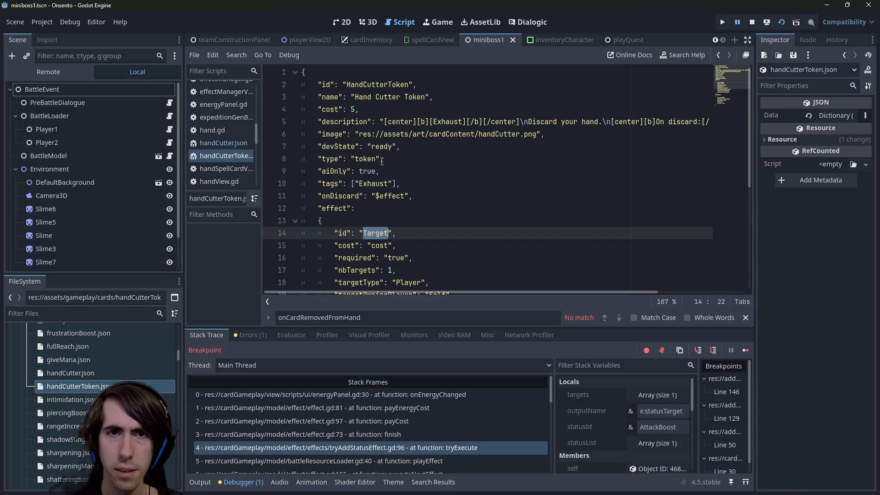
scroll(381, 161, down, 3)
scroll(382, 160, up, 1)
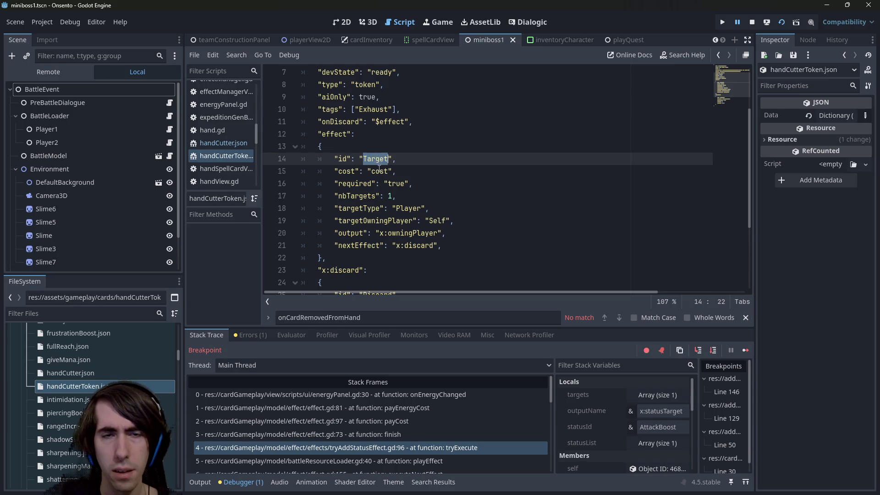
double_click(380, 171)
double_click(414, 209)
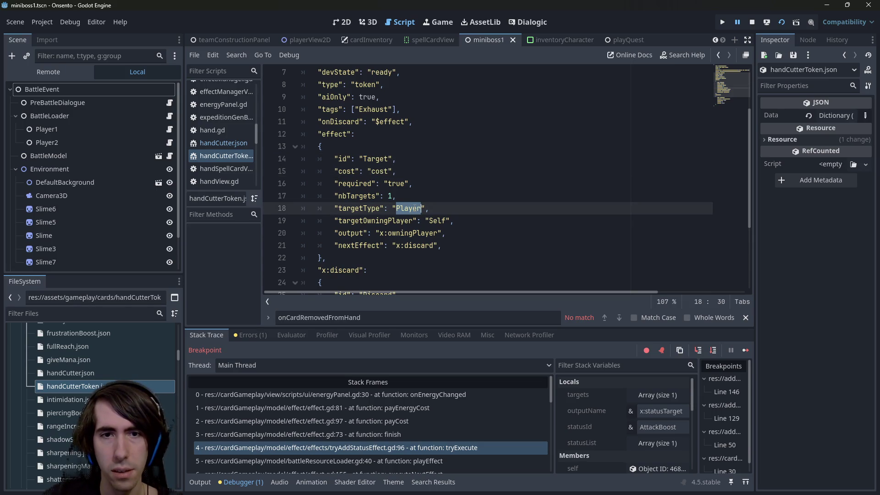
double_click(376, 208)
double_click(410, 209)
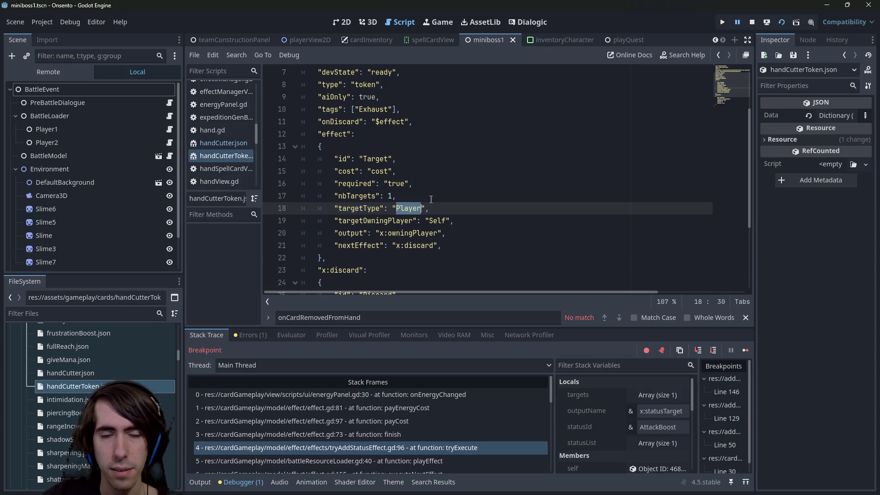
click(446, 220)
click(428, 257)
mouse_move(428, 257)
mouse_down()
mouse_move(321, 110)
mouse_move(288, 134)
mouse_up()
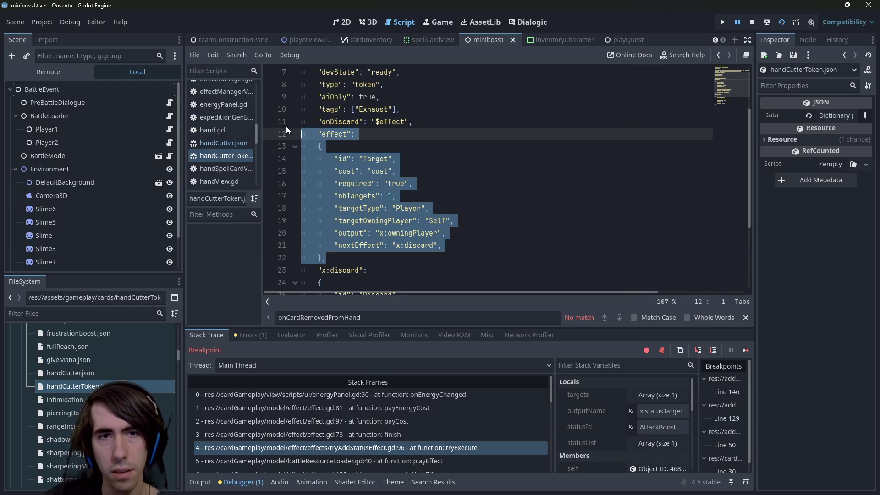
scroll(360, 215, down, 3)
scroll(360, 216, up, 3)
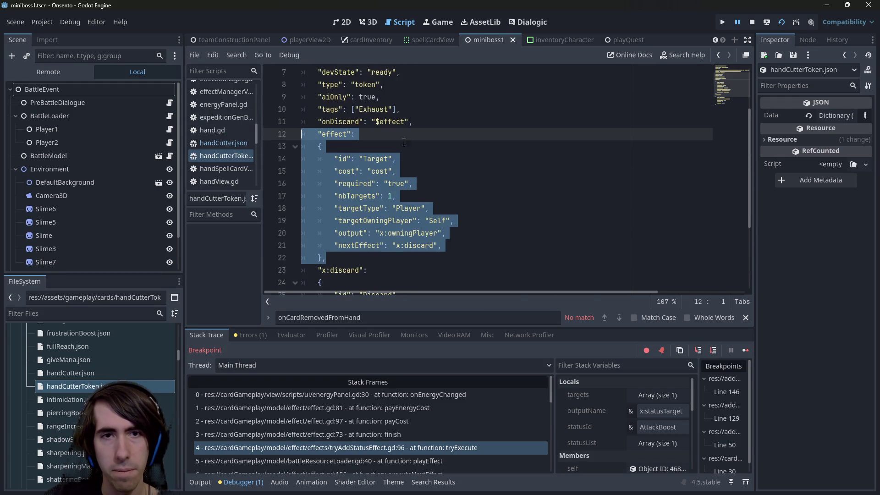
click(422, 121)
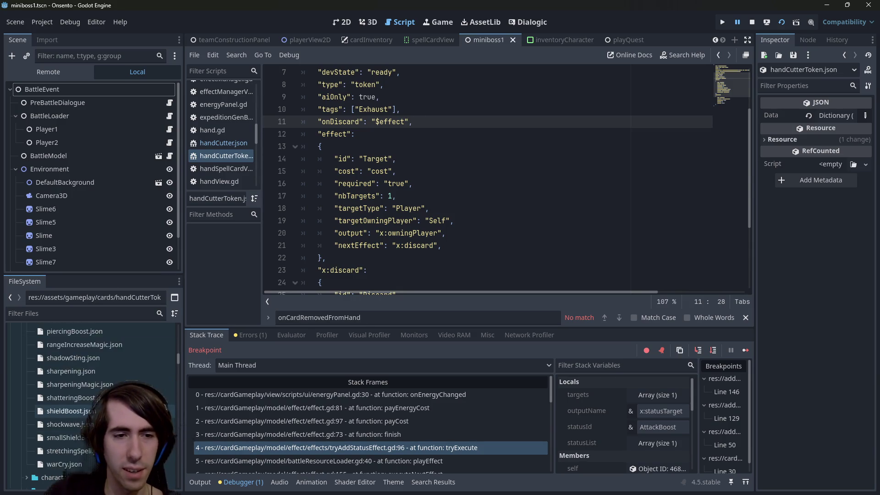
scroll(360, 252, down, 3)
Rename the effect key and onDiscard's reference from "$effect" to "$onDiscardEffect"
scroll(360, 252, up, 4)
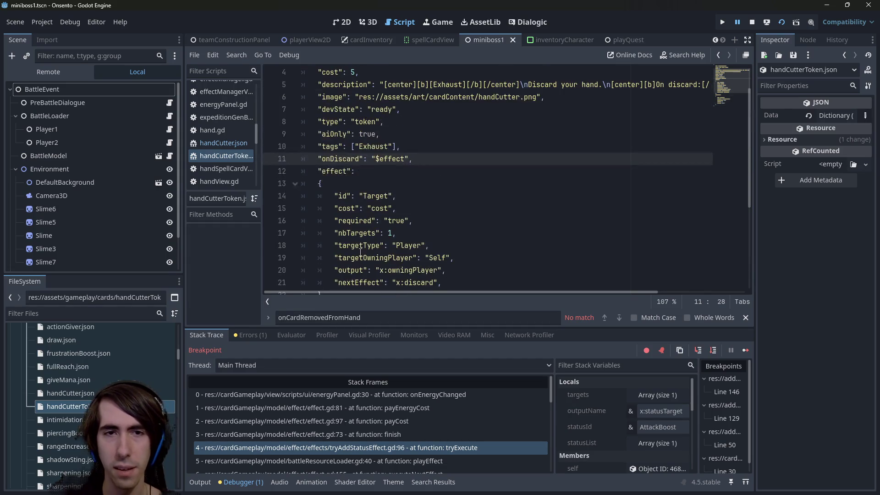
key(Return)
key(ctrl+z)
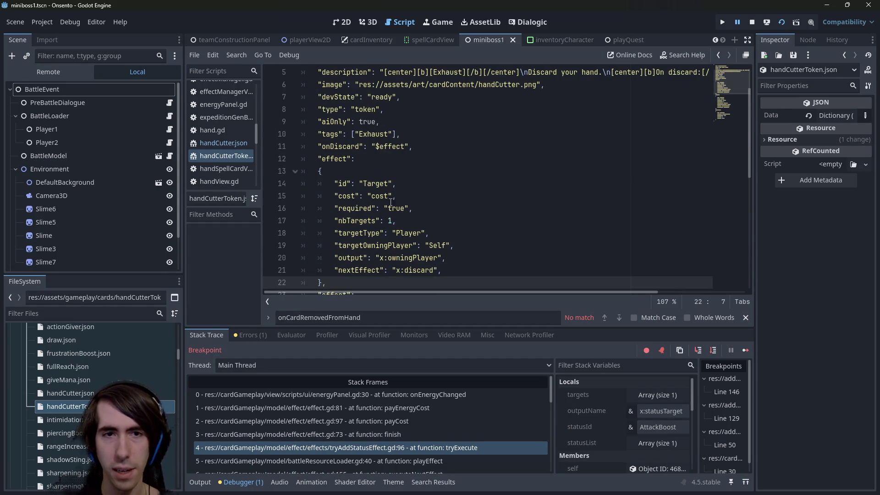
double_click(352, 146)
key(ctrl+c)
double_click(343, 159)
key(ctrl+v)
text(Effect)
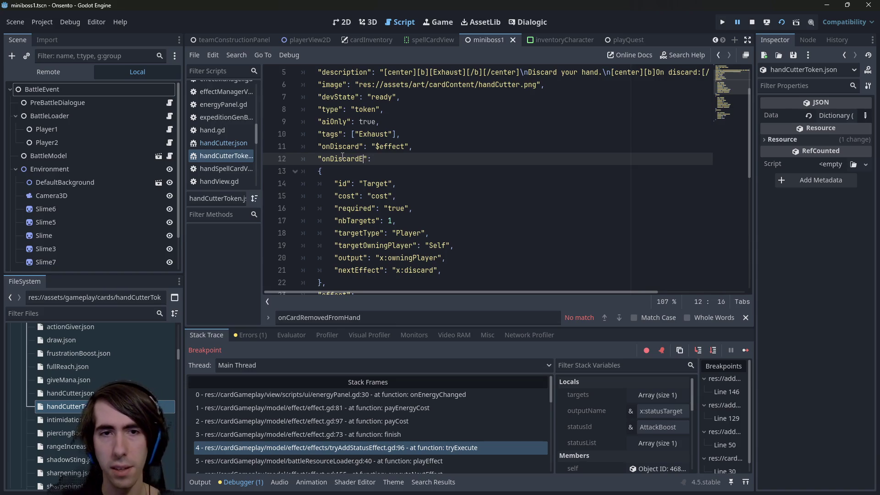
double_click(352, 159)
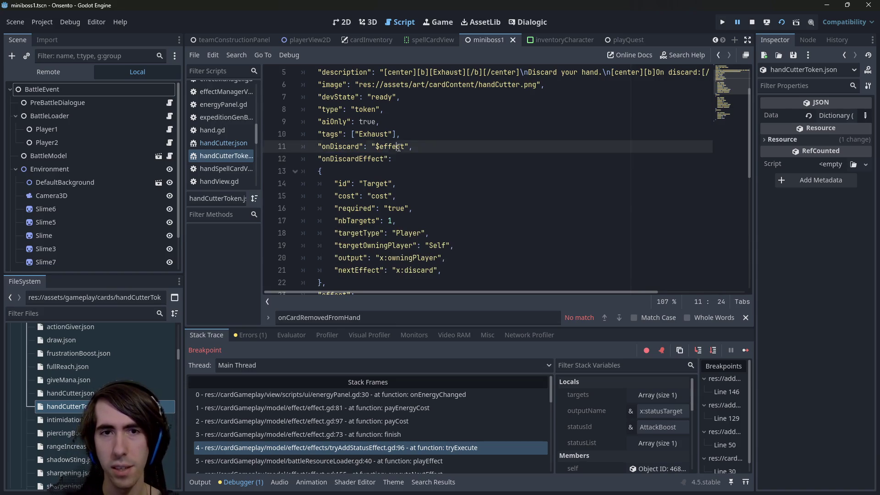
double_click(392, 146)
key(ctrl+v)
text(Effect)
Delete the "cost": "cost" line from the onDiscardEffect block
drag(396, 196, 177, 195)
key(BackSpace)
key(BackSpace)
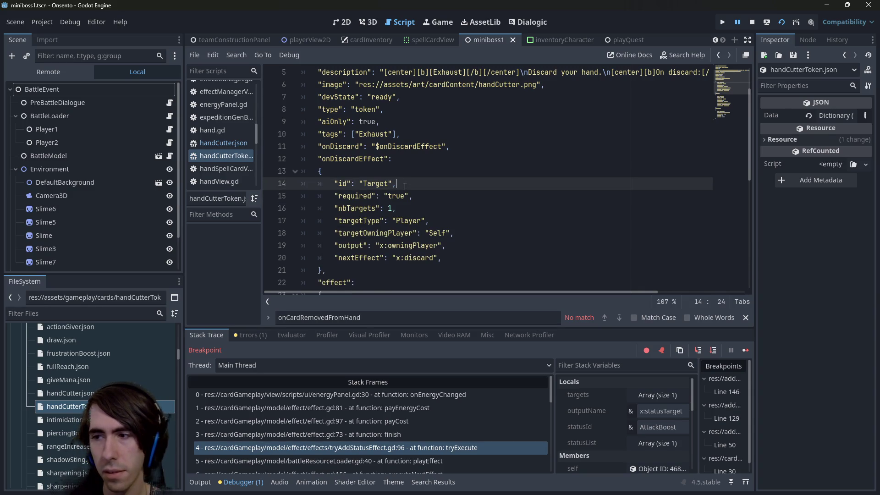
scroll(434, 181, down, 2)
click(434, 183)
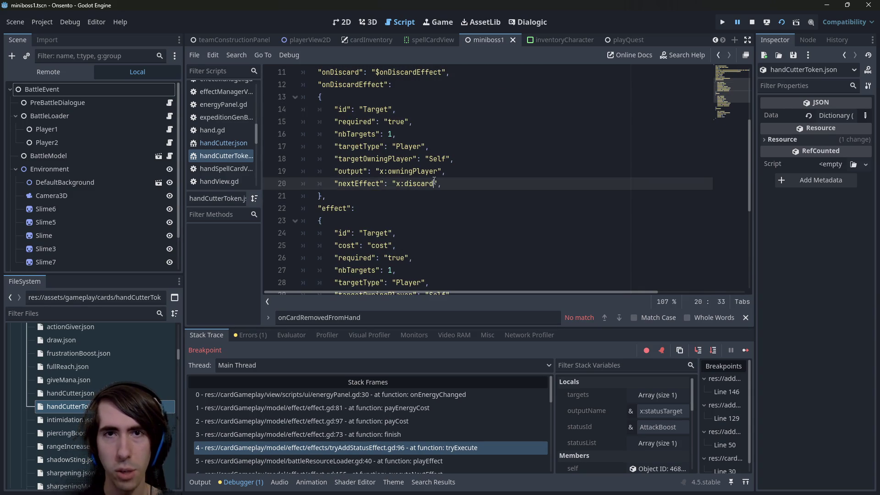
scroll(434, 181, down, 4)
scroll(533, 145, up, 4)
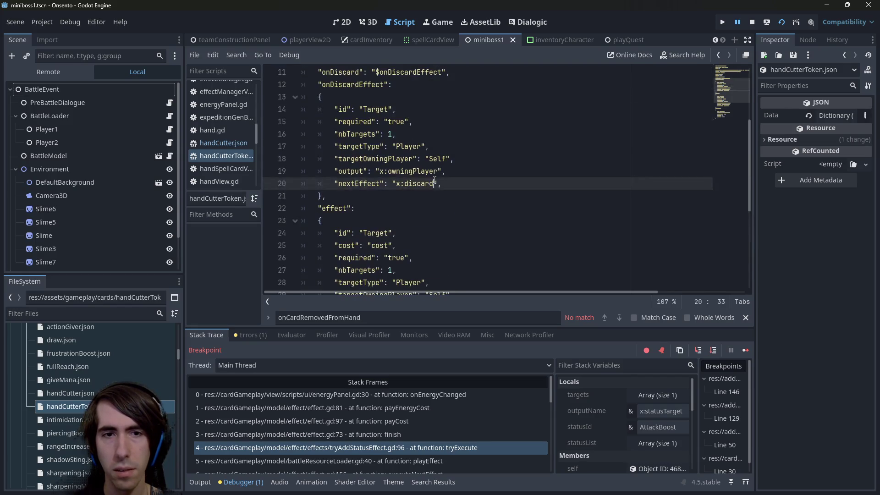
scroll(533, 145, up, 1)
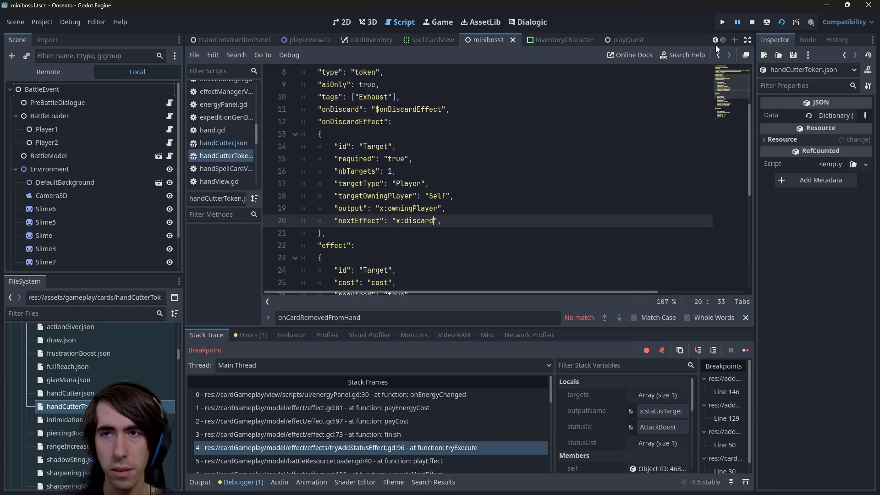
Resume twice past the energyPanel breakpoint and close the Onsento game window
click(746, 350)
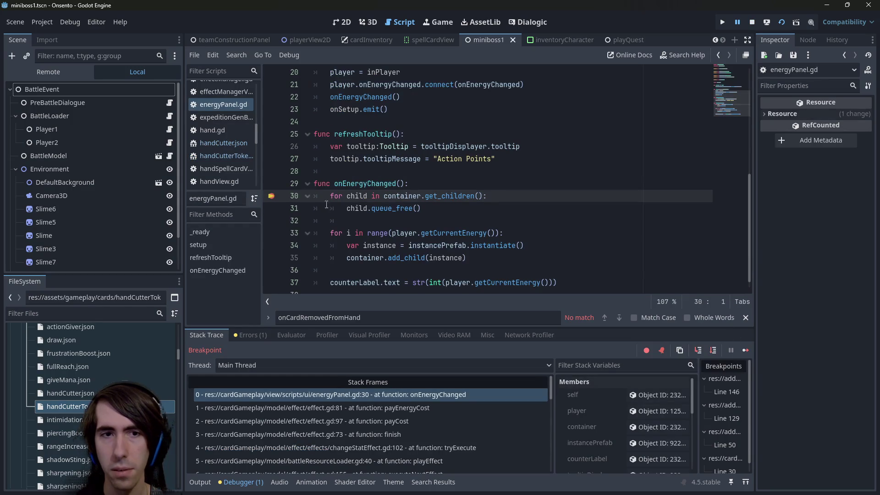
click(746, 349)
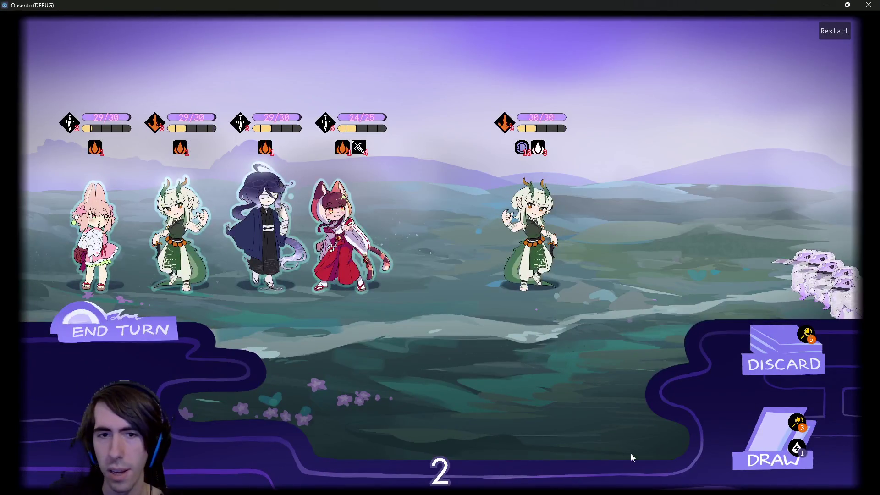
click(869, 4)
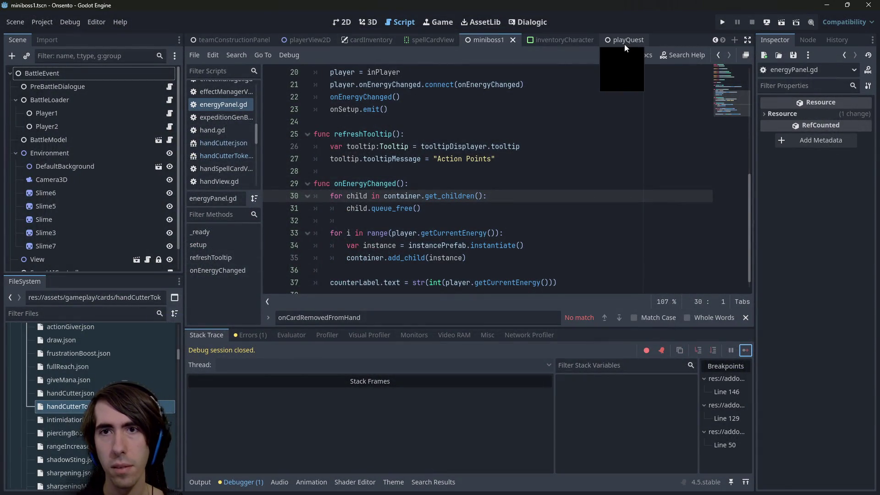
Open room5.tscn through Quick Open, closing the first tab and reopening it
click(435, 171)
key(shift+alt+o)
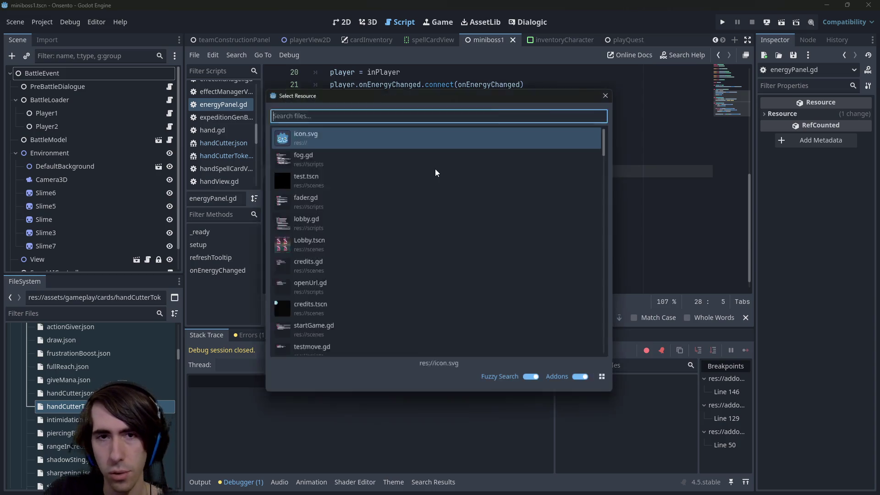
text(room5)
key(Return)
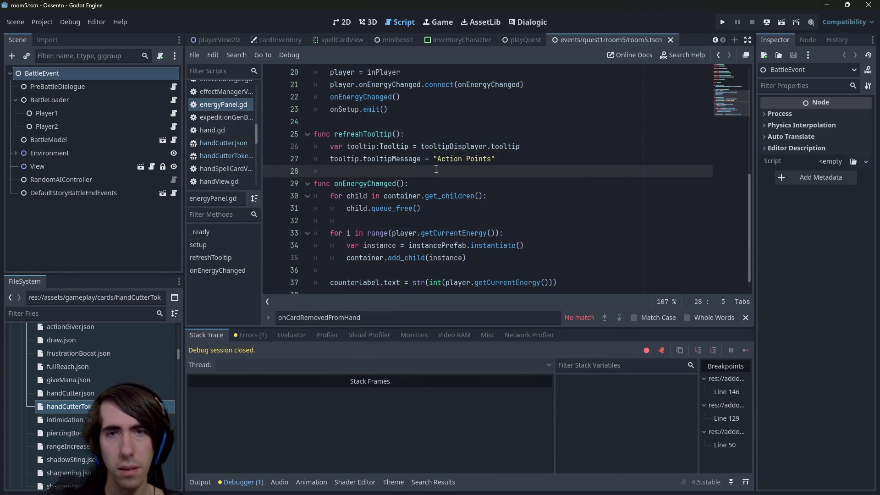
click(670, 40)
click(624, 133)
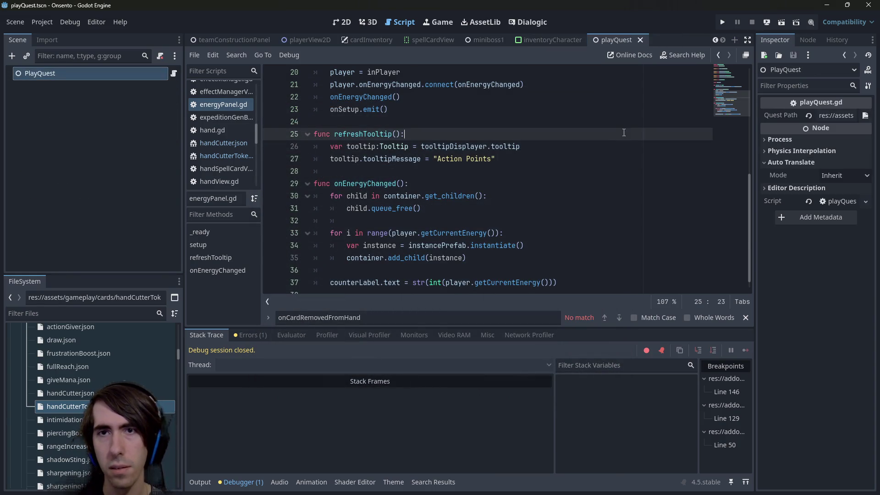
key(shift+alt+o)
text(room5)
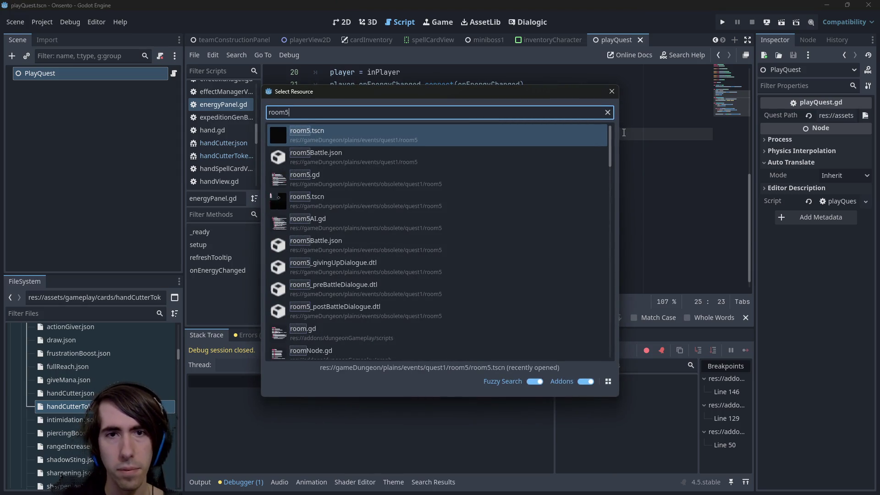
key(Return)
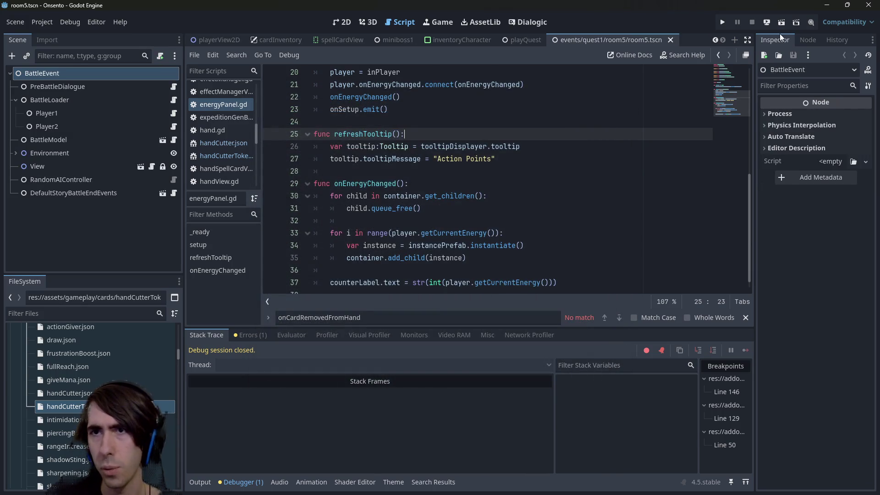
Run the room5 battle scene and place all four party members on the battlefield
click(784, 23)
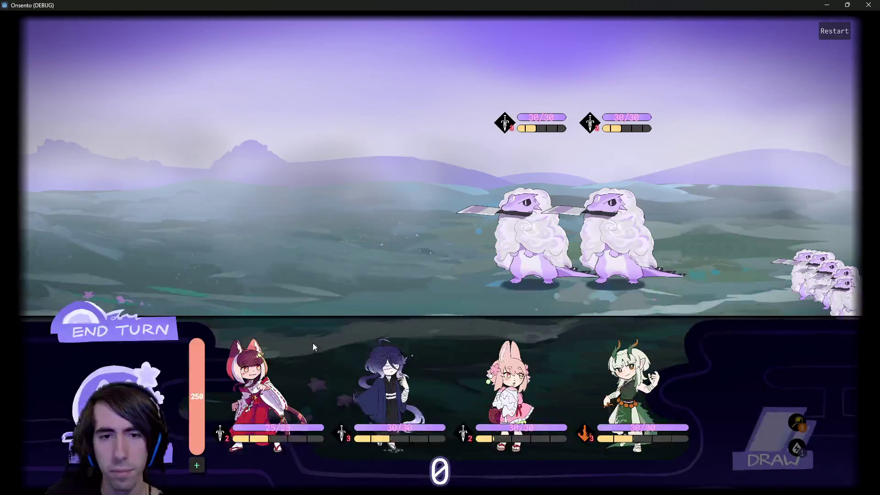
click(313, 349)
click(316, 357)
click(385, 385)
click(509, 385)
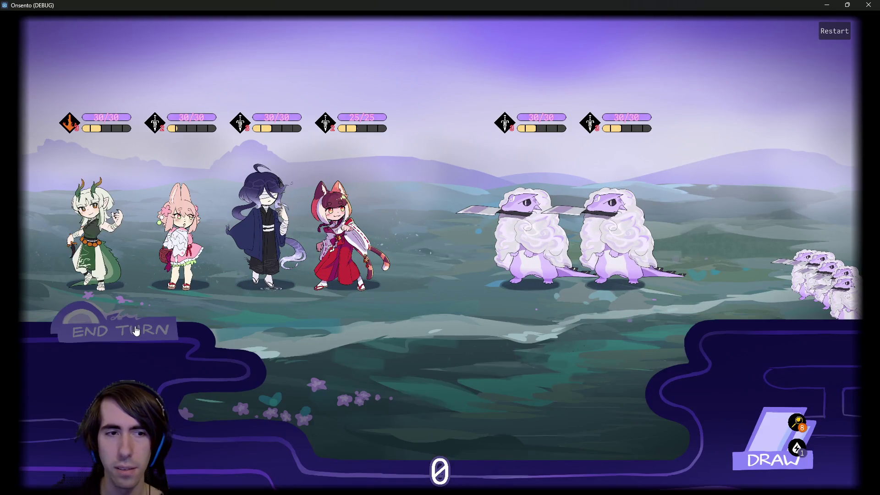
Play a Hand Cutter Token card onto the battlefield
mouse_move(310, 384)
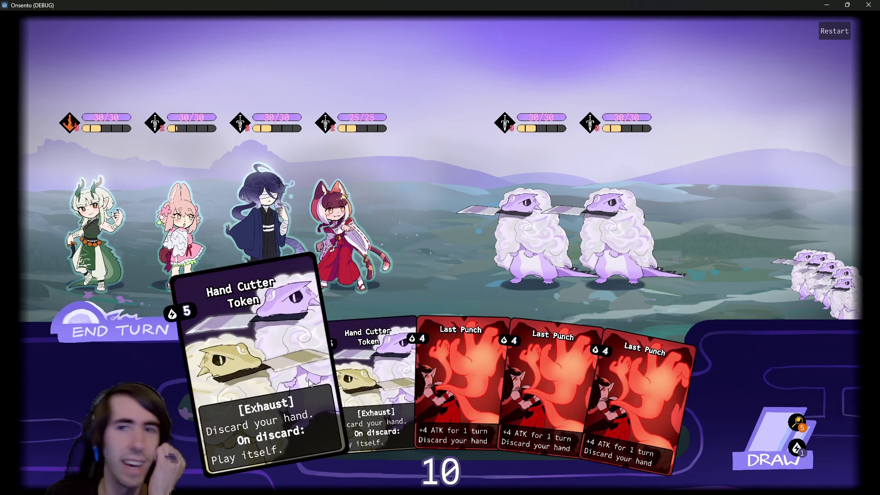
mouse_move(393, 432)
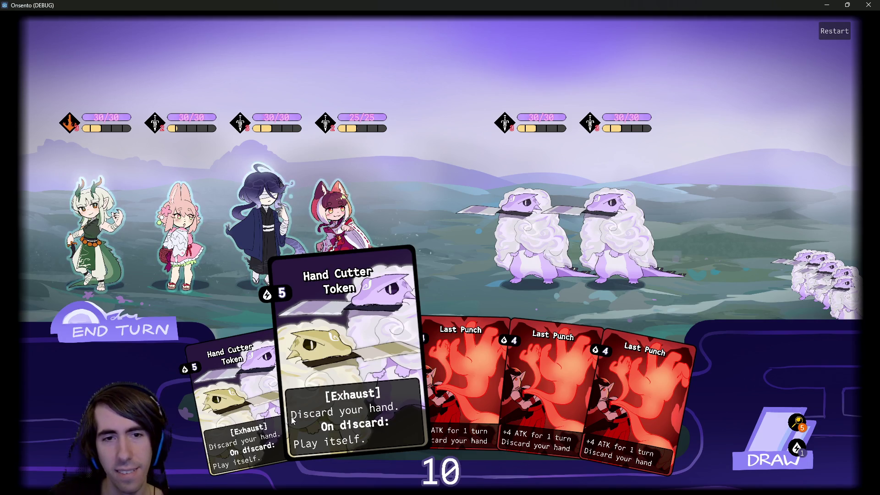
mouse_move(284, 416)
mouse_move(395, 415)
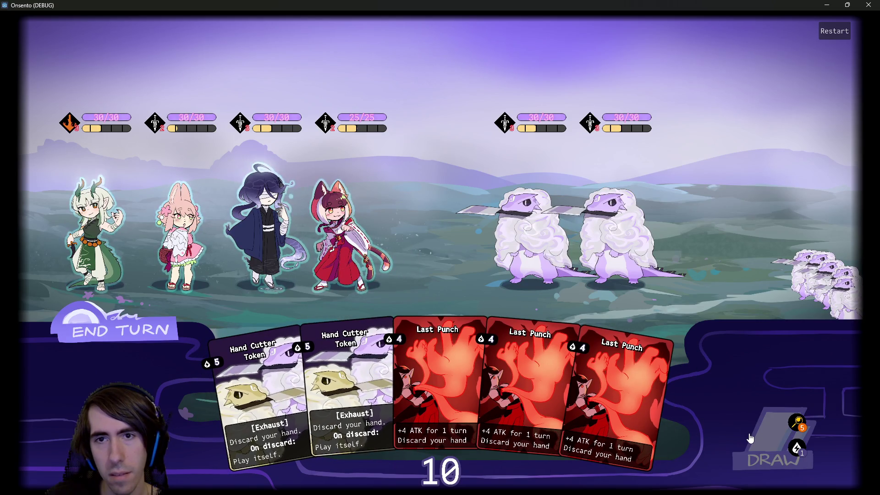
mouse_move(539, 126)
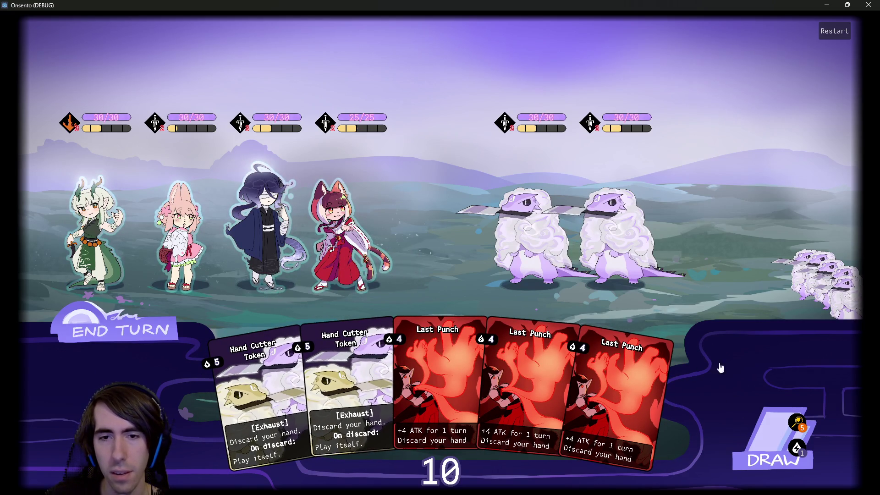
mouse_move(349, 361)
drag(349, 362, 397, 267)
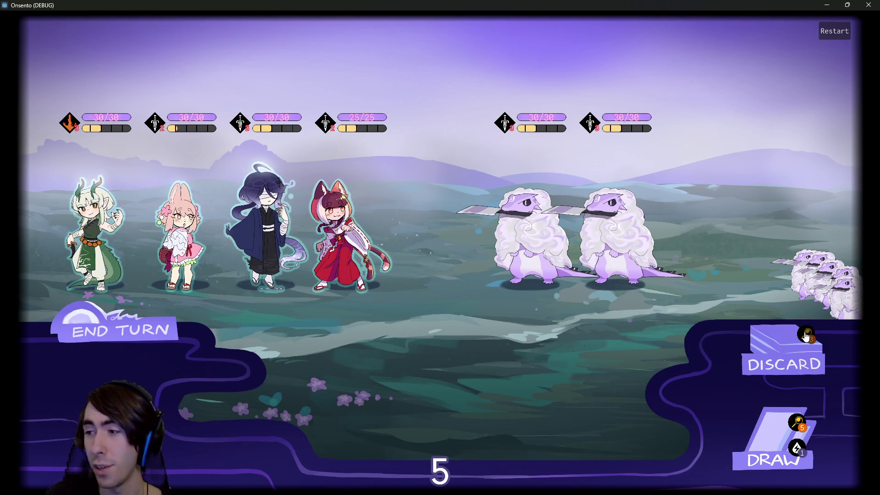
Check the discard pile, then play both Last Punch cards on the third character
click(740, 374)
click(836, 467)
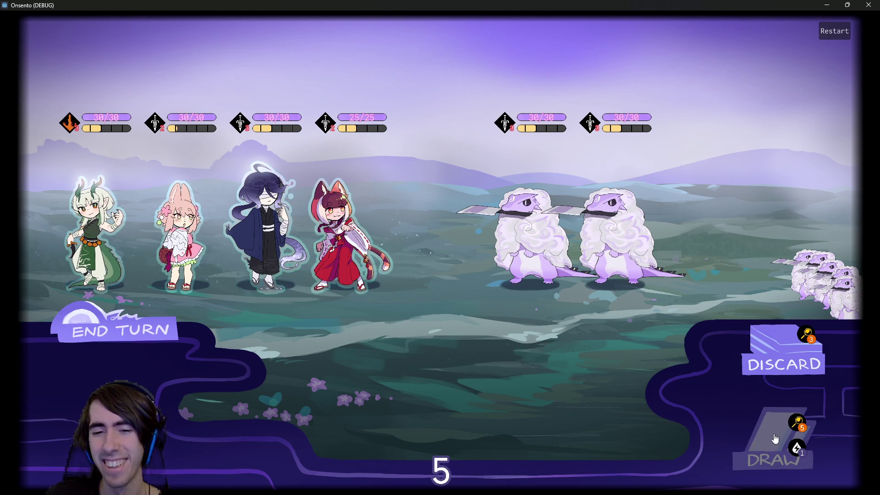
mouse_move(352, 372)
click(120, 331)
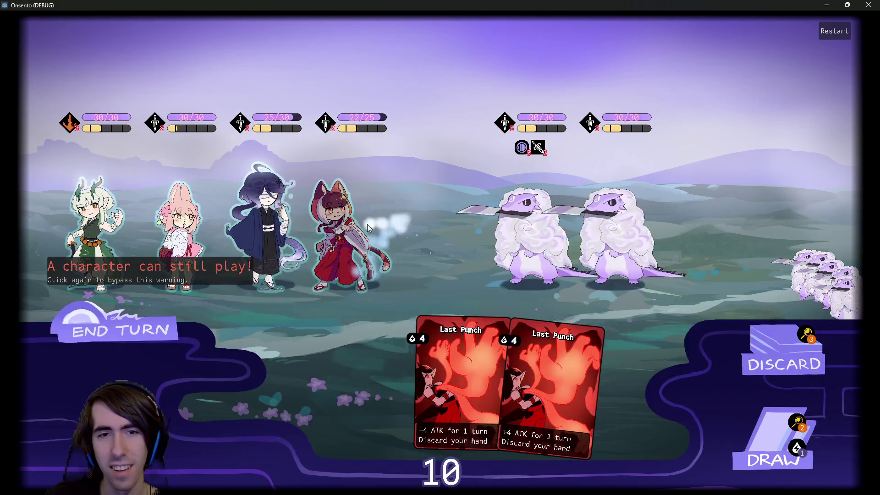
click(369, 362)
click(775, 440)
click(285, 265)
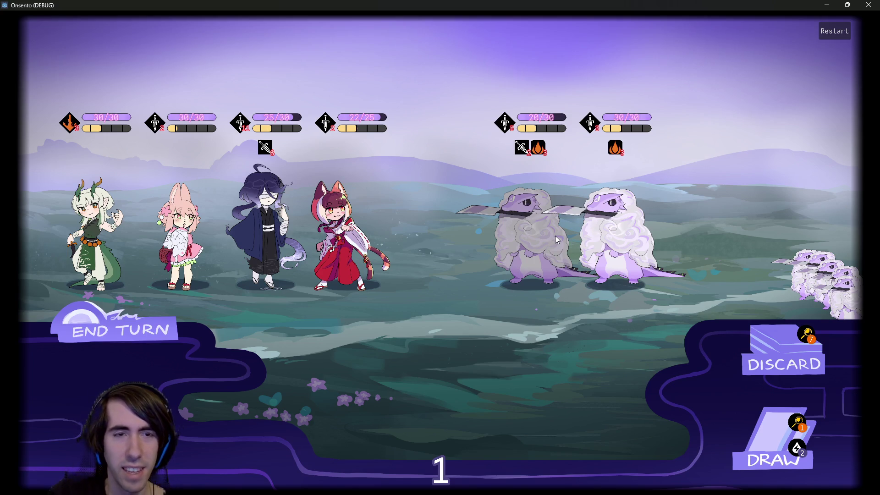
Inspect the draw pile, then close the game window
mouse_move(238, 125)
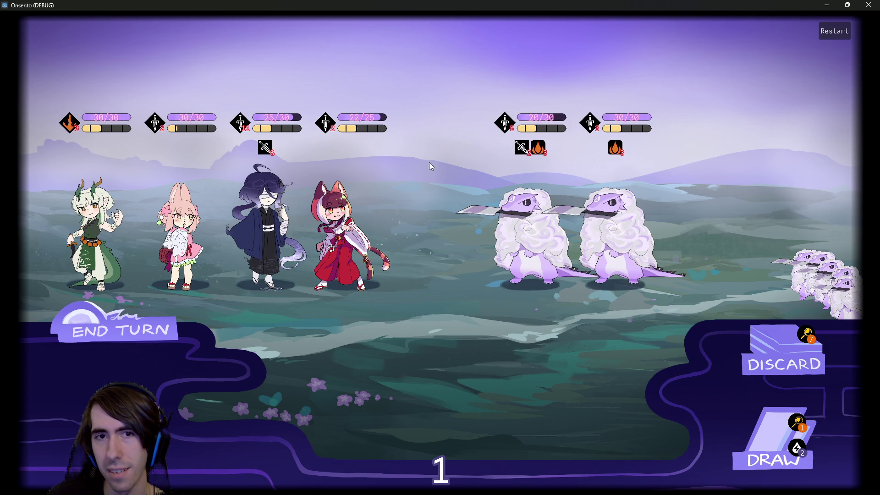
click(800, 408)
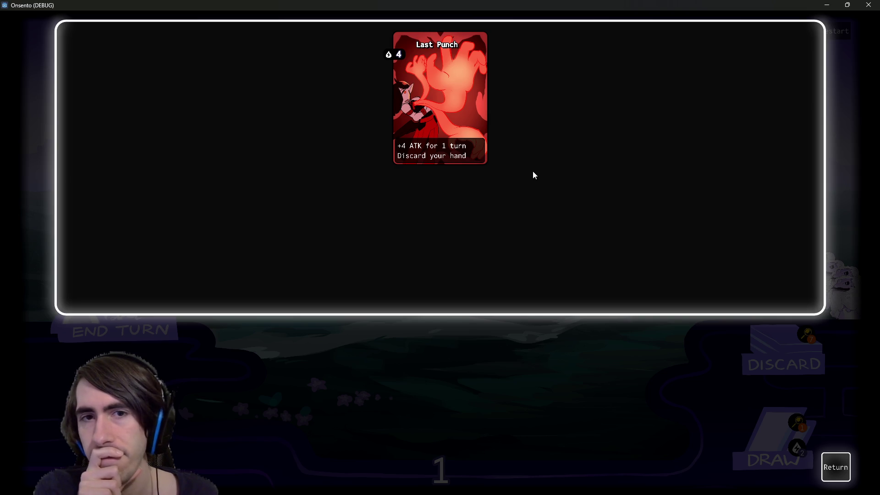
click(836, 467)
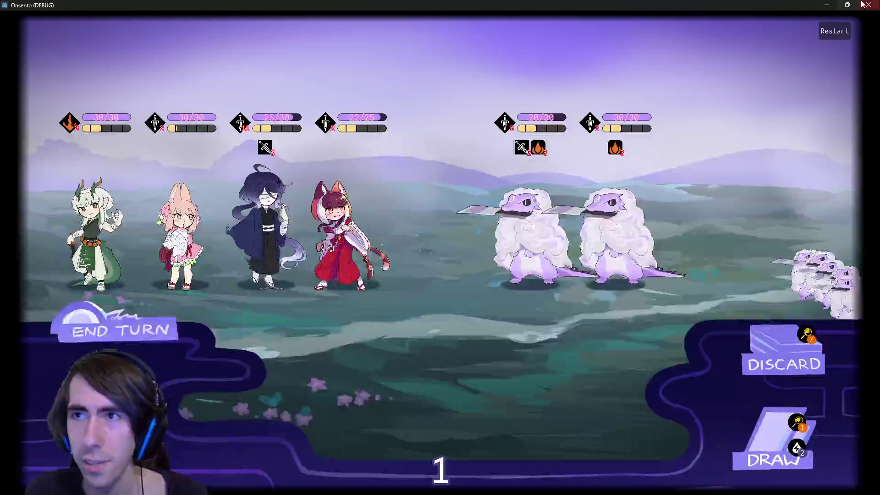
click(868, 5)
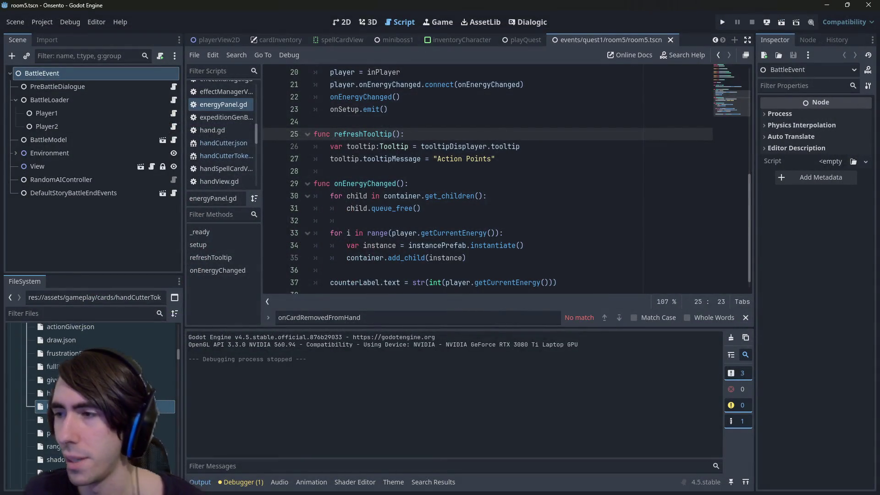
Stage handCutterToken.json and commit '[hotfix] HandCutterToken doesnt remove cost when discarded anymore'
key(alt+Tab)
text(git status)
key(Return)
text(git add)
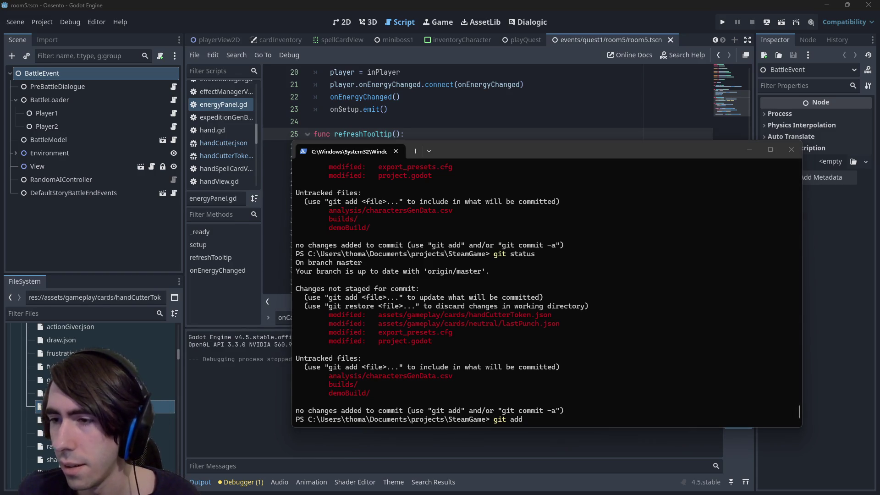
drag(581, 149, 485, 133)
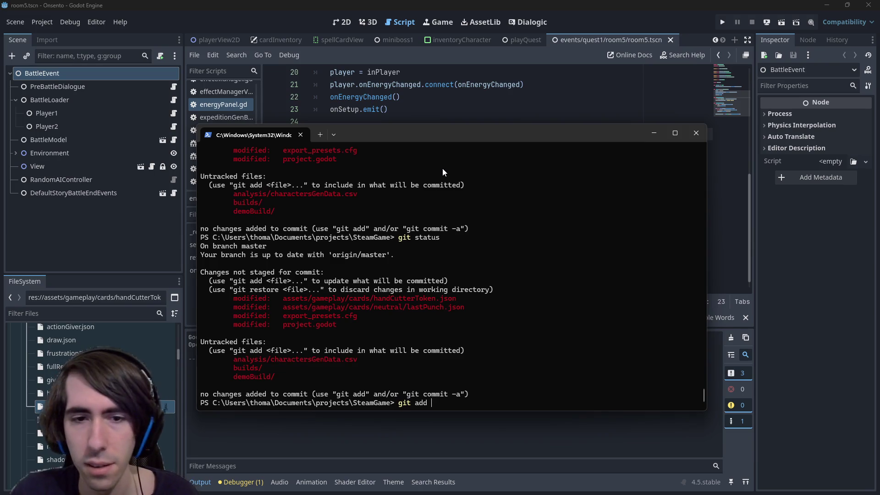
drag(283, 298, 457, 299)
right_click(494, 295)
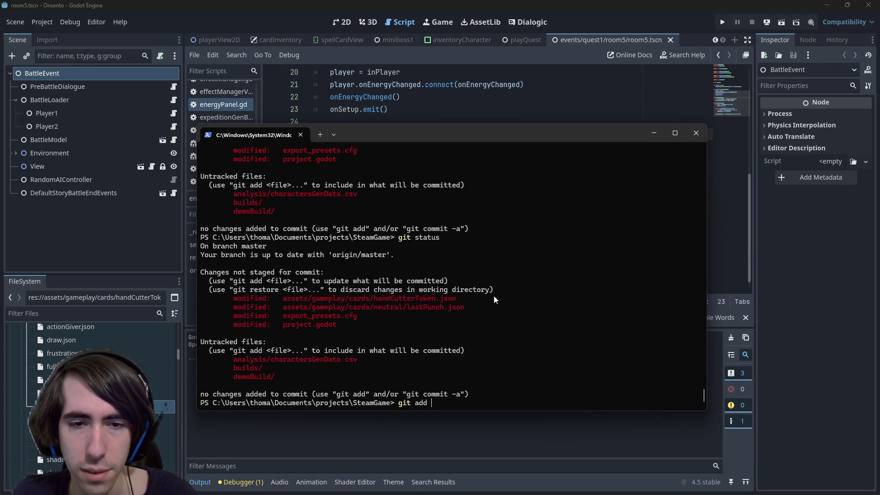
right_click(491, 296)
key(Return)
text(git commit -m)
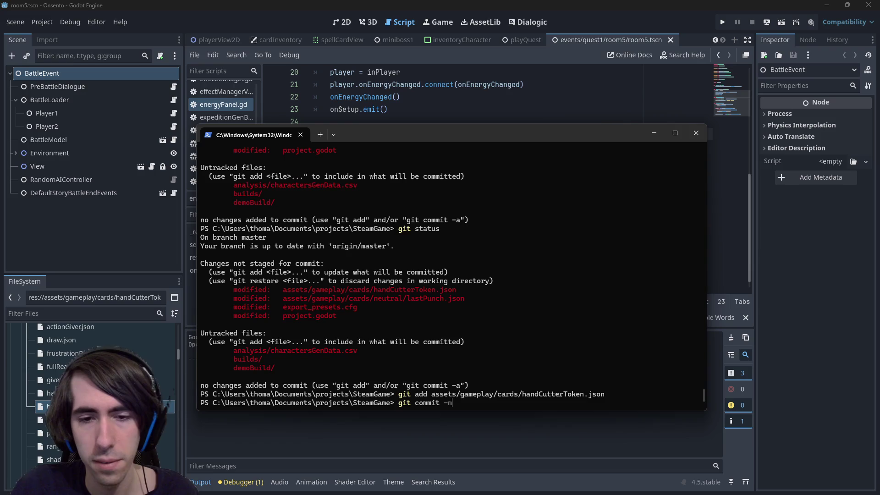
text( "[hotfix] Ha)
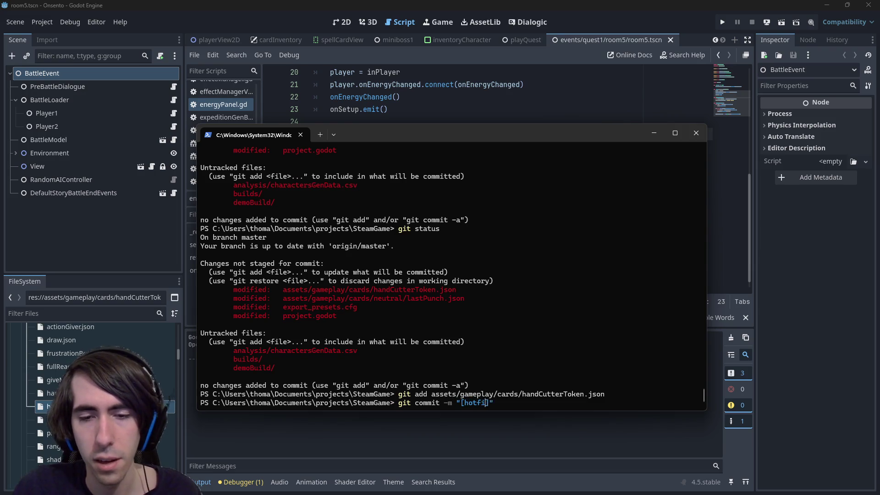
text(ndCutterToken )
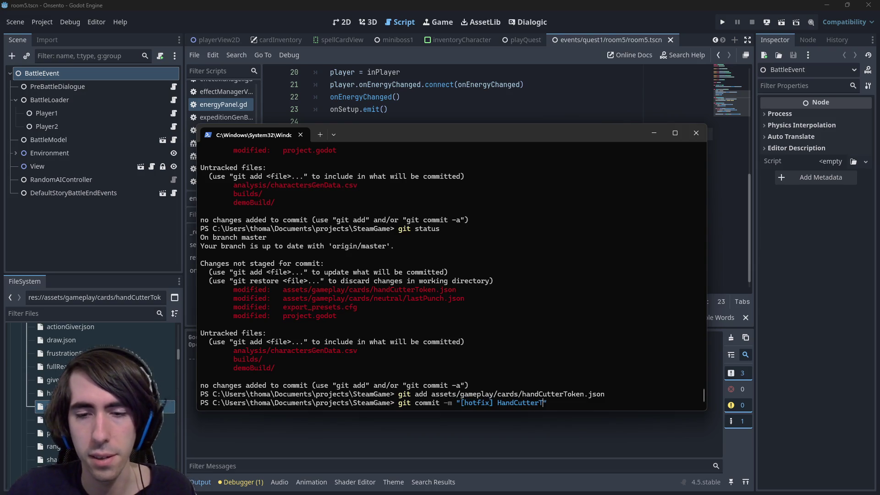
text(doesnt remove)
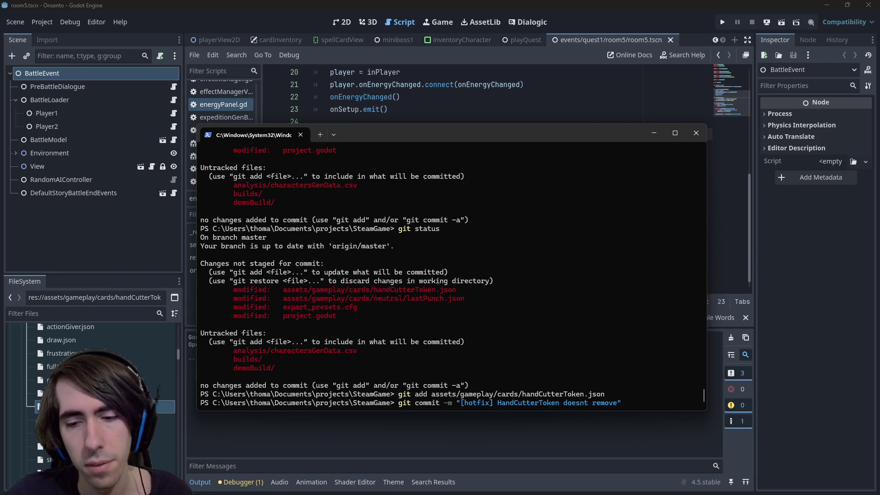
text(cost when discar)
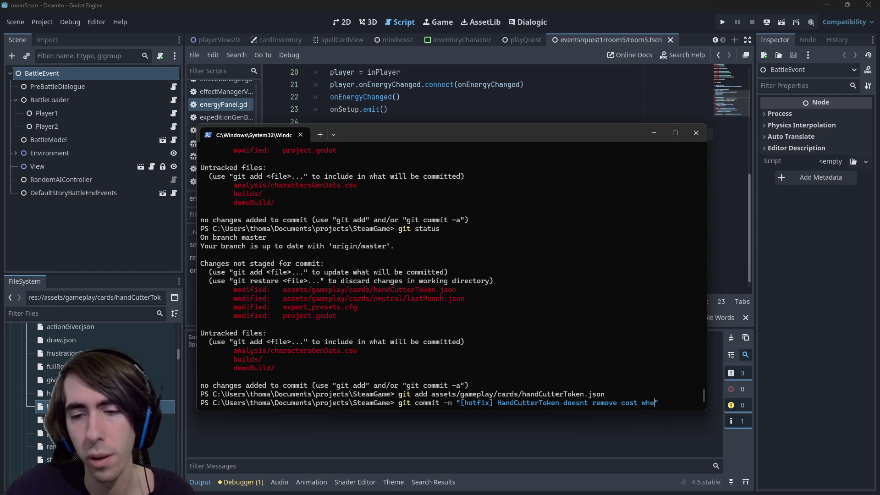
text(ded anymore)
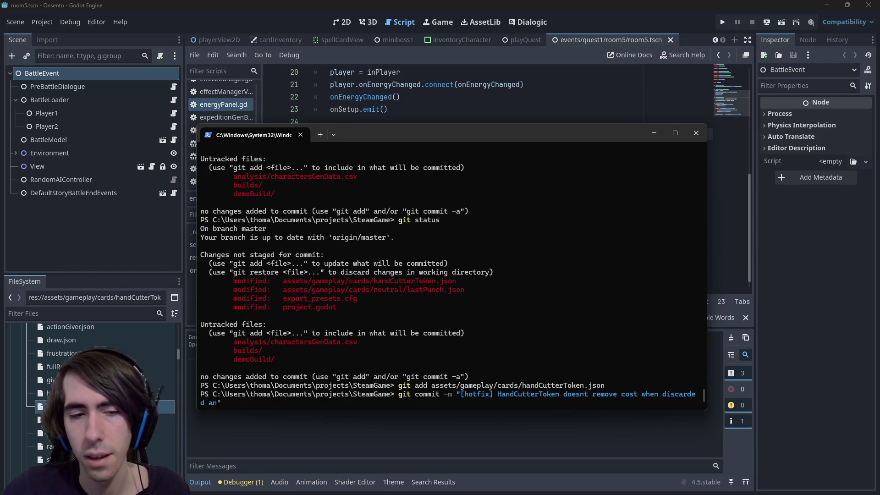
key(Return)
Stage lastPunch.json and commit it as the hotfix 'LastPunch now removes the correct cost'
text(git add)
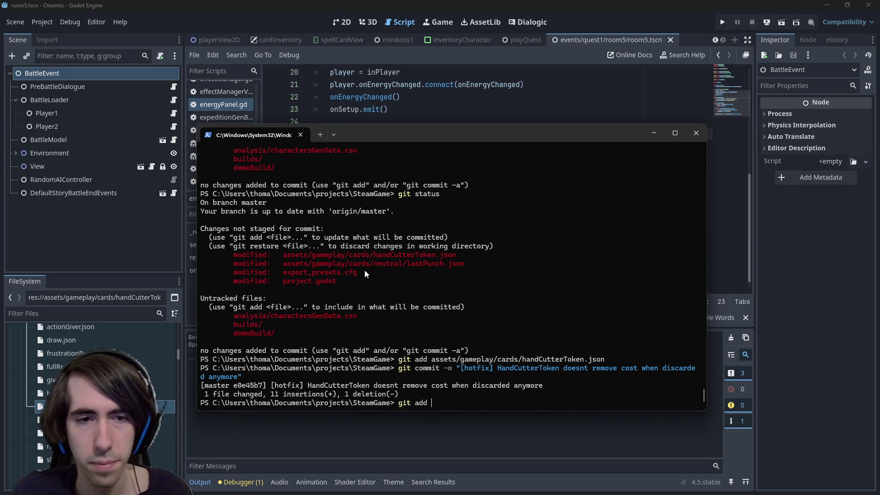
drag(280, 263, 448, 265)
key(ctrl+c)
key(ctrl+v)
key(Return)
key(Up)
key(Up)
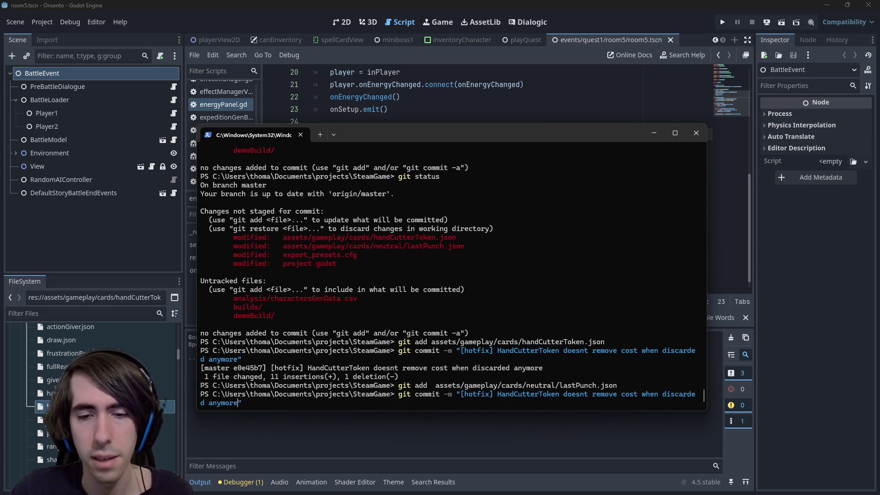
key(BackSpace)
key(BackSpace)
key(BackSpace)
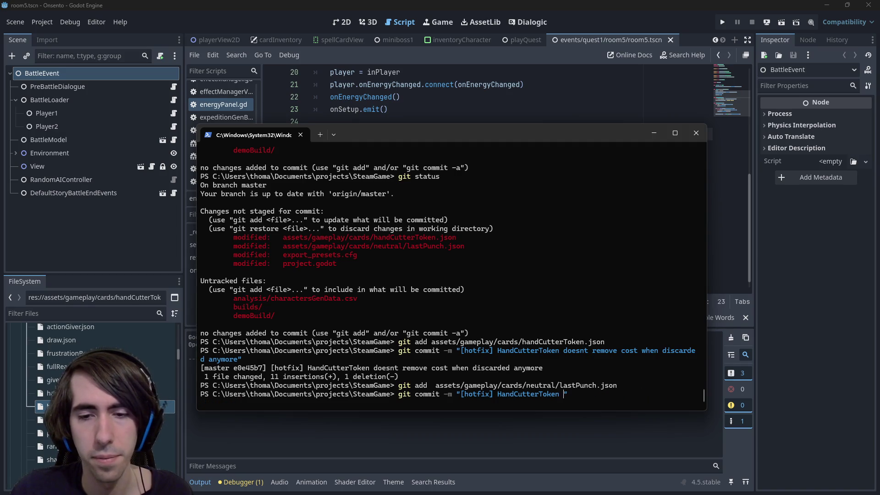
text(LastPunch)
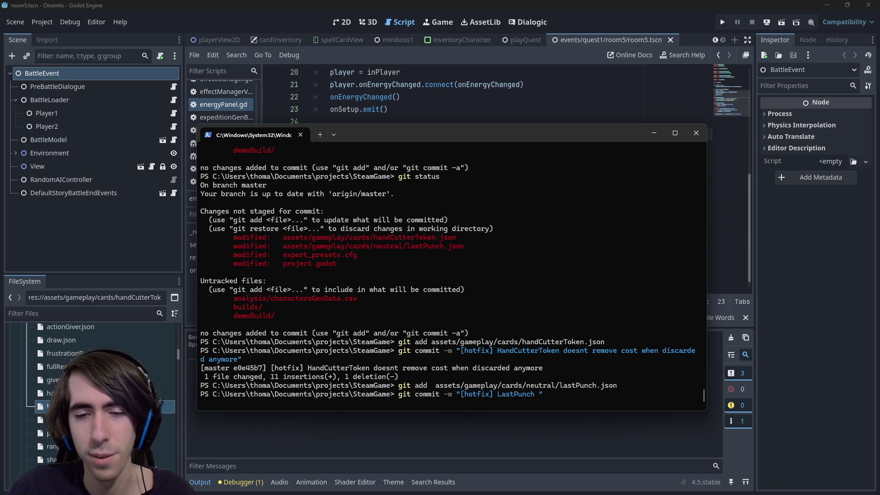
text(now removes the co)
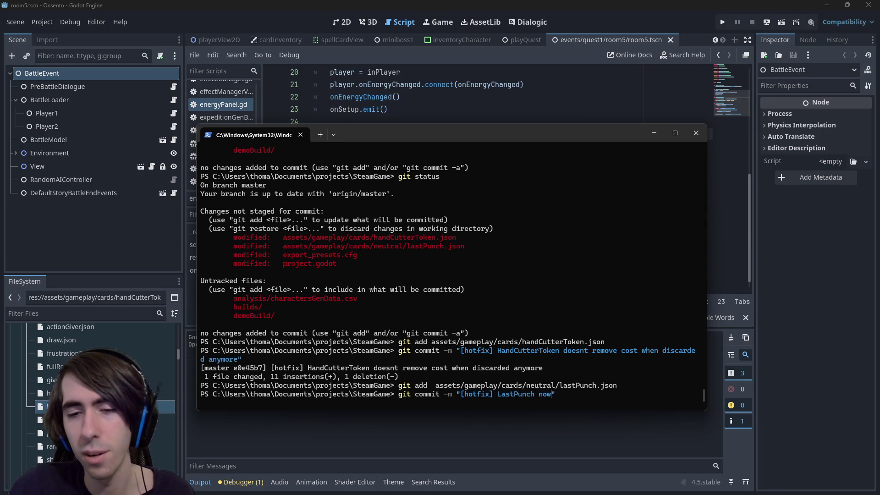
text(rrect cost)
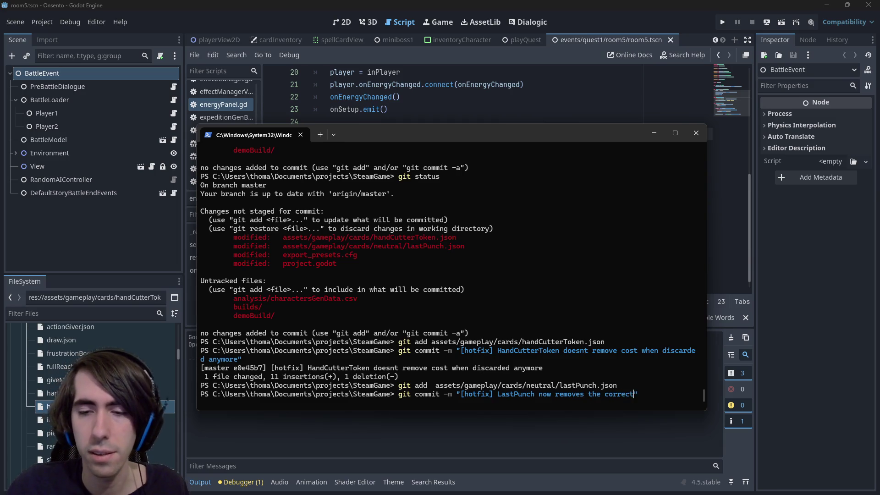
key(Return)
Push the new commits with git push and close the terminal
text(git push)
key(Return)
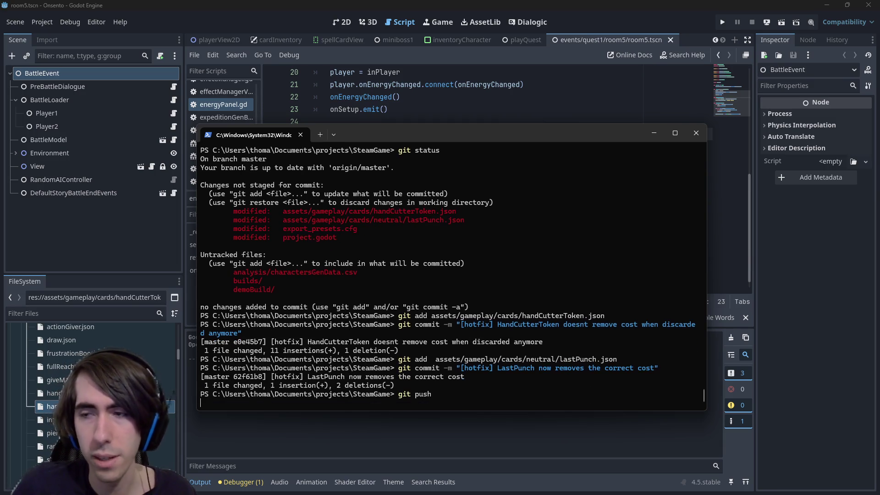
click(654, 133)
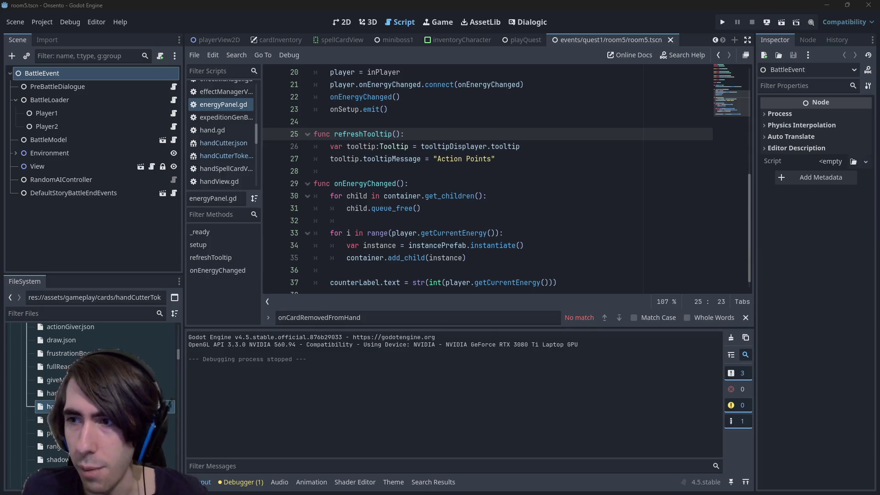
Select line 8, the LastPunch 'Discard Your Hand' bug, in the VS Code TODO notes
key(alt+Tab)
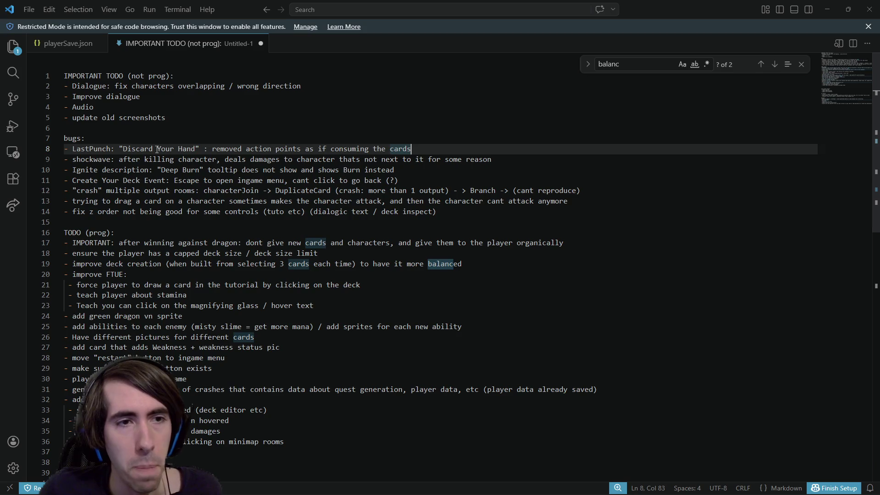
drag(433, 148, 64, 148)
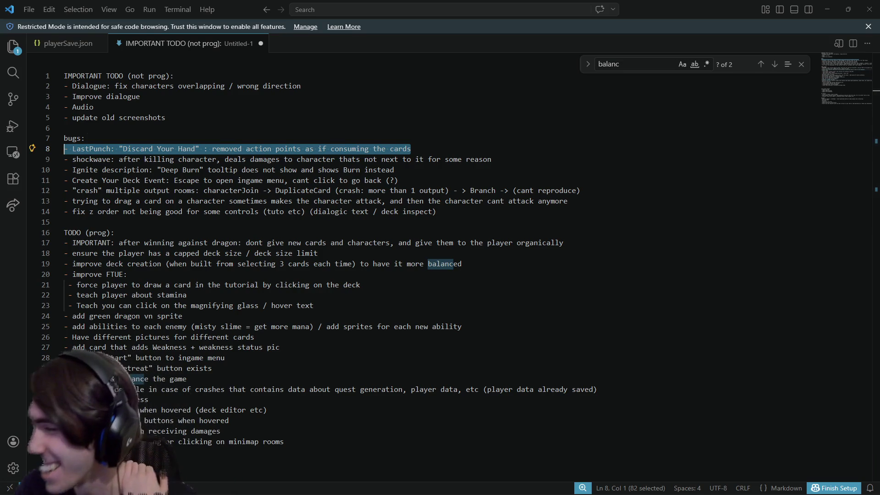
key(alt+Tab)
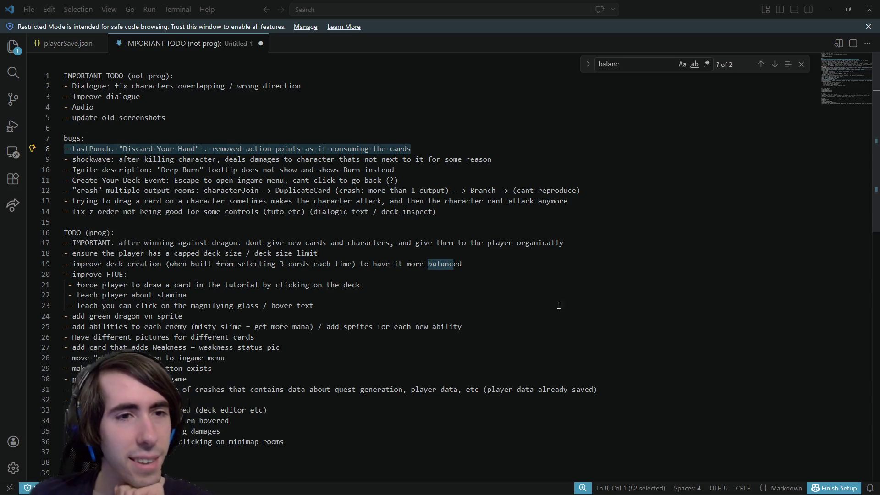
drag(413, 149, 64, 149)
Delete the LastPunch bug line, then select part of the Ignite 'Deep Burn' entry
key(BackSpace)
key(BackSpace)
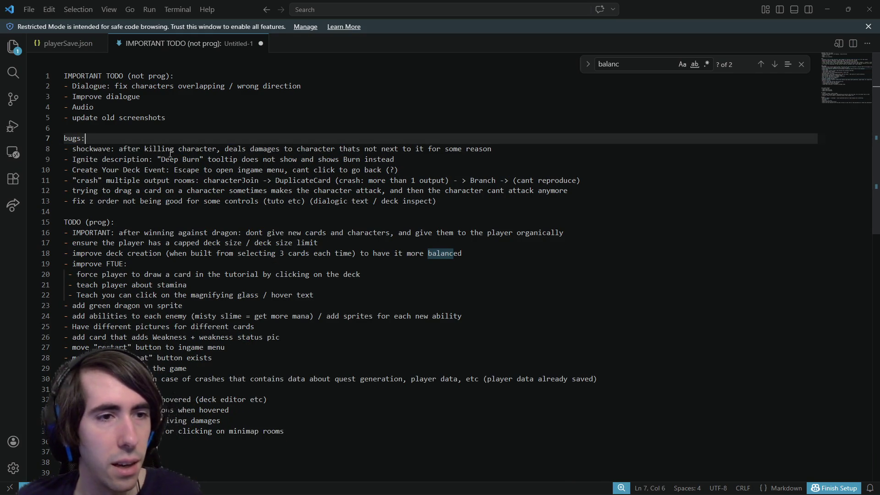
key(ctrl+z)
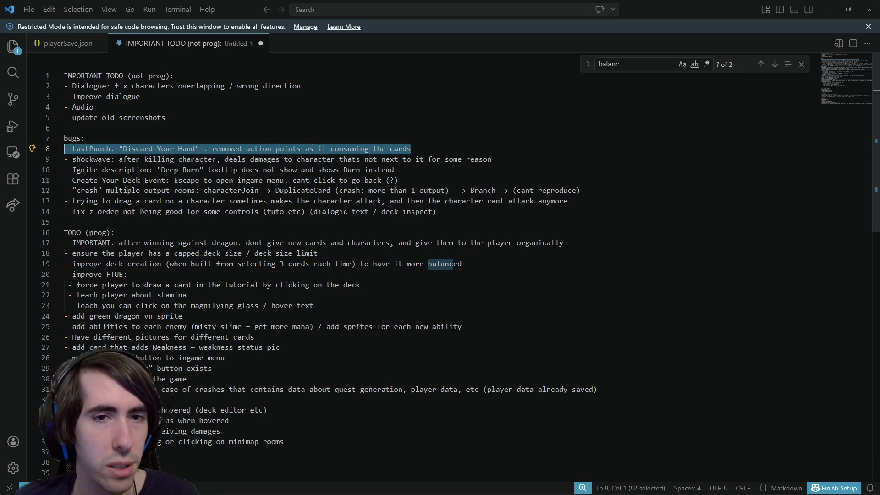
key(BackSpace)
key(BackSpace)
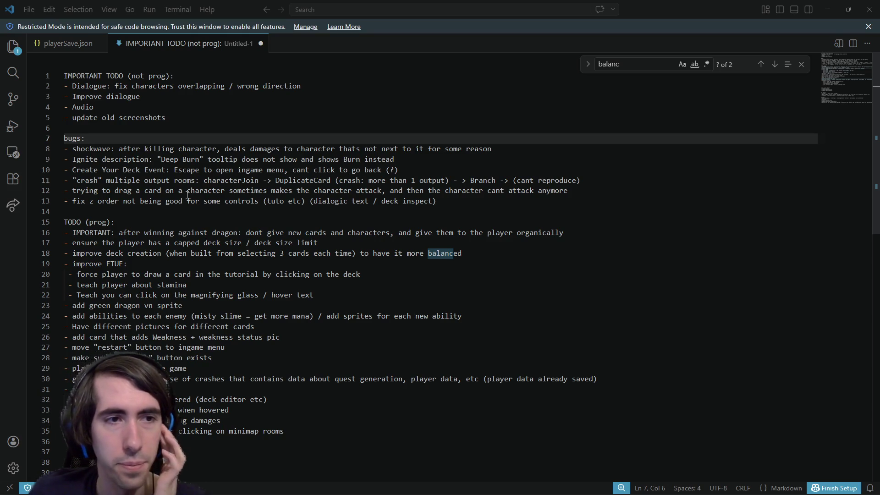
drag(179, 159, 298, 159)
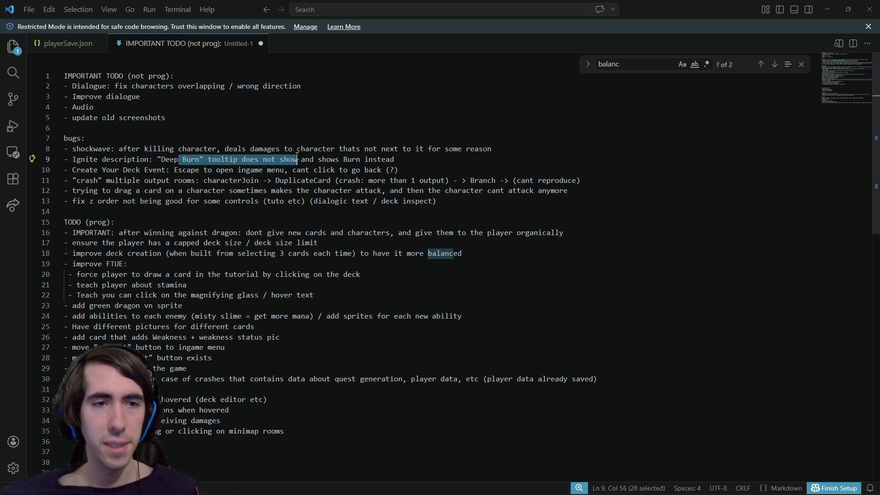
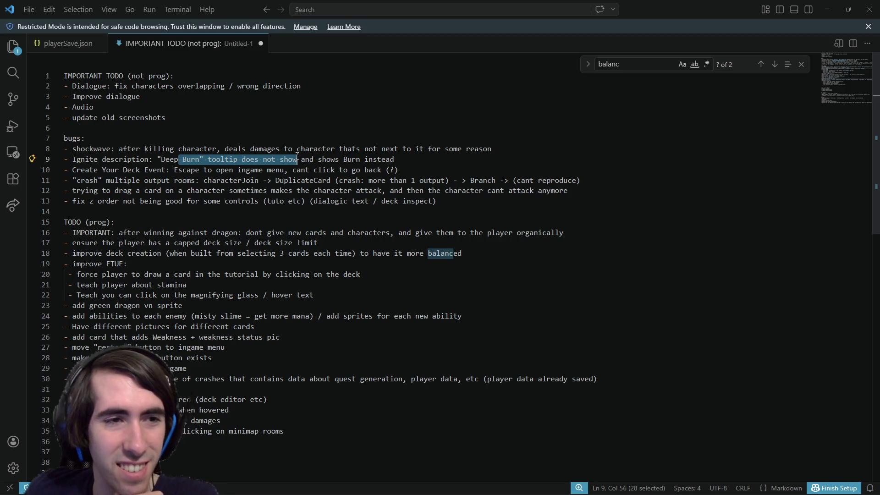
Insert a new dash item at line 29 of the TODO list ending 'show tooltips for the effects + improve descriptions'
click(282, 379)
key(Up)
key(Up)
key(Up)
click(652, 376)
key(Return)
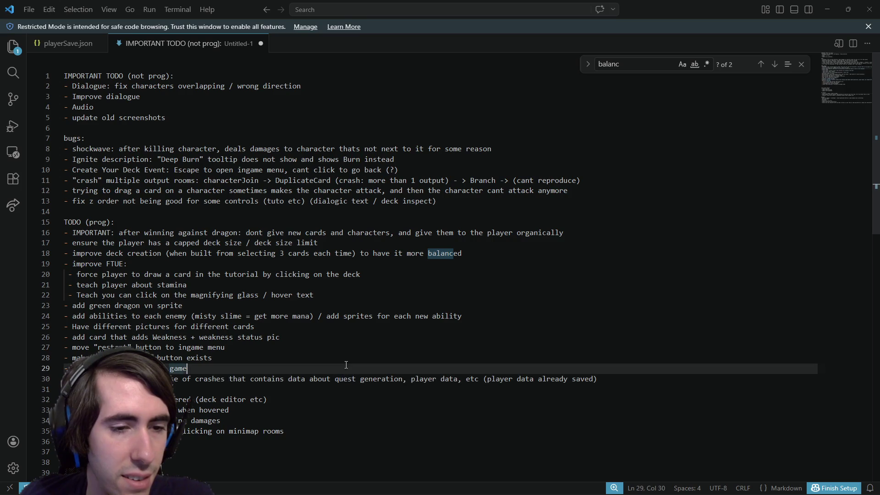
text(-)
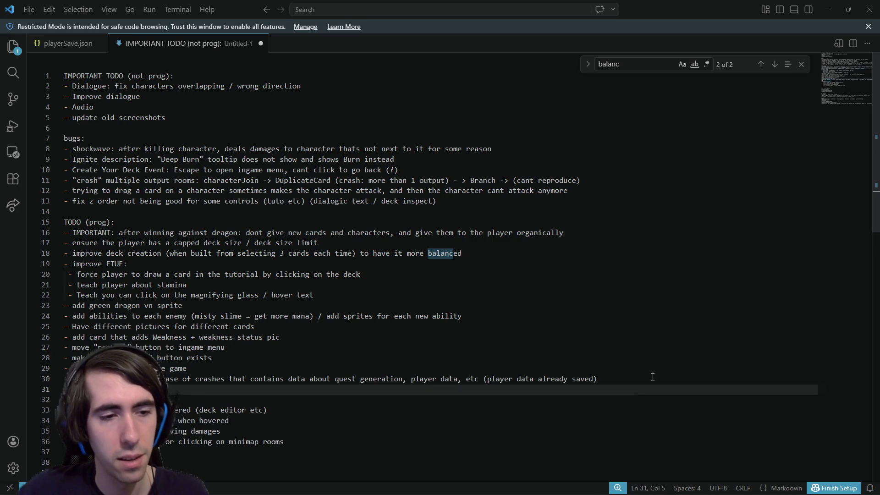
key(alt+Up)
key(alt+Up)
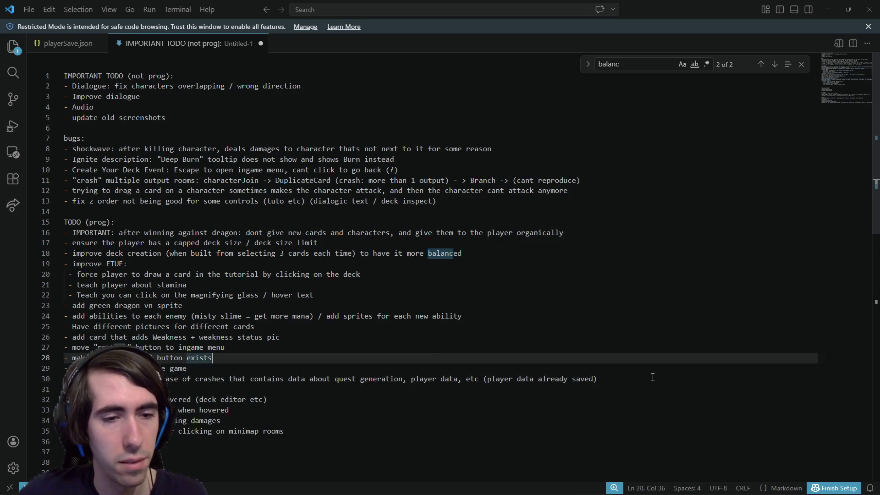
text(add sav)
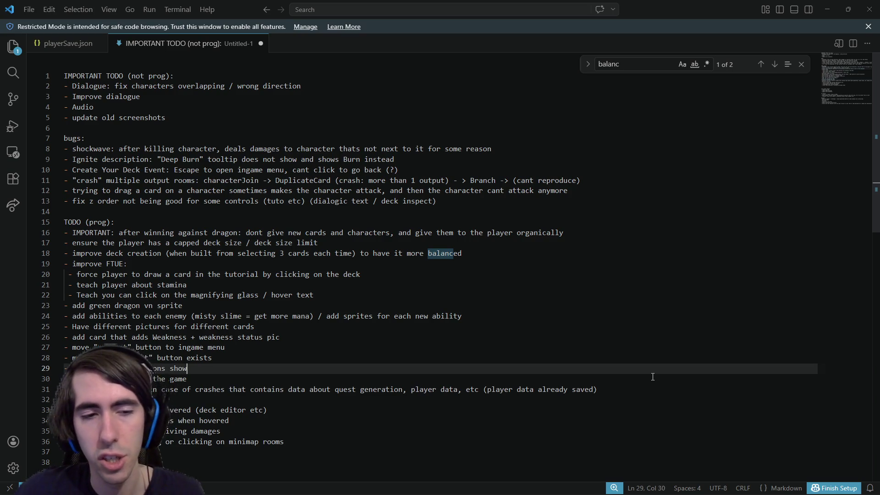
text(the effects)
key(ctrl+BackSpace)
text(tool)
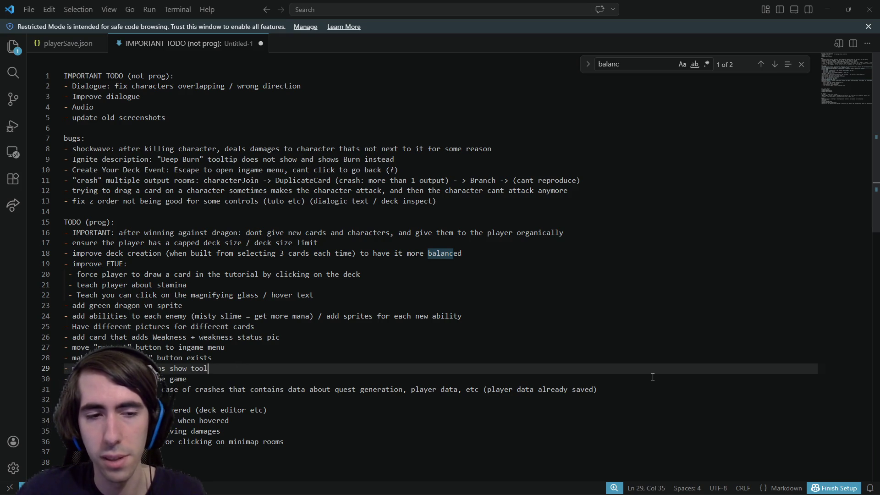
text(tips for the effects)
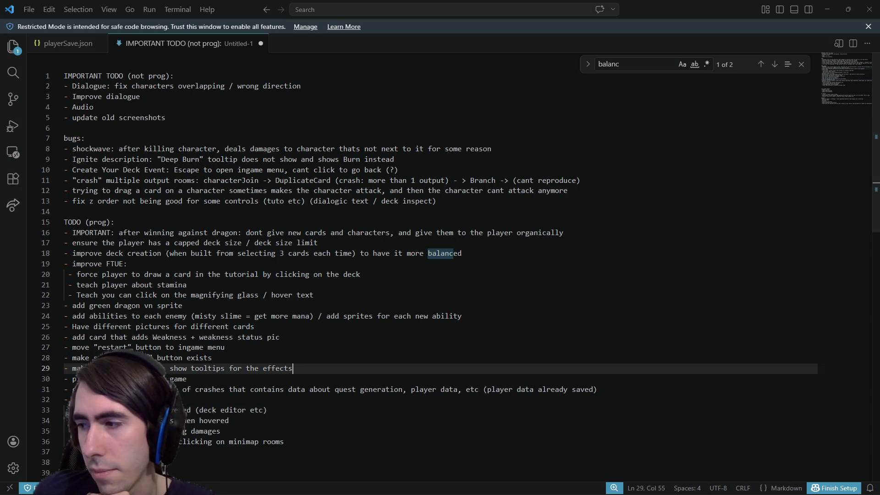
text( + improve d)
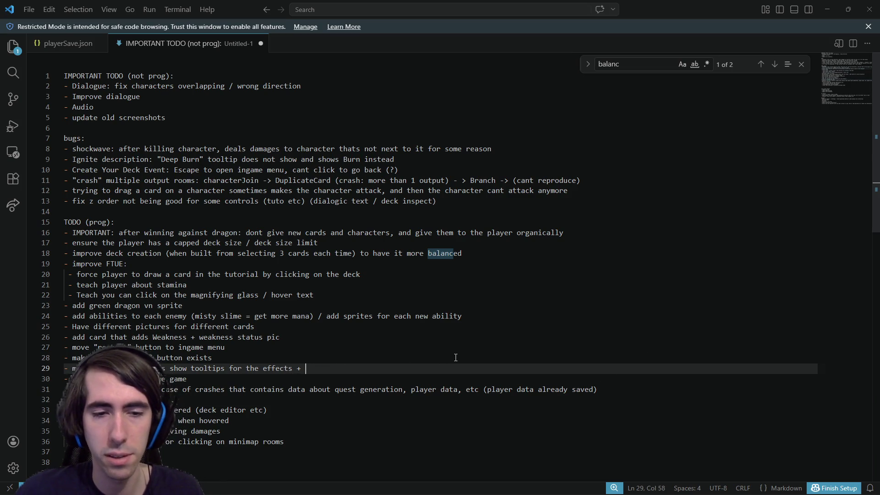
text(escriptions)
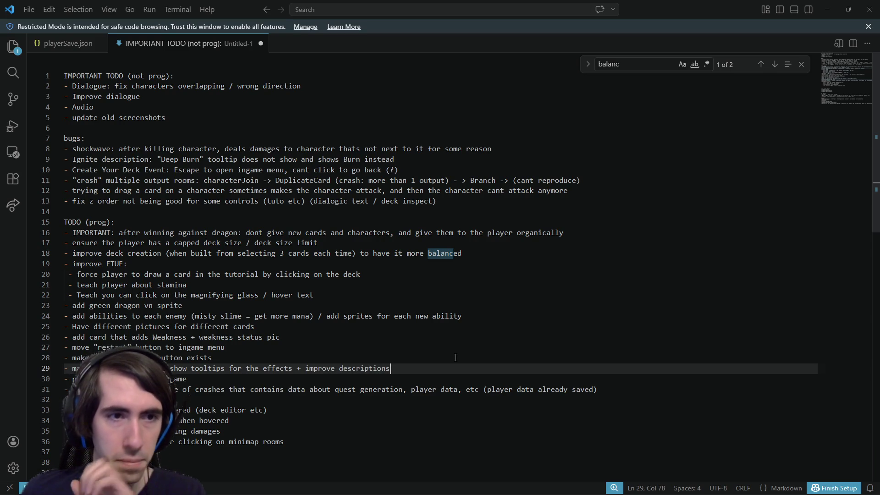
click(381, 210)
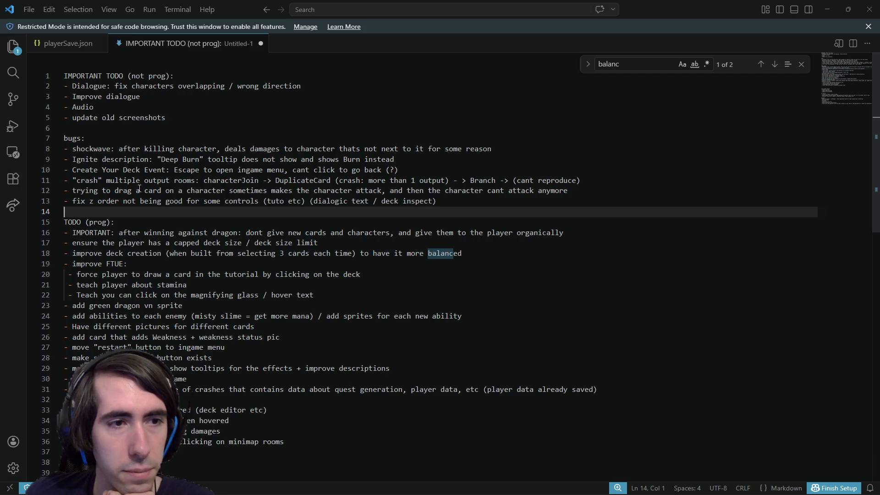
Review the Ignite and shockwave bug notes on lines 9 and 8, then return to Godot's energyPanel.gd script
mouse_move(84, 160)
mouse_down()
mouse_move(134, 150)
mouse_move(445, 162)
mouse_up()
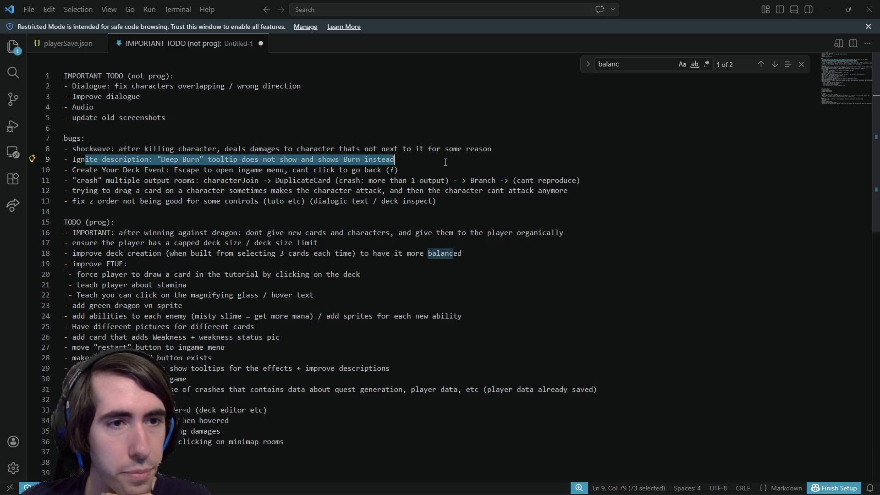
drag(169, 149, 400, 152)
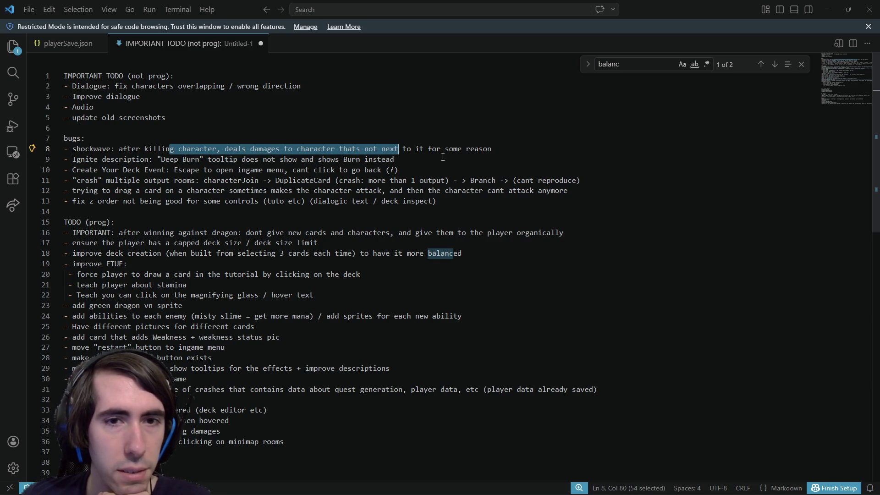
key(alt+Tab)
click(596, 122)
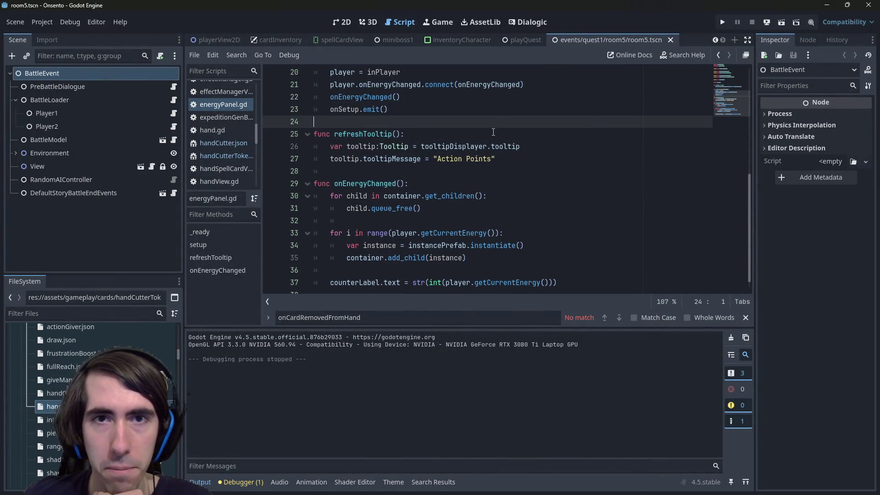
Open deckEditorPanel.tscn by searching 'deck edit' and run it as the current scene
key(shift+alt+o)
text(deck edit)
key(Down)
key(Down)
key(Return)
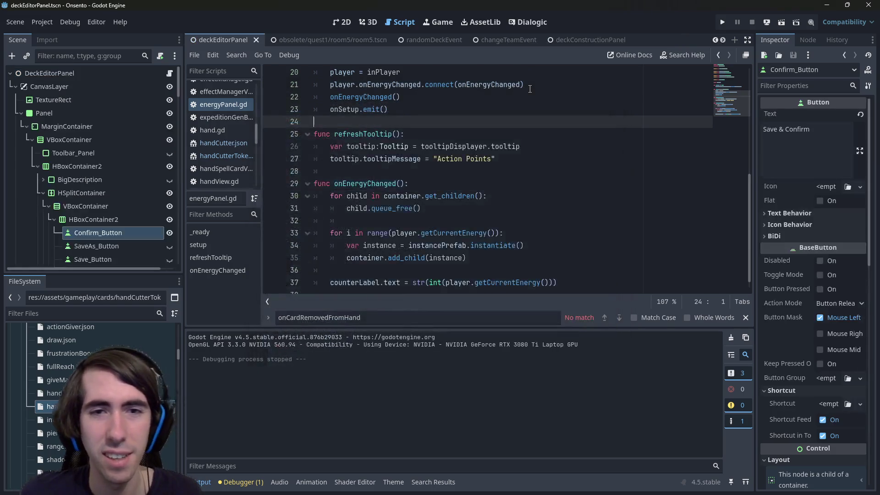
click(779, 24)
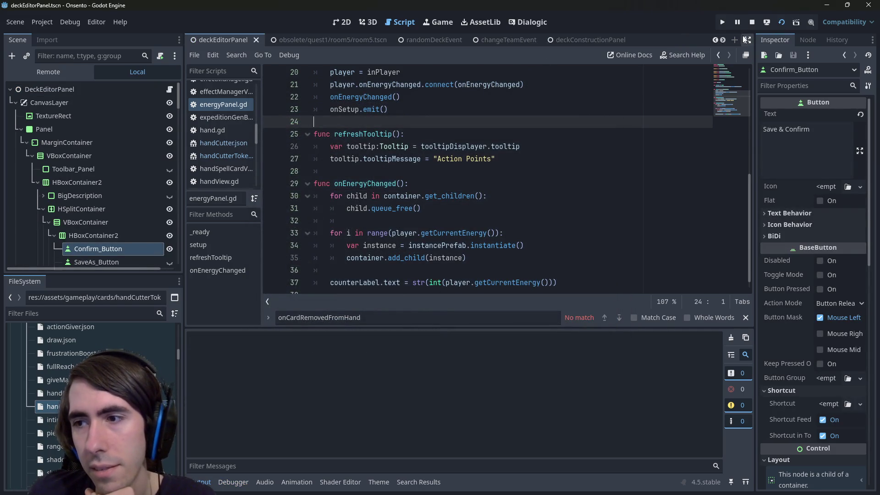